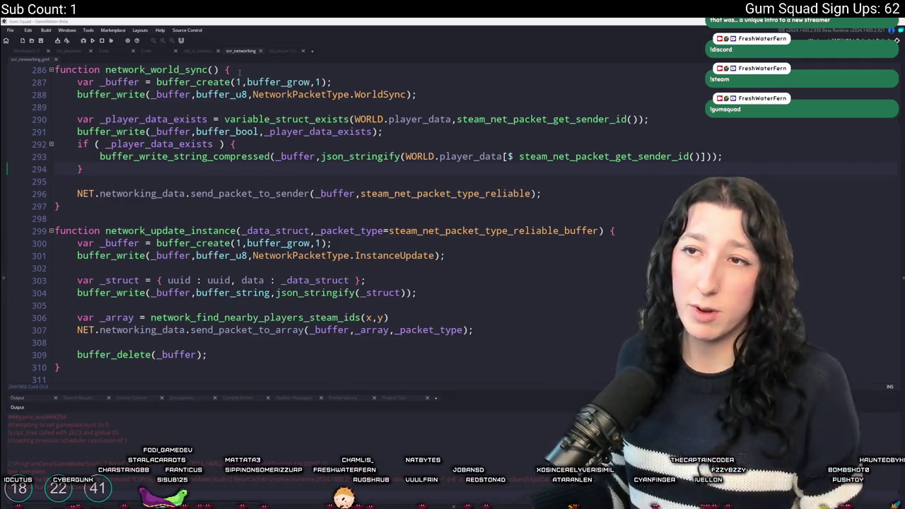
Review the player data write and the variable_struct_exists check in network_world_sync.
click(734, 157)
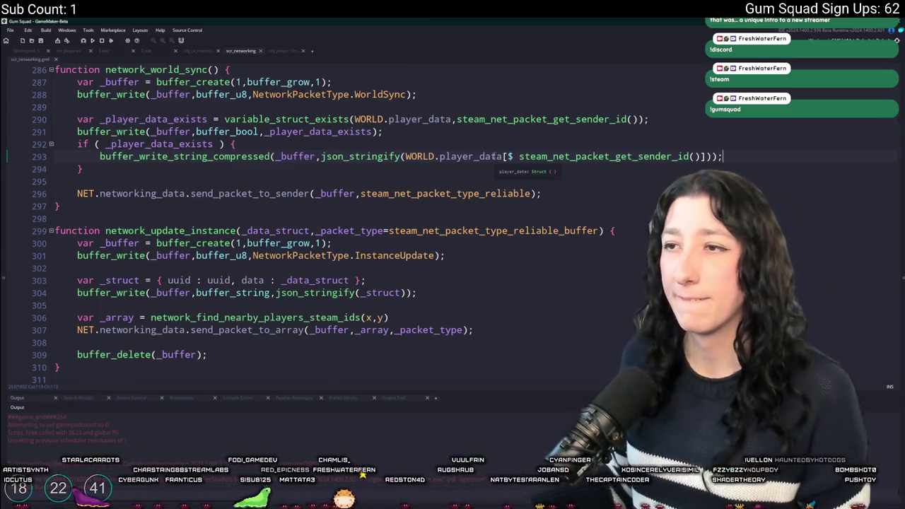
click(339, 119)
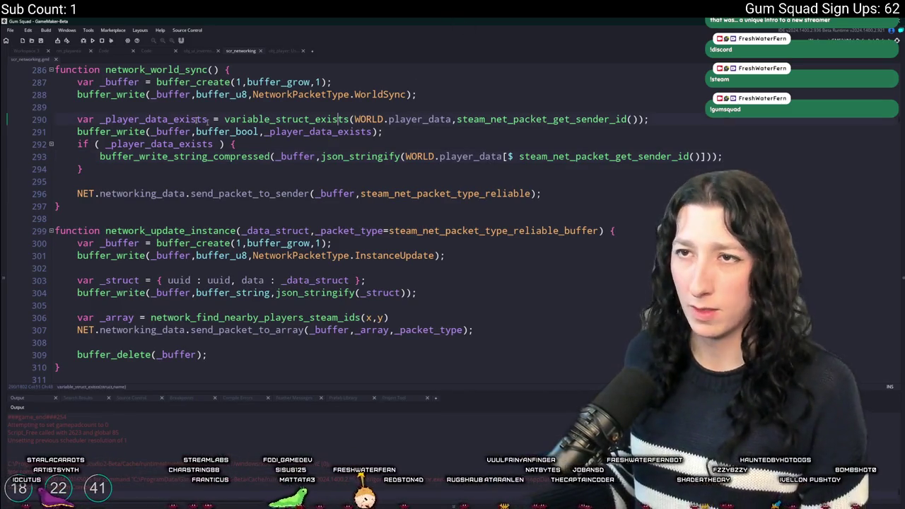
click(280, 70)
Search assets for 'inventory' and open network_update_player_inventory in scr_networking.
key(ctrl+t)
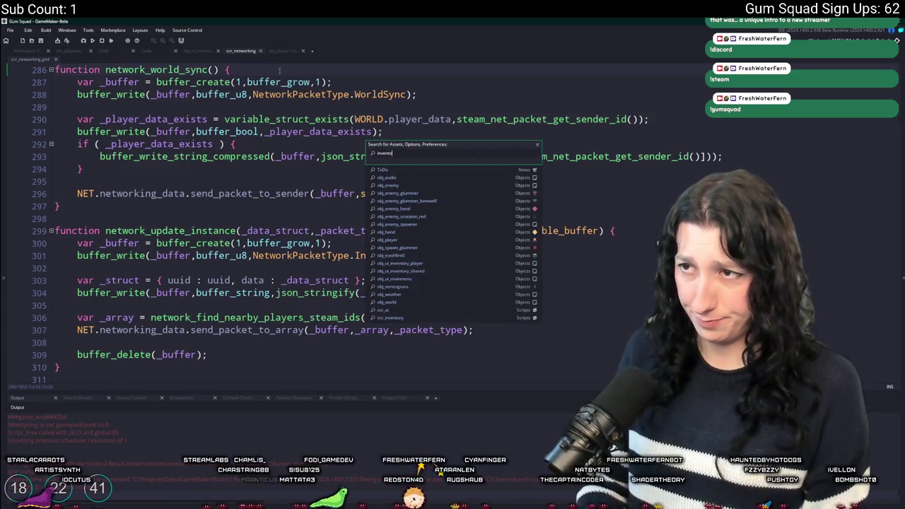
text(ryui)
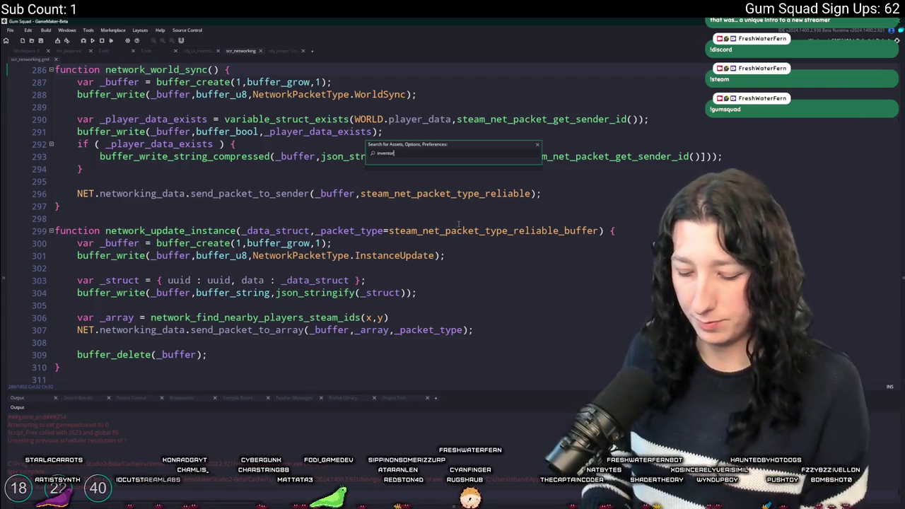
text(y)
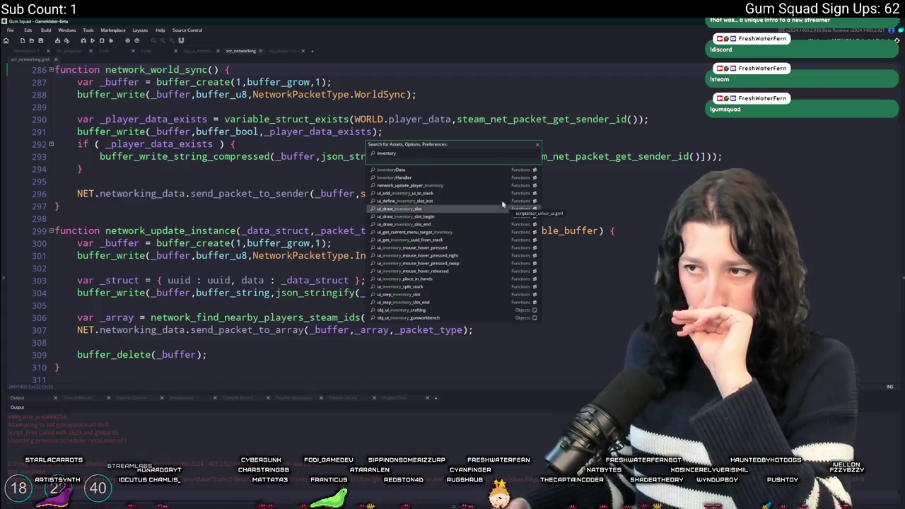
click(493, 187)
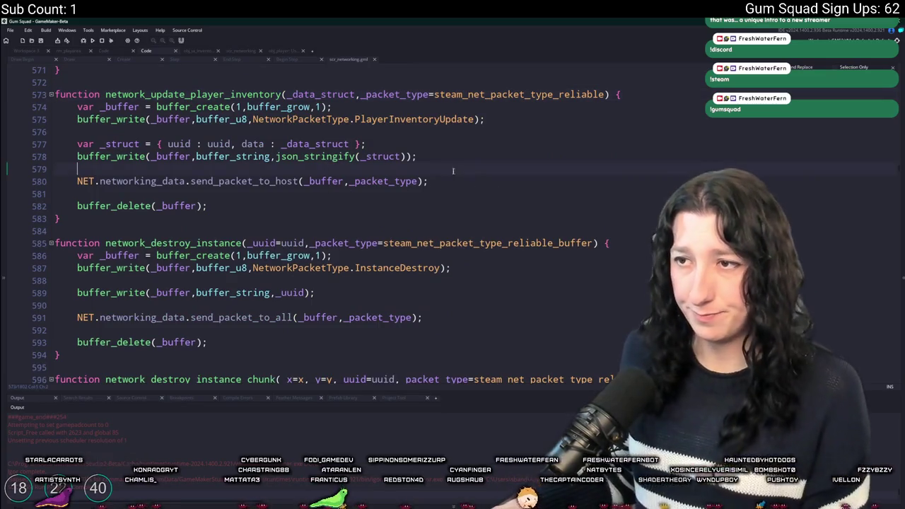
Add log(_json); after the var _json line in the PlayerInventoryUpdate handler at line 1362.
click(475, 119)
click(835, 60)
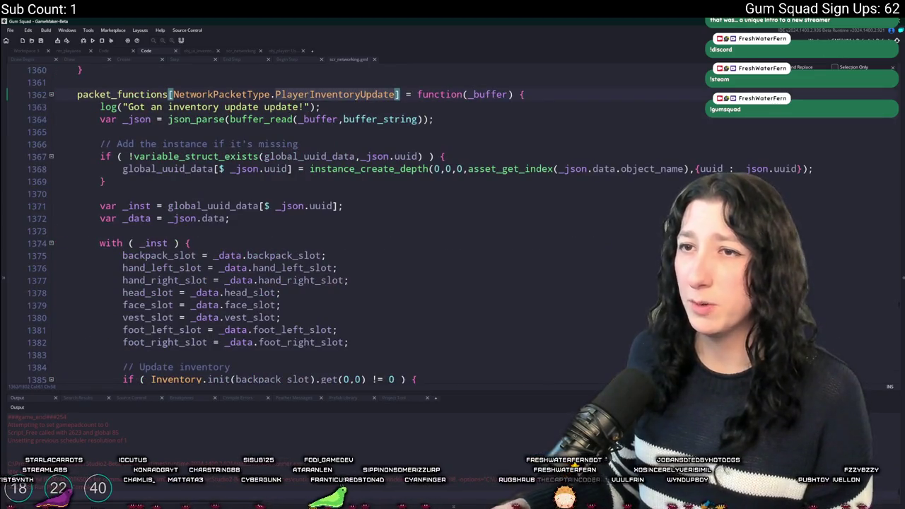
key(End)
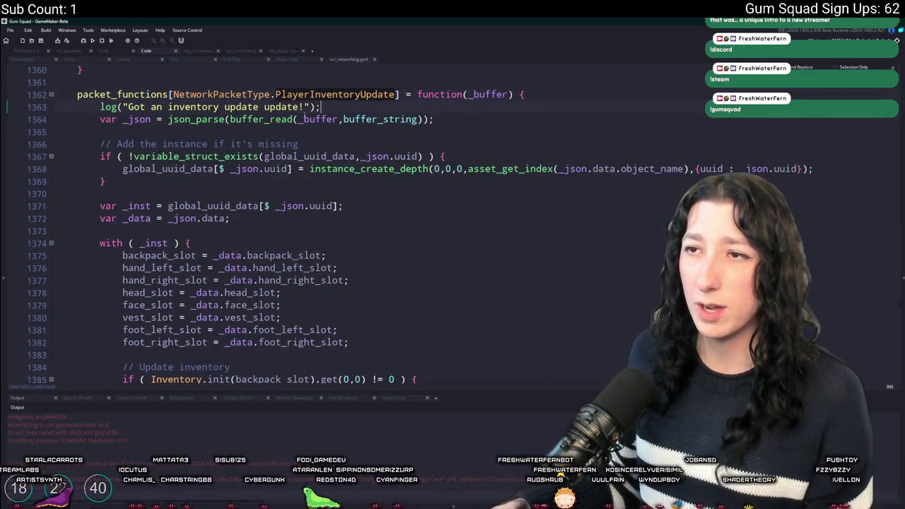
key(ctrl+d)
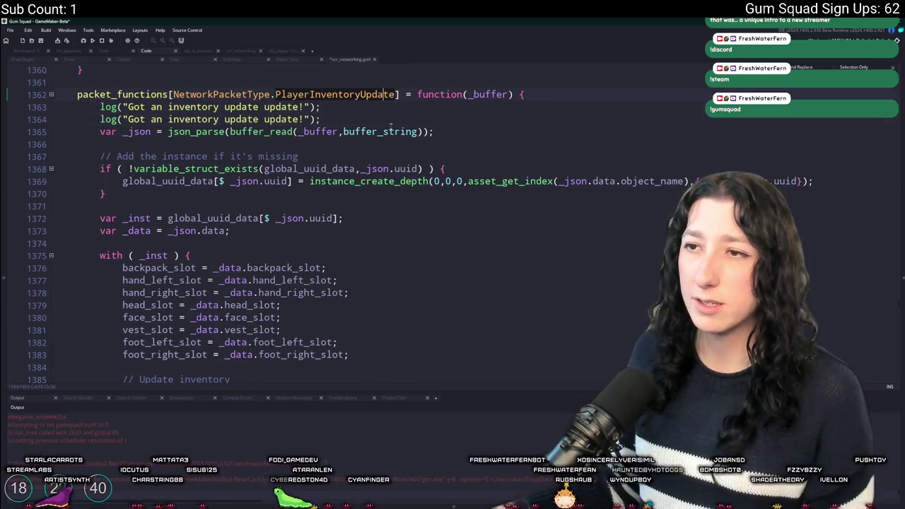
key(ctrl+z)
key(Return)
text(log()
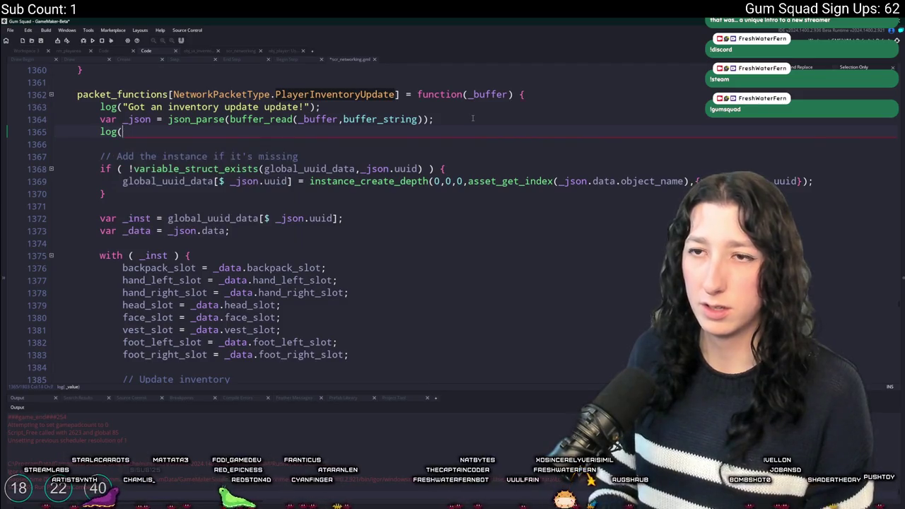
text(_json)
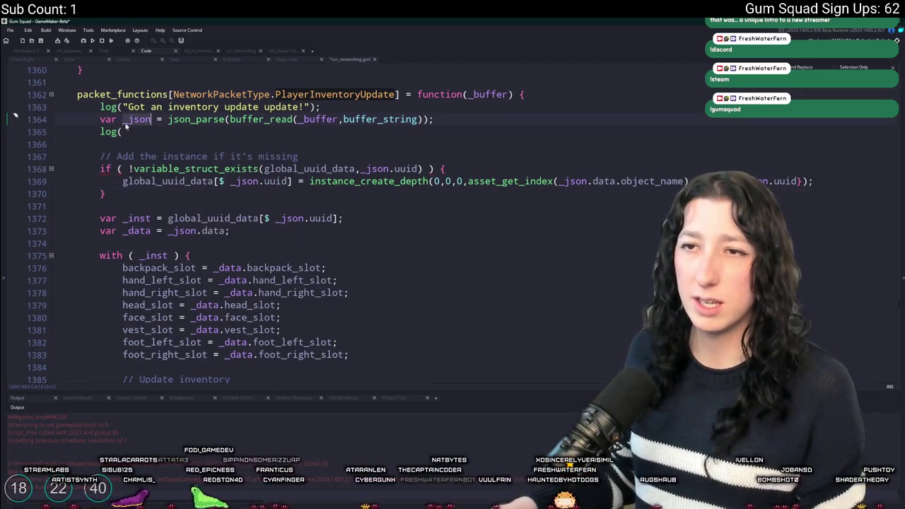
text();)
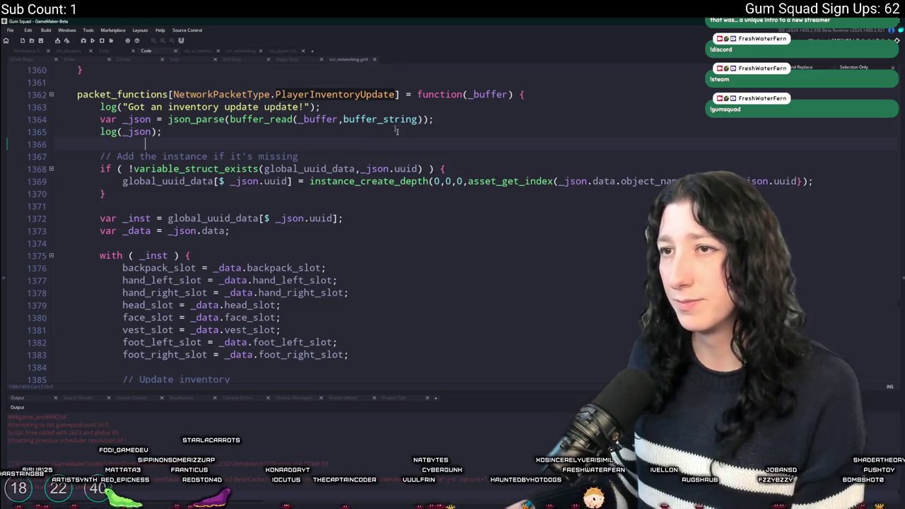
key(alt+Tab)
Commit the scr_networking.gml change to main as 'TEST', then build and run with F5.
text(TEST)
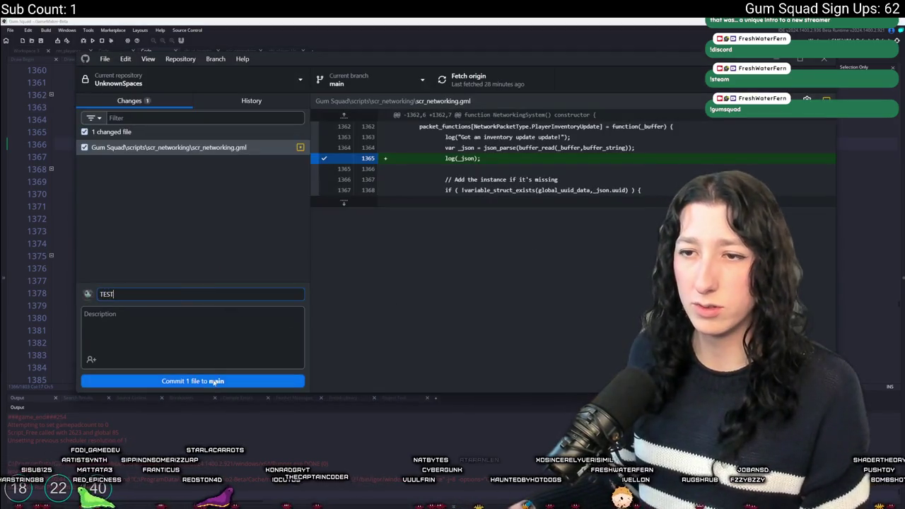
key(ctrl+Return)
key(alt+Tab)
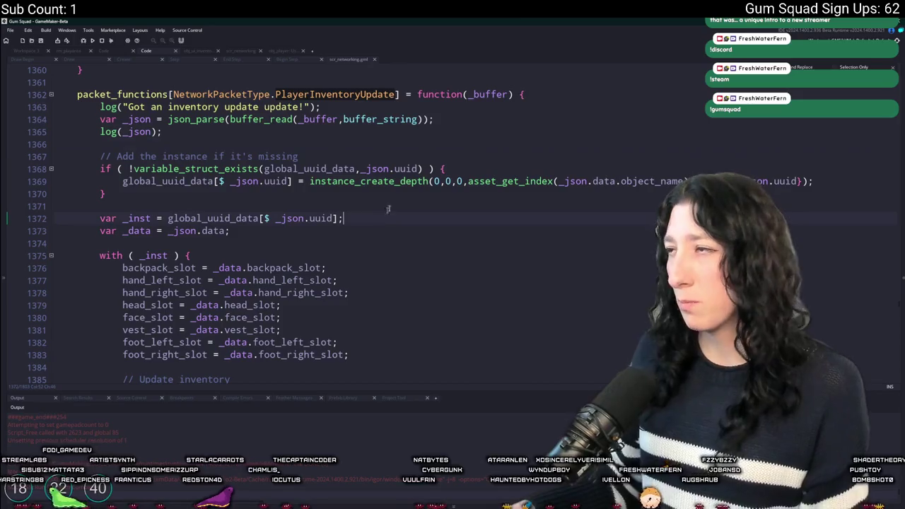
click(493, 120)
key(F5)
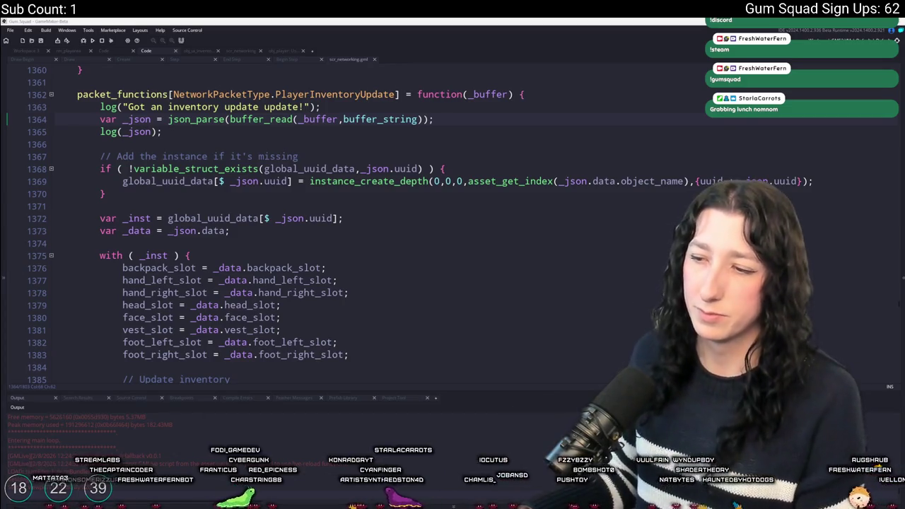
Host a private lobby in a new world and move the game window to the upper left.
click(452, 259)
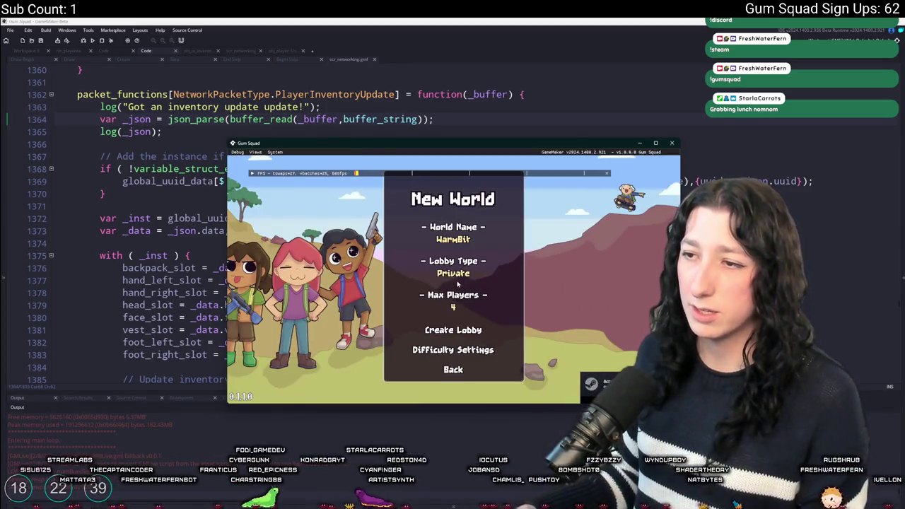
click(453, 329)
drag(458, 146, 249, 66)
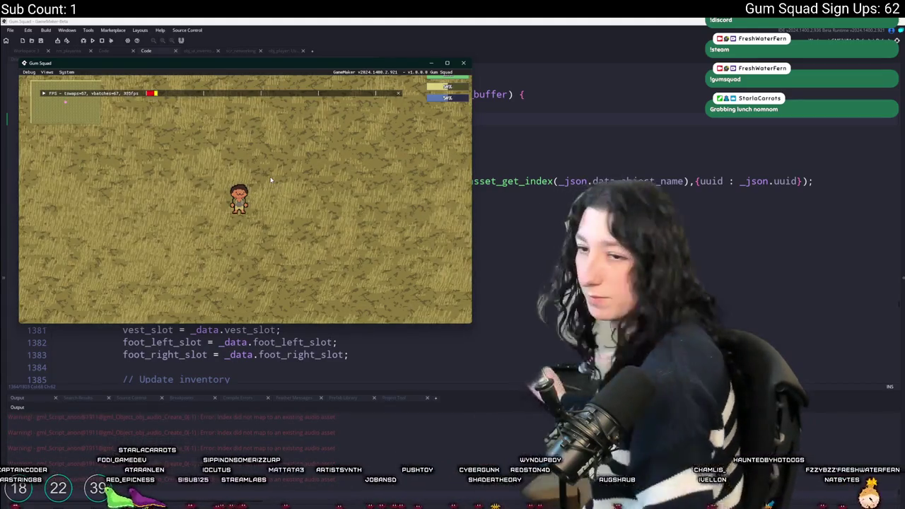
Walk the player character down-left with S and A, then close the game with Escape.
click(316, 387)
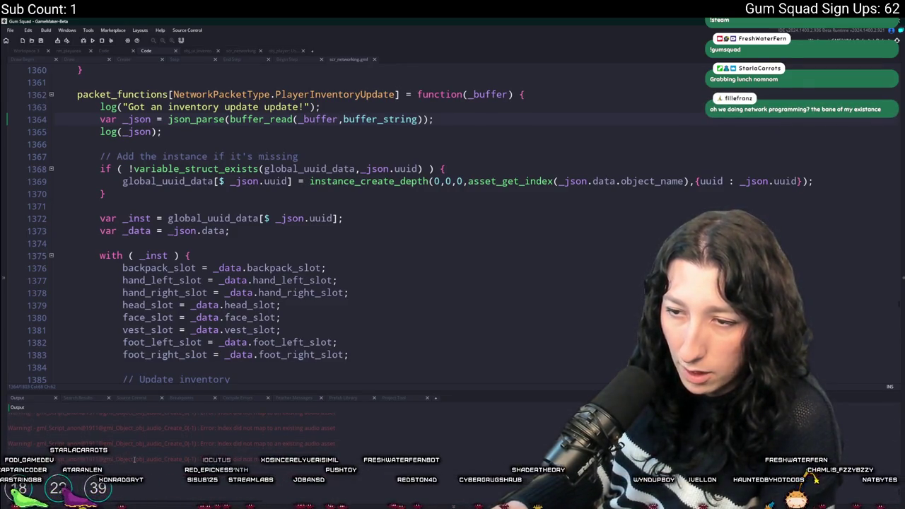
key(alt+Tab)
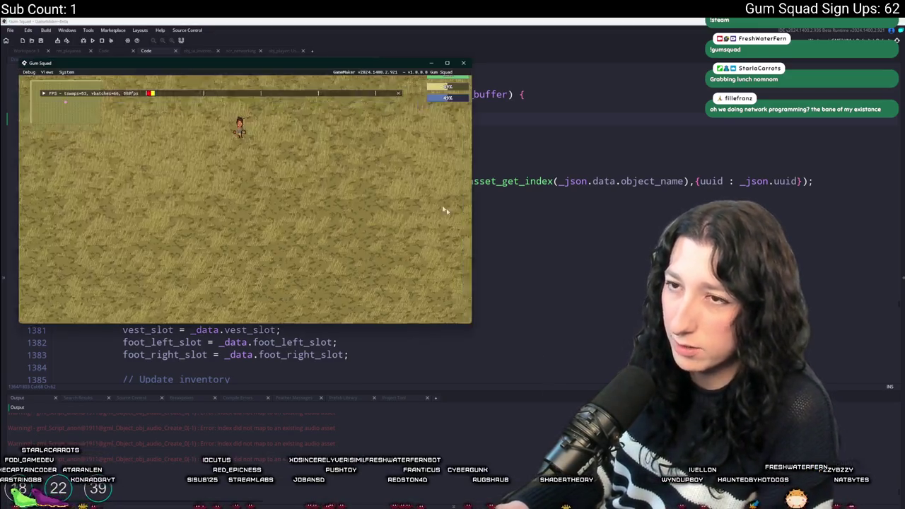
key(s)
key(a)
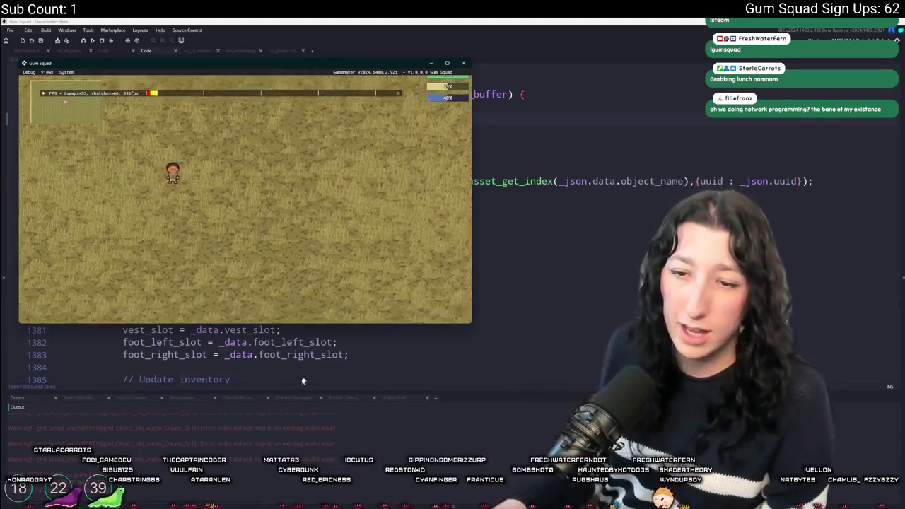
key(Escape)
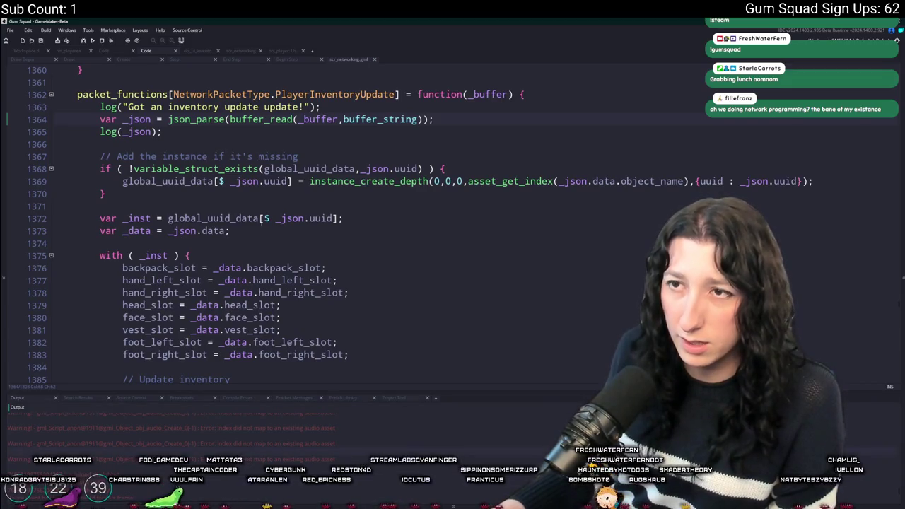
Search the Output log, make the log panel taller, and step through the matches.
click(256, 440)
key(ctrl+f)
scroll(256, 440, down, 3)
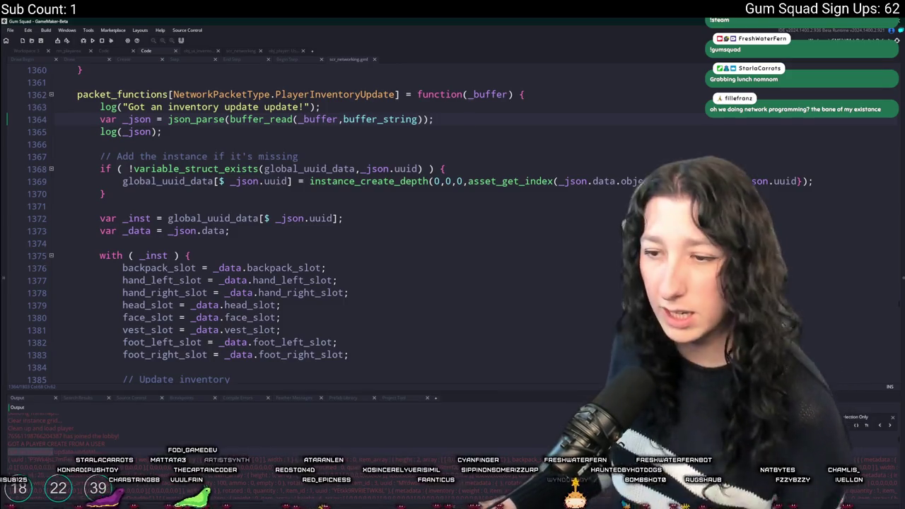
scroll(524, 440, down, 3)
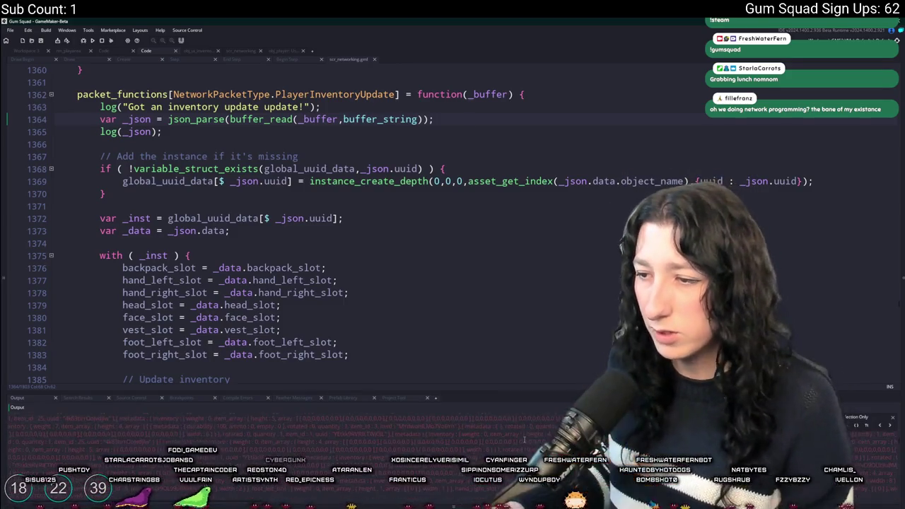
drag(548, 391, 529, 269)
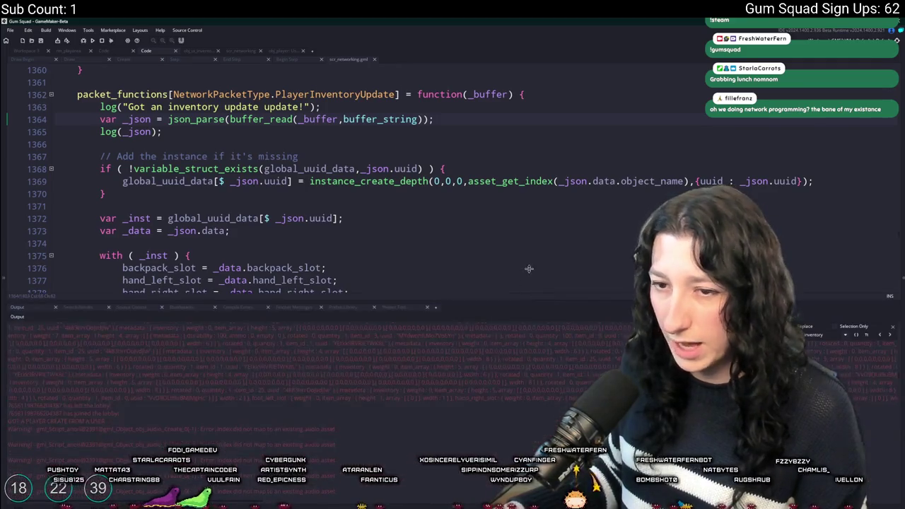
click(889, 338)
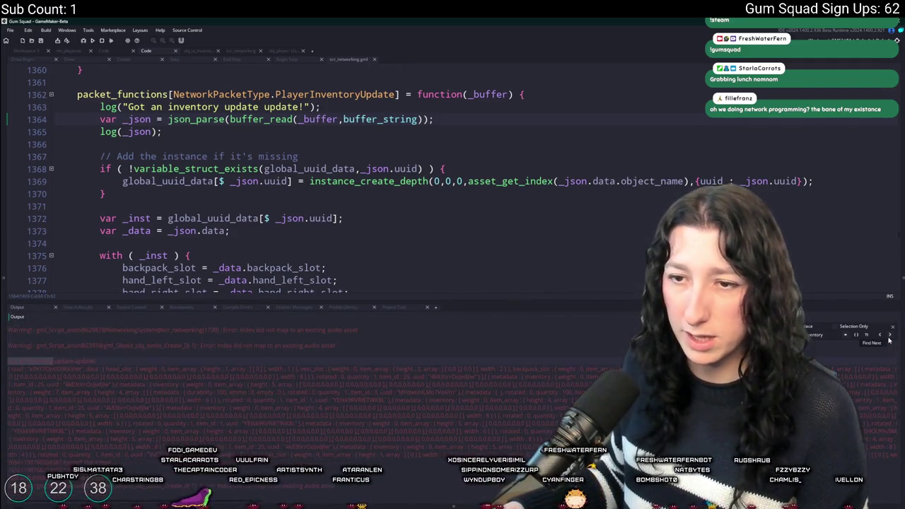
click(888, 338)
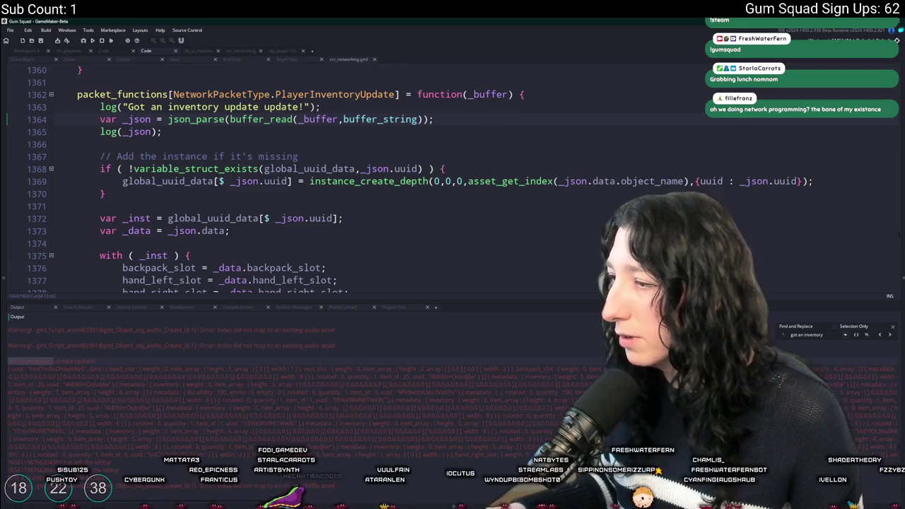
Find earlier 'backpack' entries in the log, search the selected text, and enlarge the code view.
double_click(825, 335)
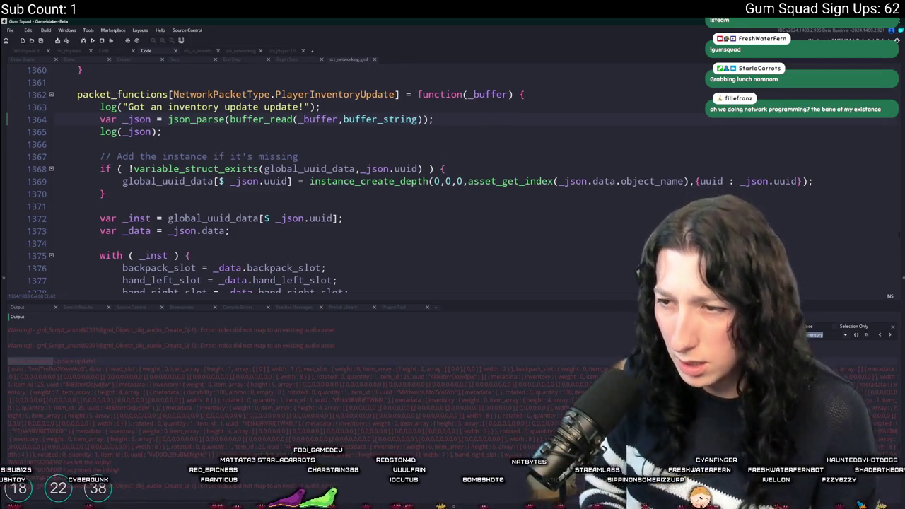
text(backpack)
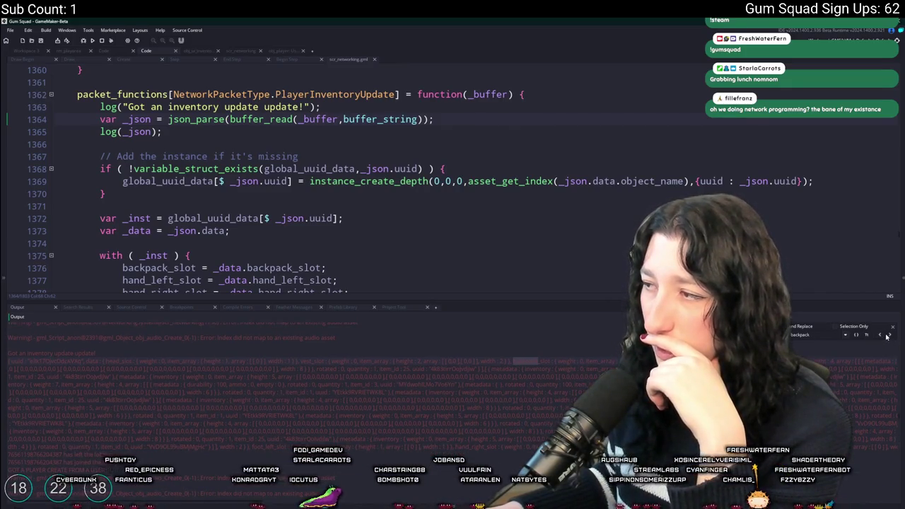
click(884, 337)
click(883, 336)
click(883, 336)
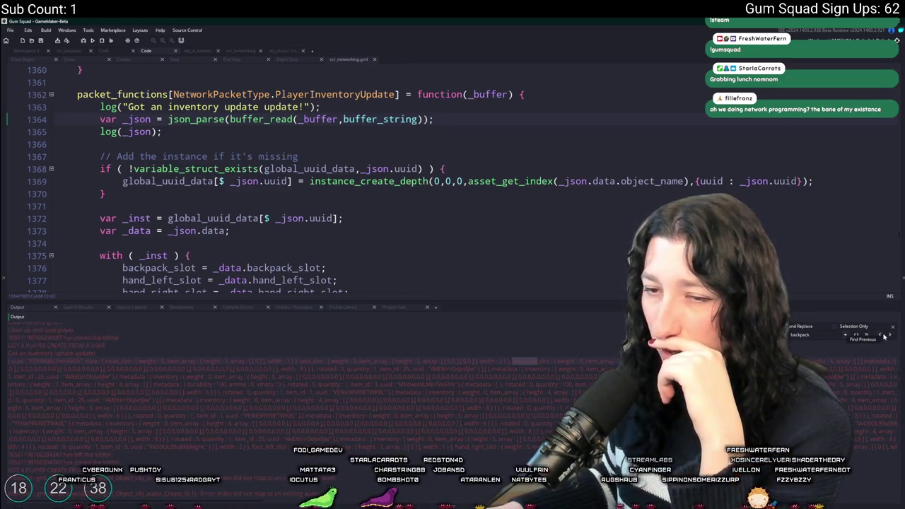
click(884, 336)
click(884, 337)
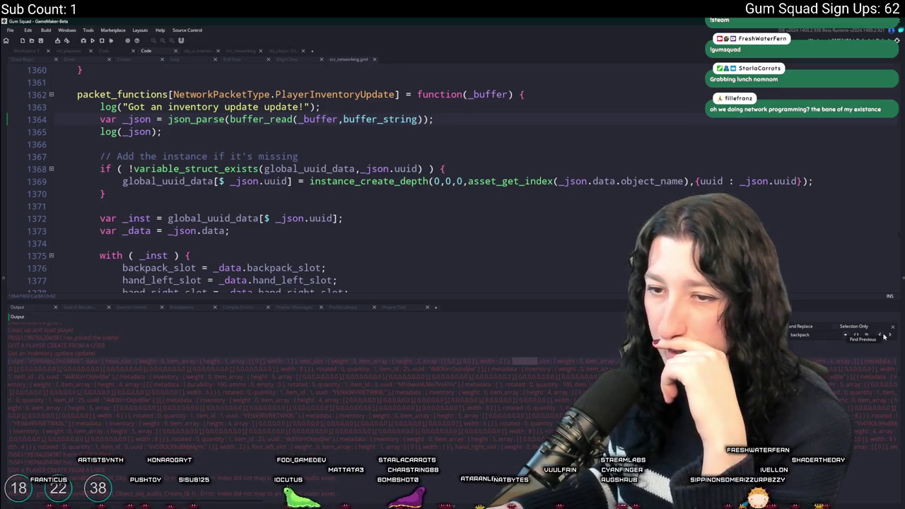
click(883, 336)
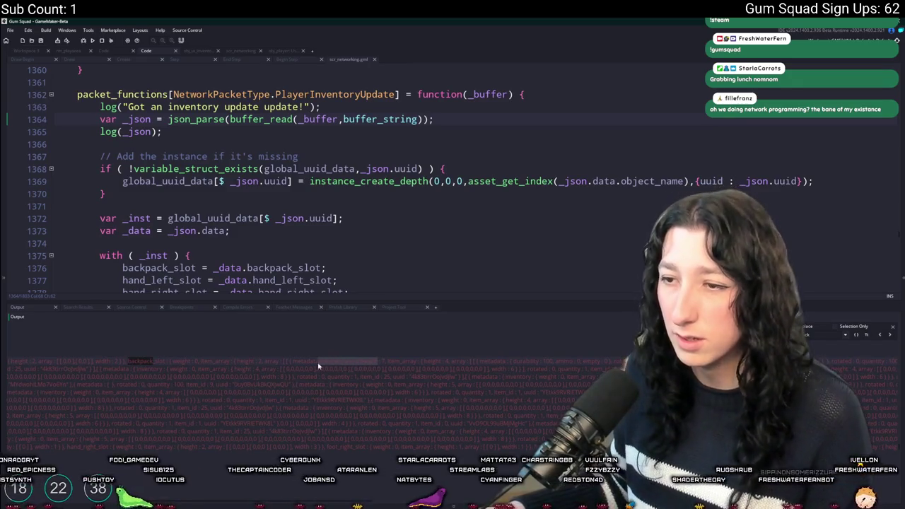
key(ctrl+f)
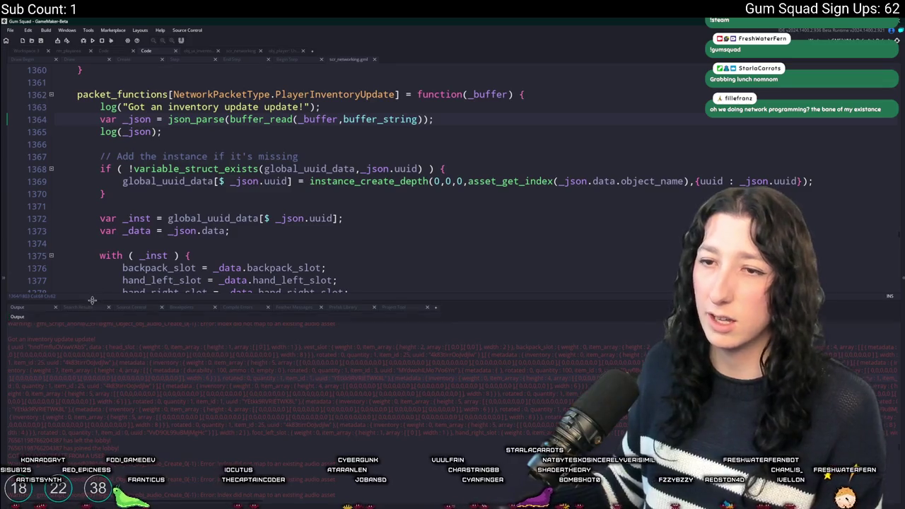
drag(92, 301, 102, 338)
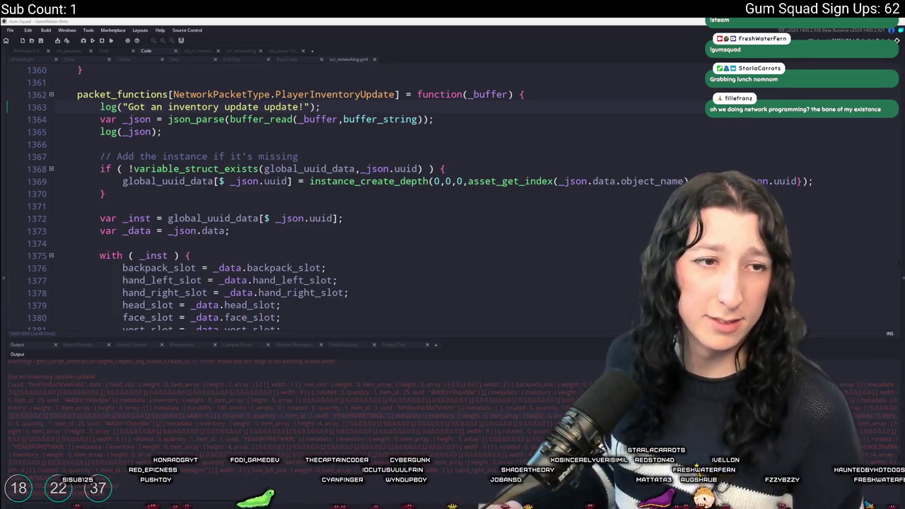
click(216, 194)
key(alt+Tab)
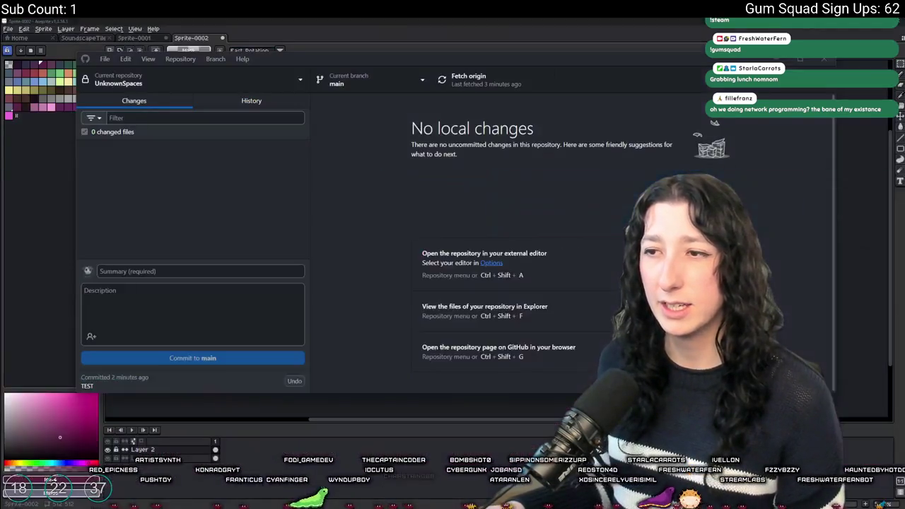
key(alt+Tab)
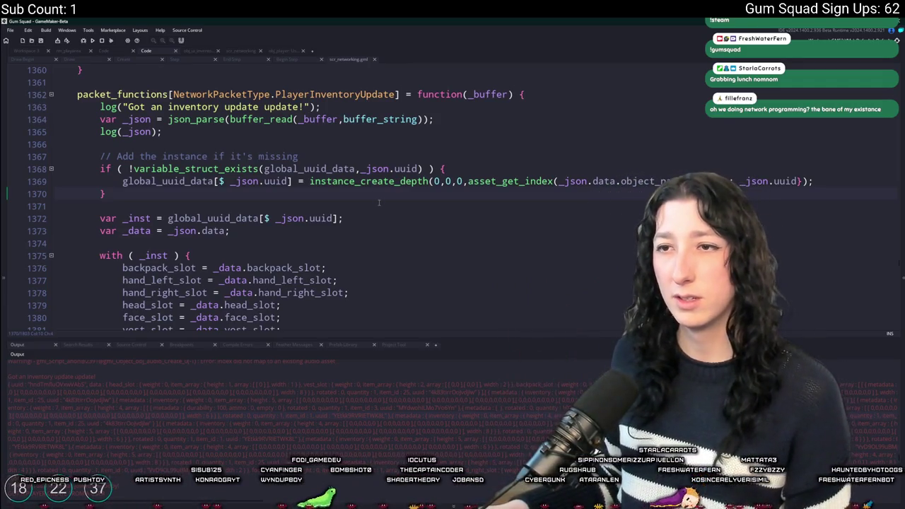
Delete the log(_json); debug line at line 1365 and enlarge the code view slightly.
key(Up)
key(End)
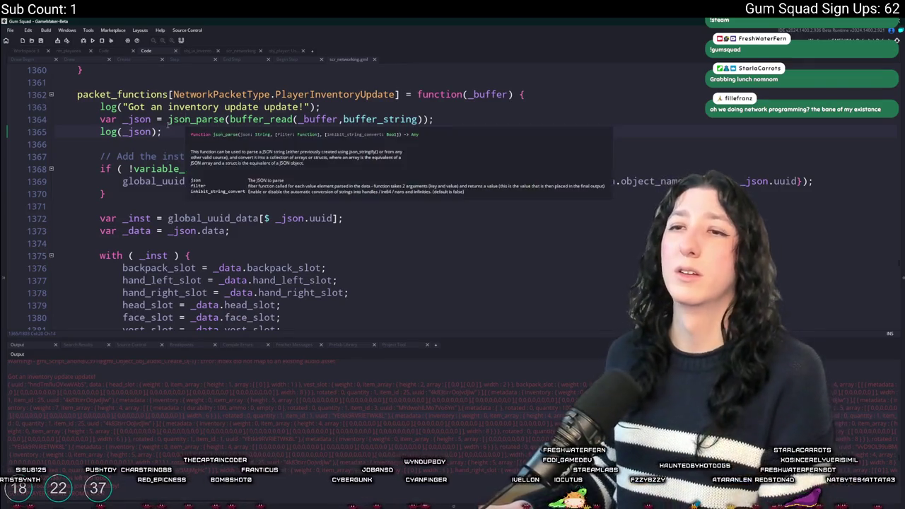
click(14, 139)
key(BackSpace)
key(BackSpace)
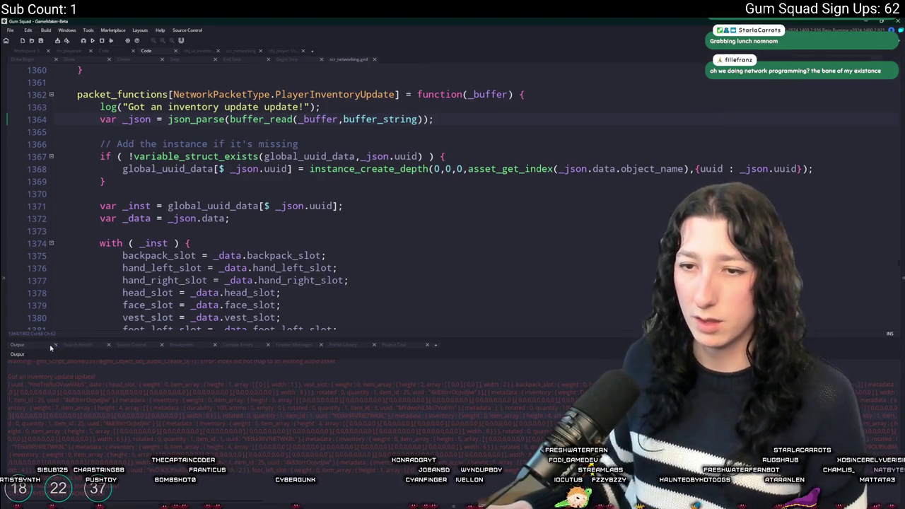
drag(68, 338, 69, 356)
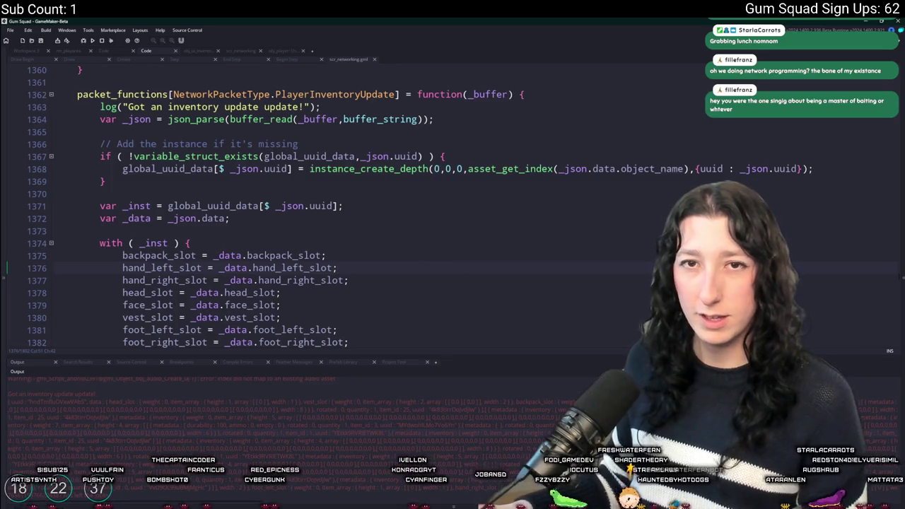
Look over the handler, then search for PlayerInventoryUpdate and jump to its next occurrence.
scroll(387, 177, down, 1)
click(387, 177)
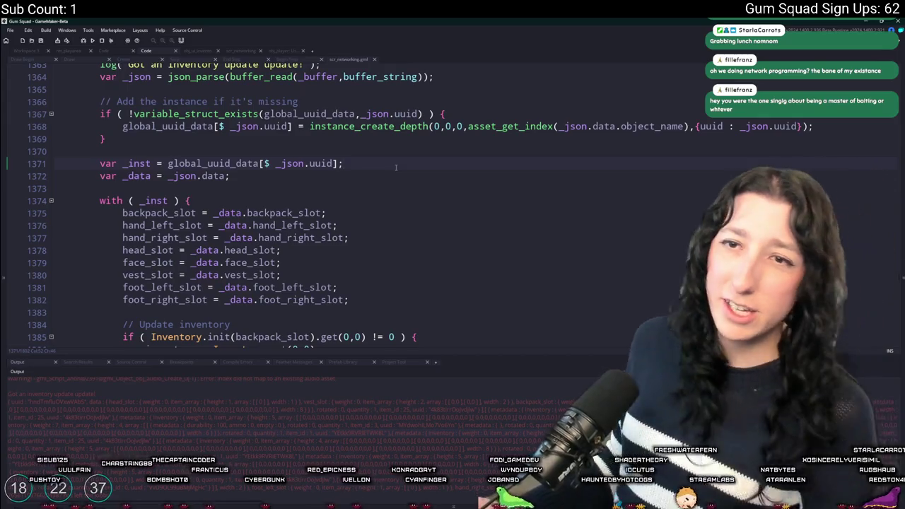
scroll(407, 196, down, 4)
scroll(407, 196, down, 2)
scroll(407, 196, up, 3)
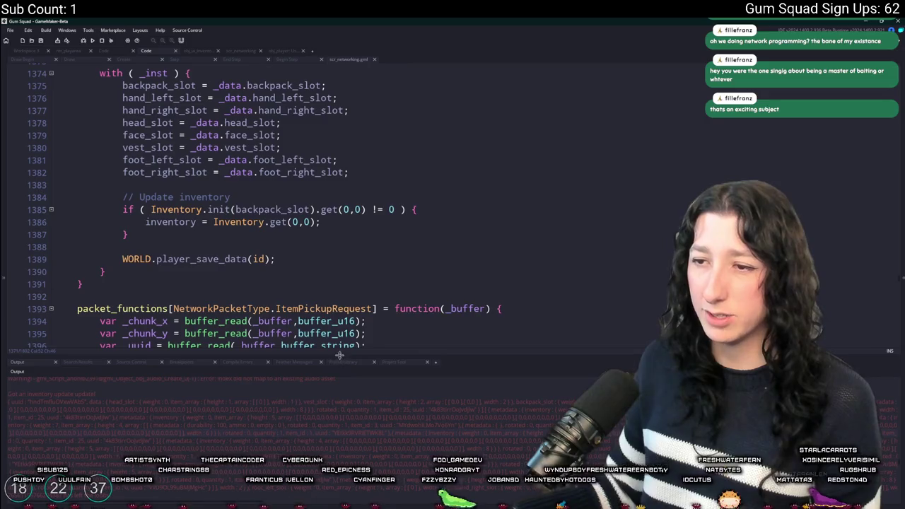
drag(339, 355, 340, 414)
scroll(392, 252, up, 3)
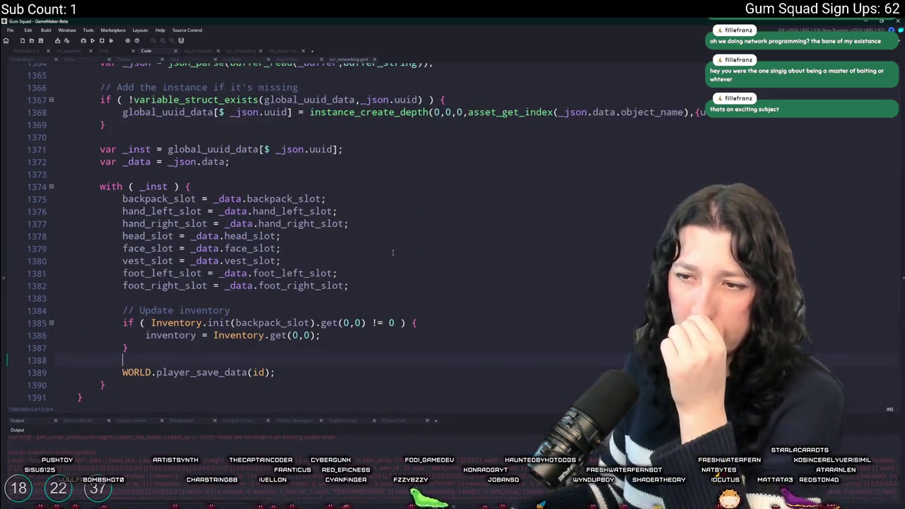
scroll(392, 253, down, 1)
scroll(353, 251, up, 4)
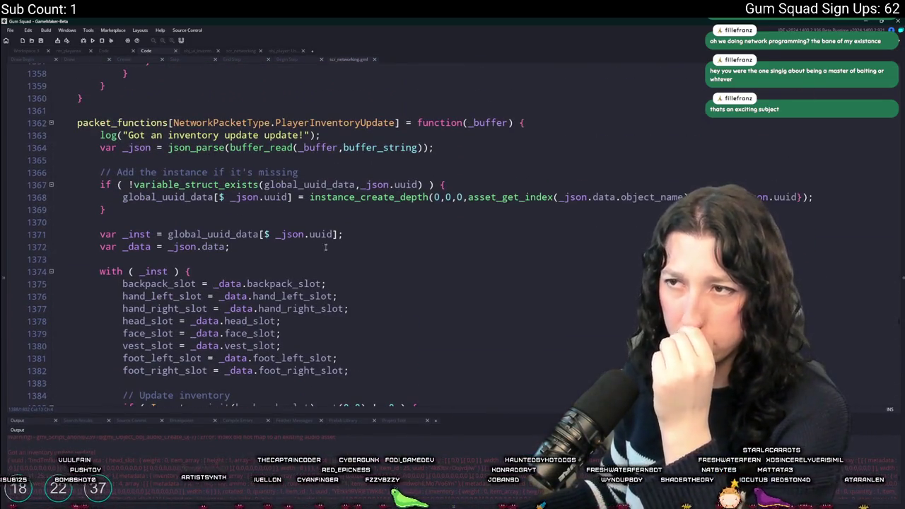
scroll(325, 249, down, 2)
scroll(211, 393, down, 1)
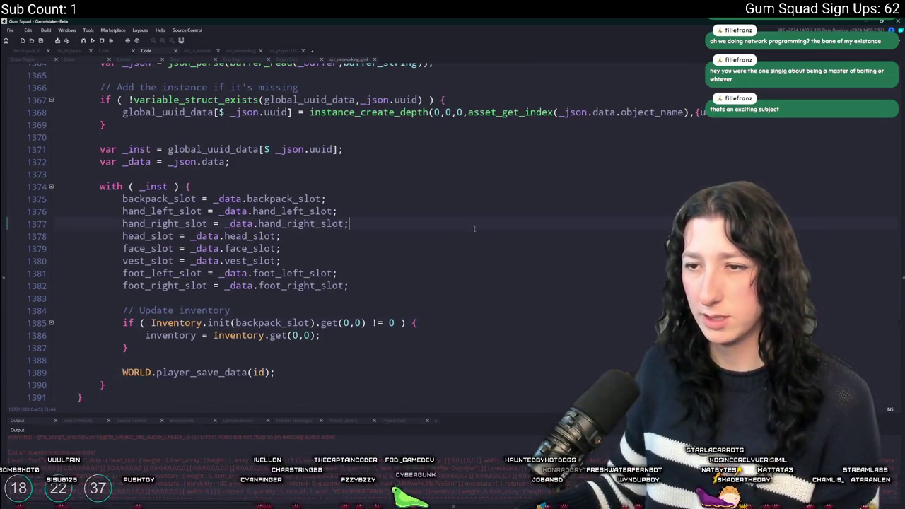
scroll(546, 45, up, 2)
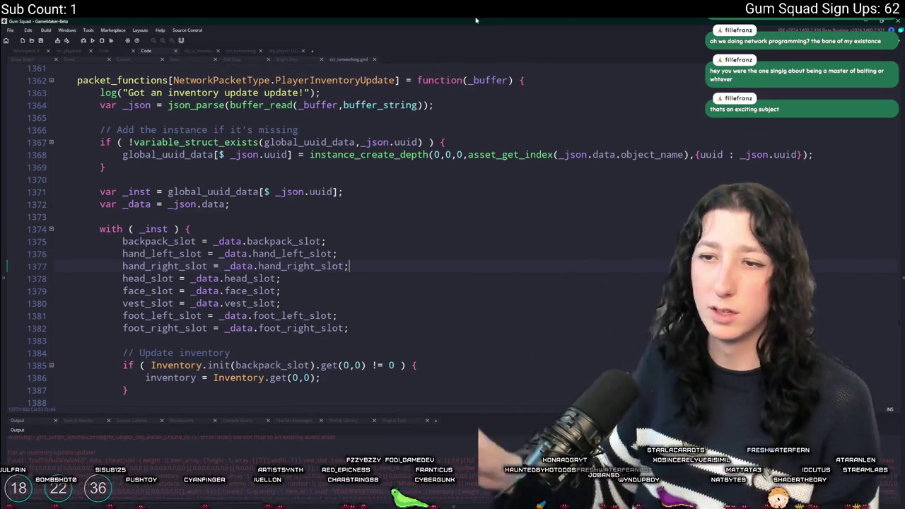
scroll(477, 20, down, 7)
scroll(295, 91, up, 8)
click(343, 122)
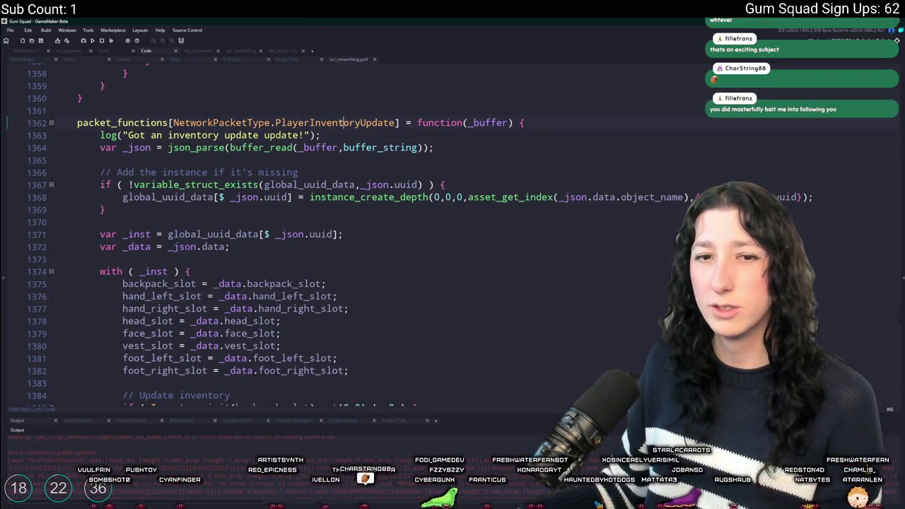
double_click(343, 122)
key(ctrl+f)
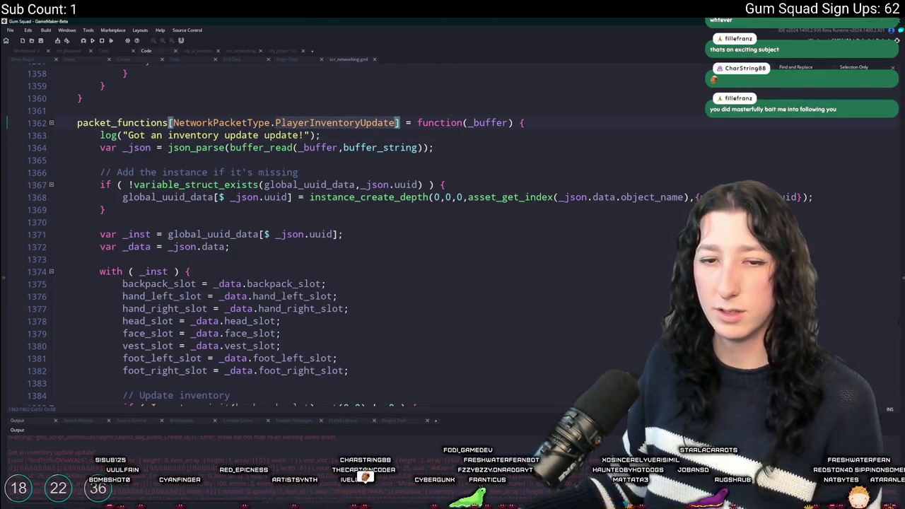
key(Return)
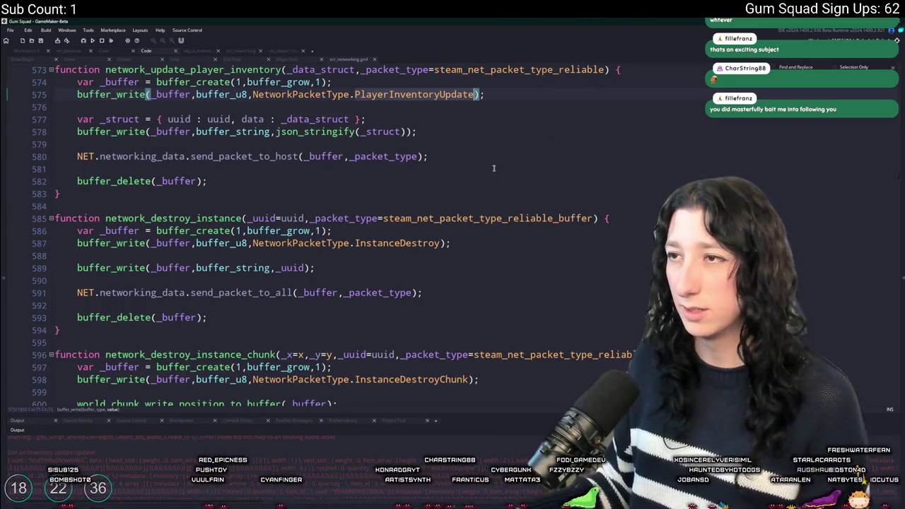
Review the PlayerInventoryUpdate send code around line 575 and switch to Workspace 3.
click(546, 81)
scroll(547, 79, up, 1)
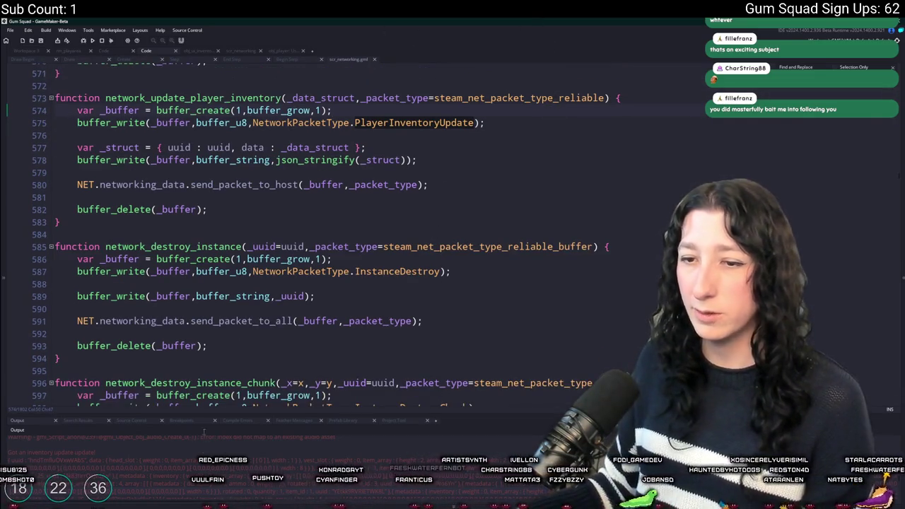
click(423, 160)
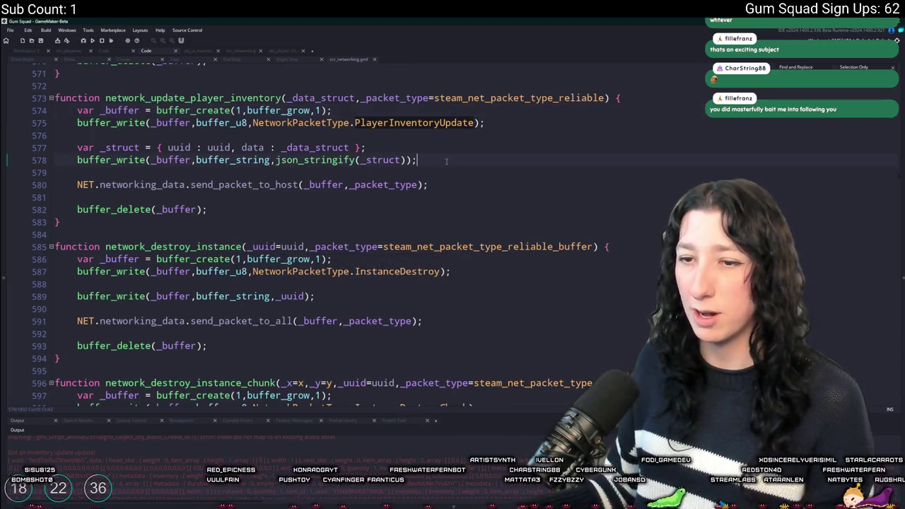
scroll(205, 343, up, 1)
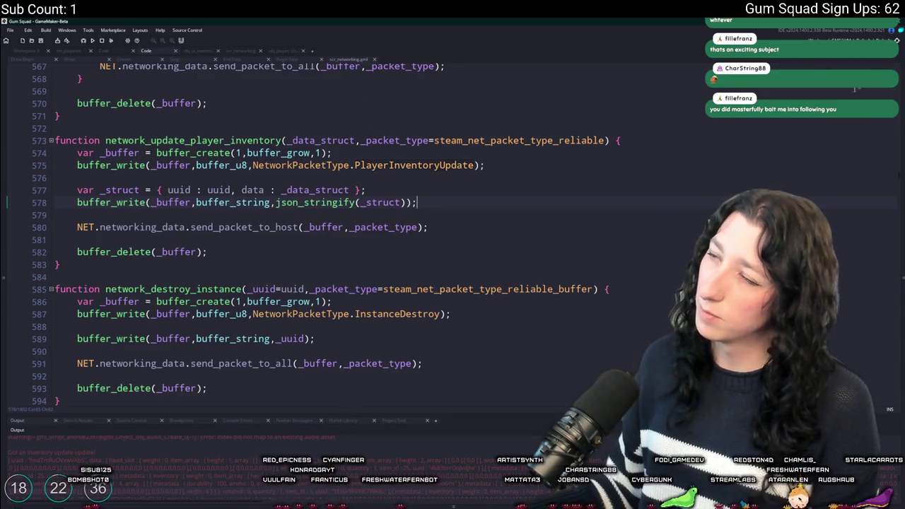
click(26, 51)
scroll(424, 114, up, 1)
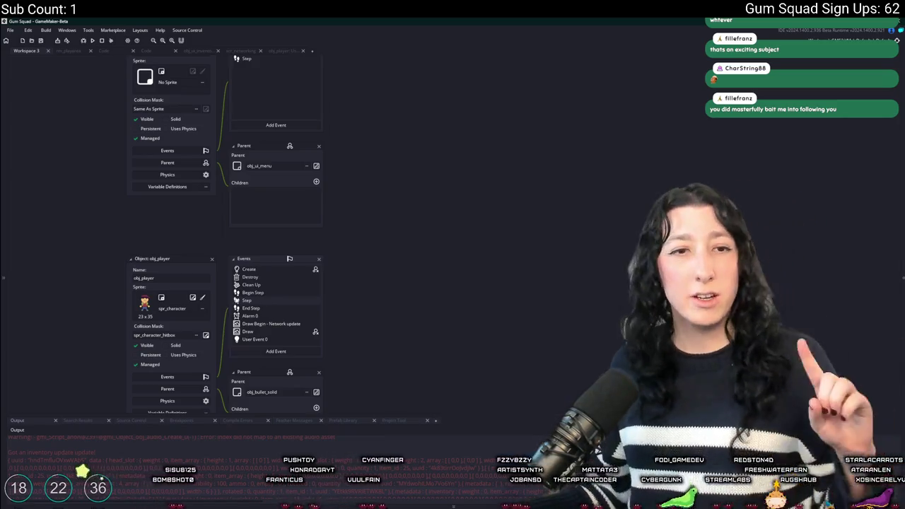
Open obj_player's Step event and jump to the network_update_player_inventory definition.
double_click(247, 300)
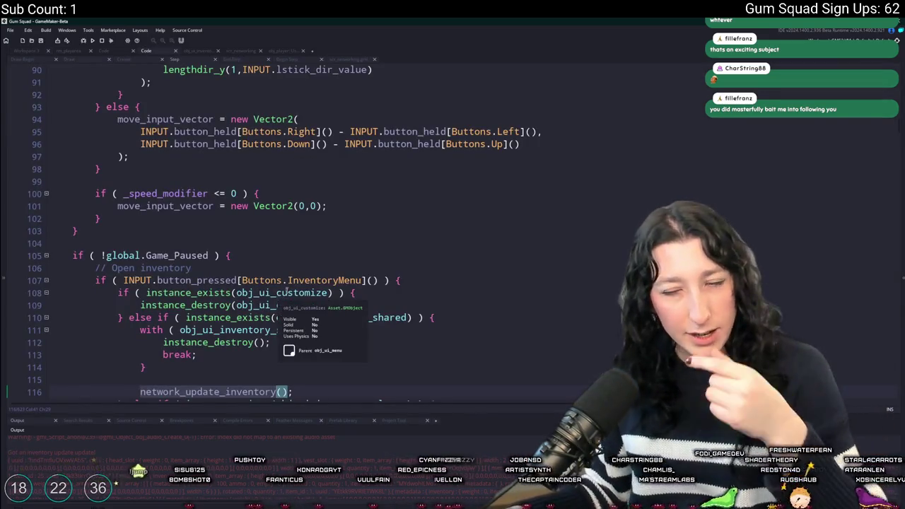
scroll(290, 290, down, 3)
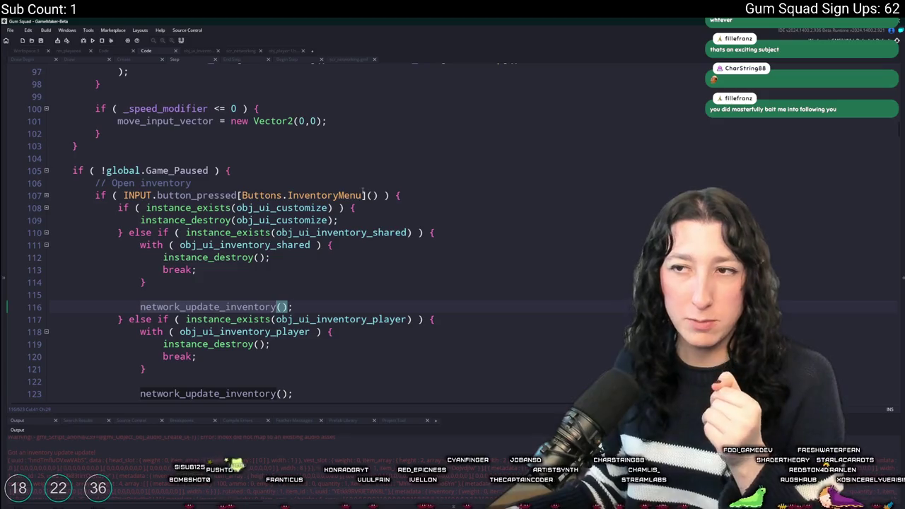
scroll(292, 285, down, 2)
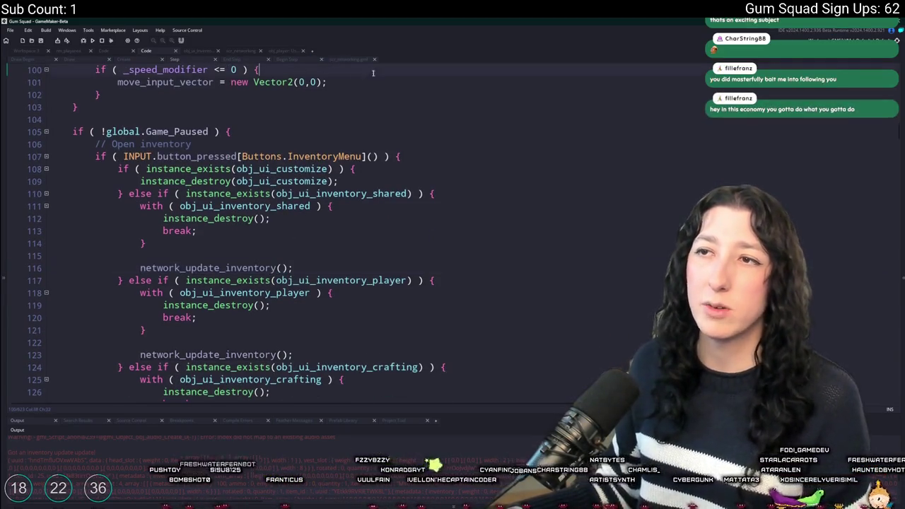
key(F12)
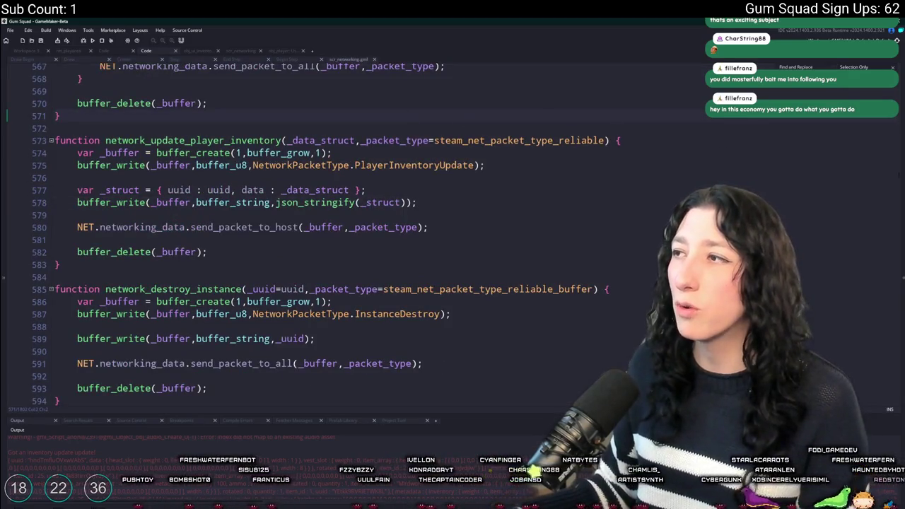
click(655, 186)
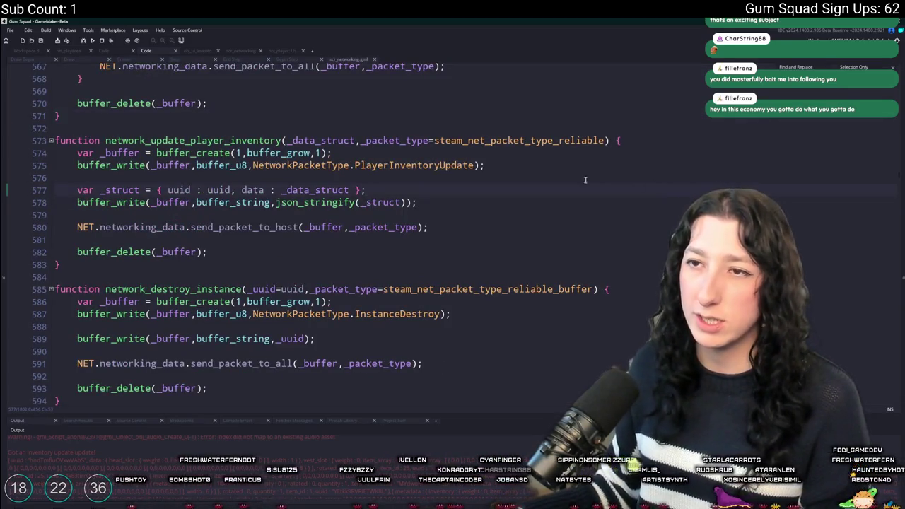
click(678, 68)
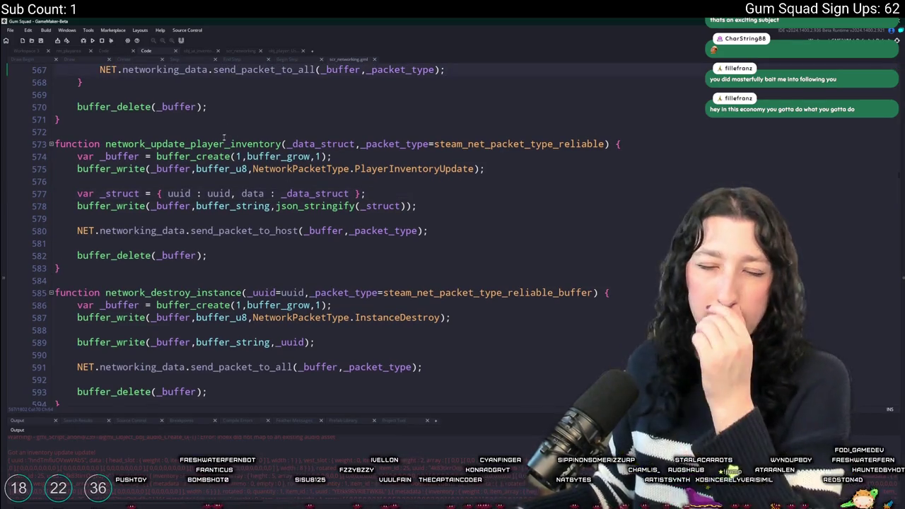
Find all uses of network_update_player_inventory and inspect network_received_inventory in obj_player's User Event.
double_click(190, 143)
key(ctrl+f)
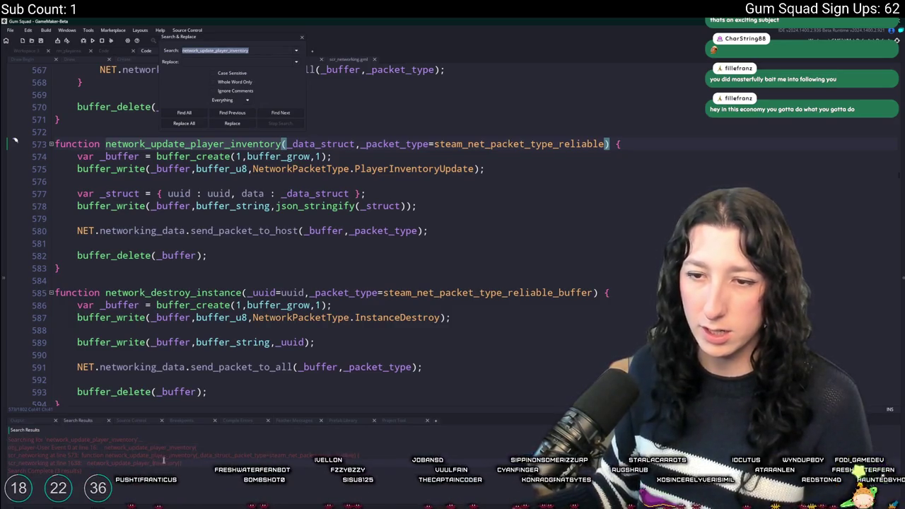
double_click(106, 447)
double_click(159, 218)
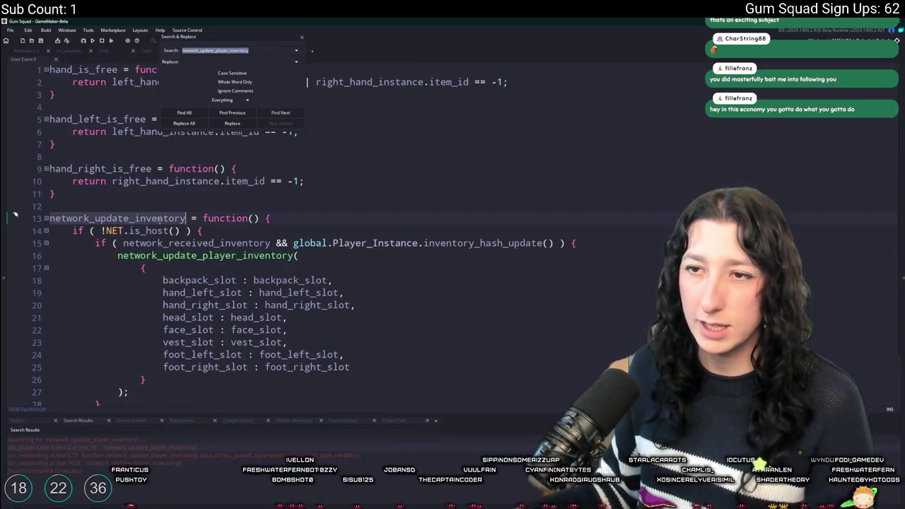
double_click(244, 243)
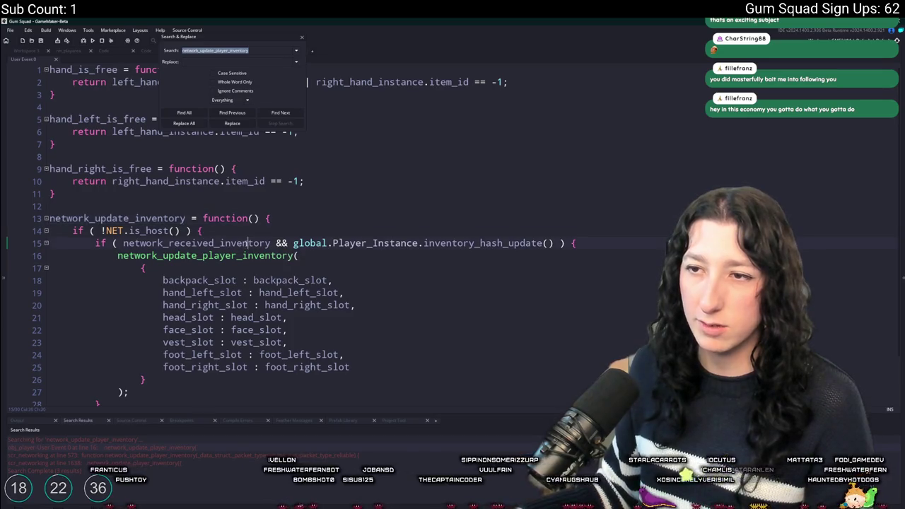
Close the search and reopen obj_player's Step event code in the object workspace.
click(301, 38)
click(26, 51)
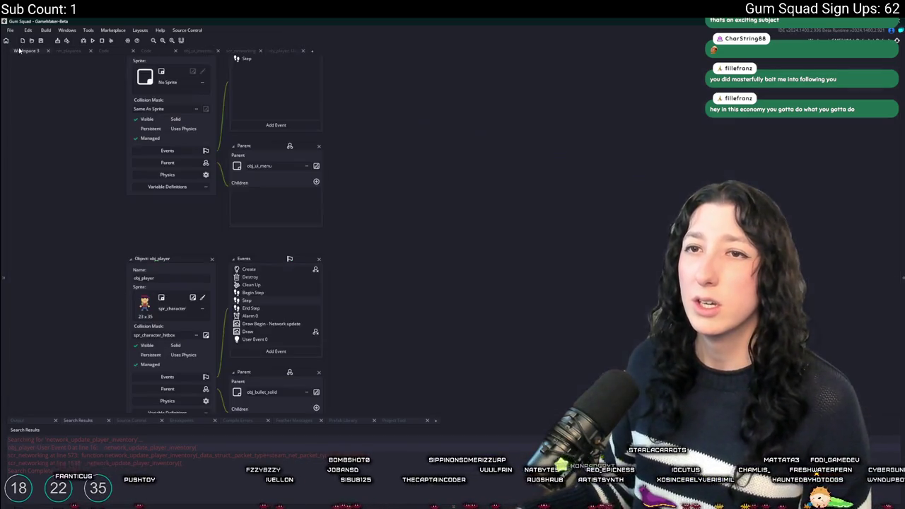
double_click(283, 308)
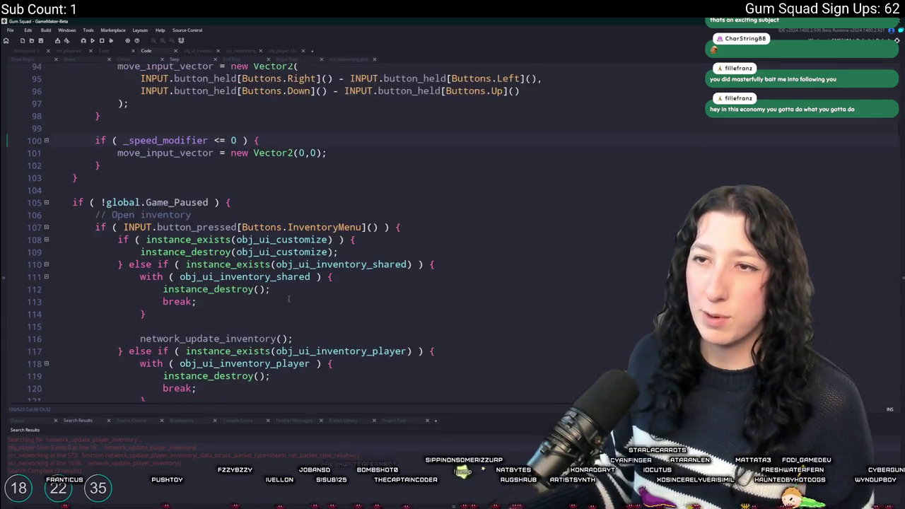
scroll(260, 206, down, 3)
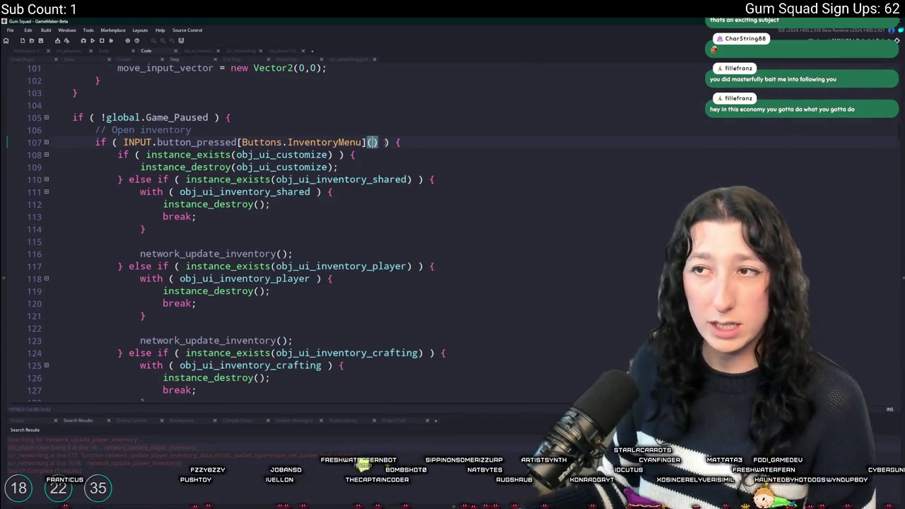
scroll(342, 237, down, 7)
drag(139, 258, 99, 20)
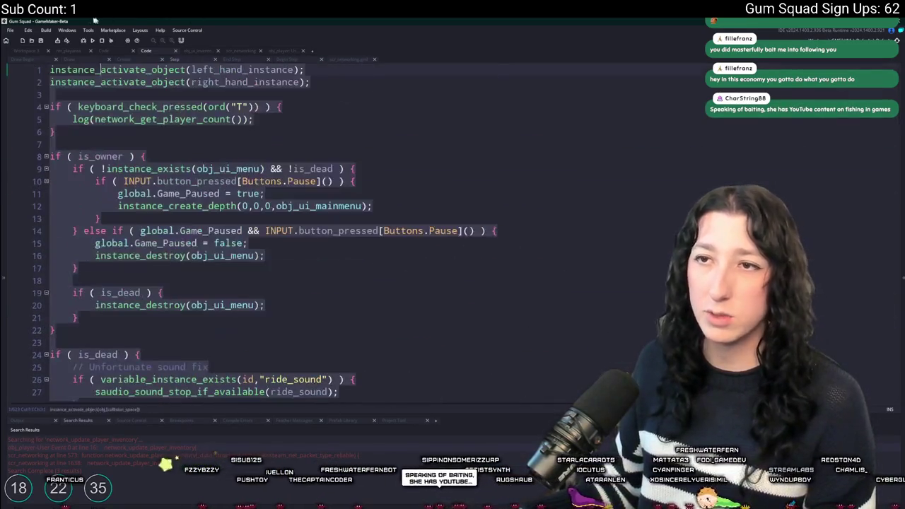
Write 'if ( !network_received_inventory ) { exit; }' at line 1, then remove it from there.
click(49, 69)
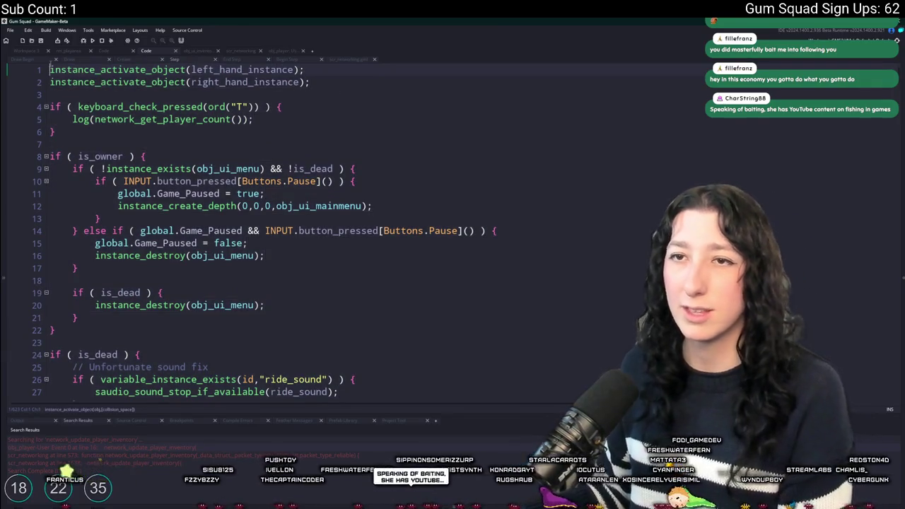
key(Return)
key(Return)
key(Up)
key(Up)
text(if()
key(BackSpace)
text(( !network_received_inventory ) { Exit; })
double_click(265, 70)
text(exit)
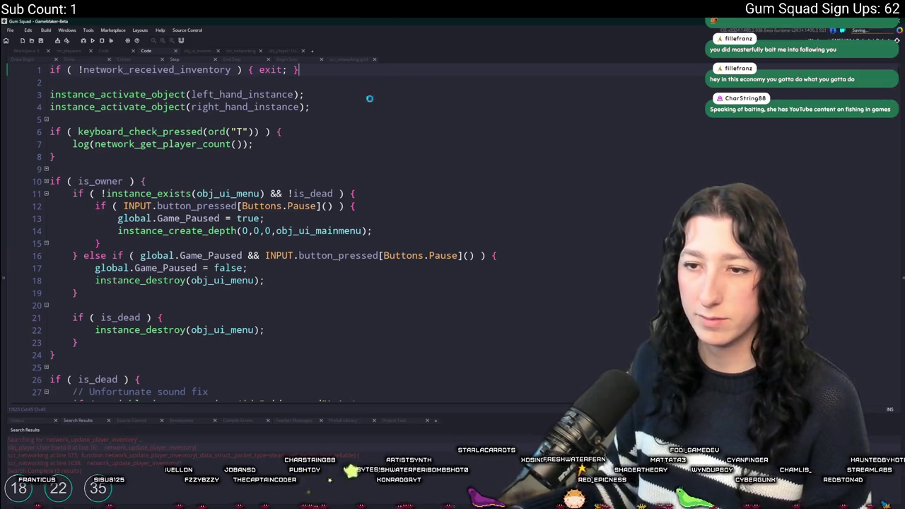
triple_click(172, 71)
key(ctrl+c)
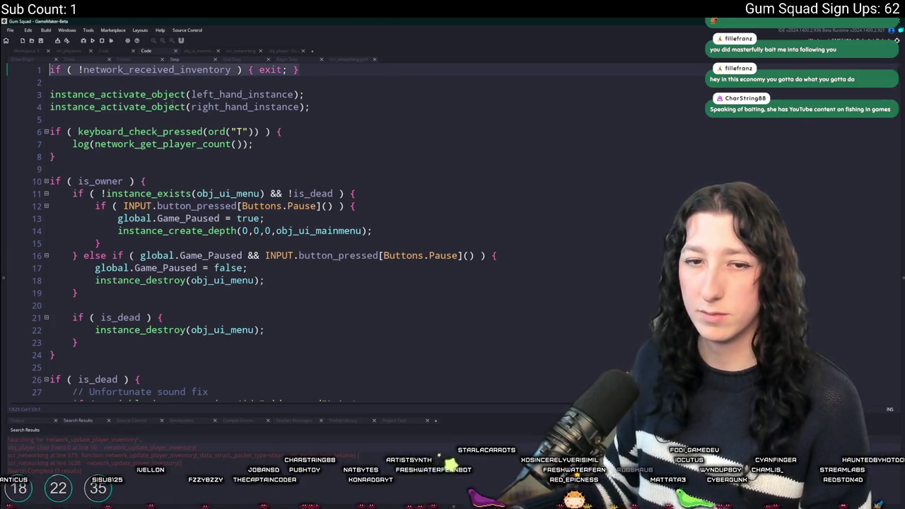
key(BackSpace)
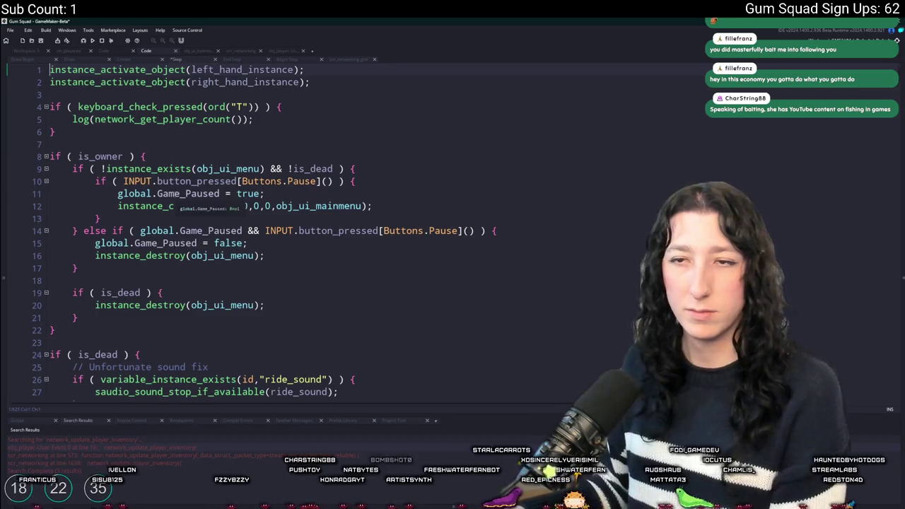
Paste the inventory guard on line 42, right after health_stats_update().
scroll(138, 276, down, 4)
scroll(137, 268, down, 4)
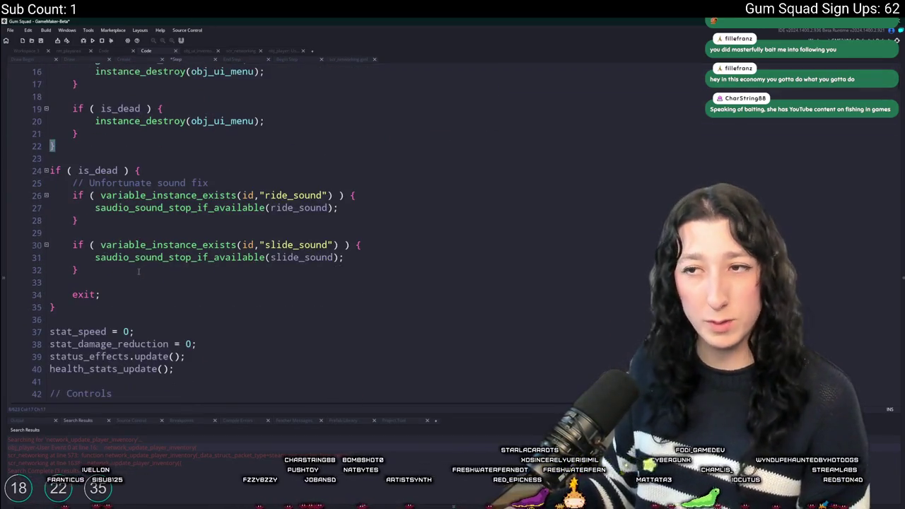
click(136, 217)
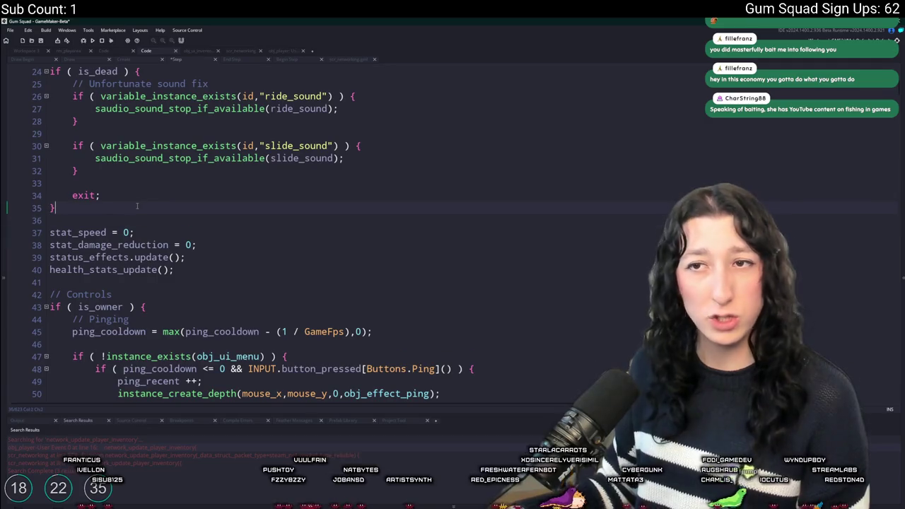
key(Return)
key(Return)
key(Up)
key(ctrl+z)
click(205, 267)
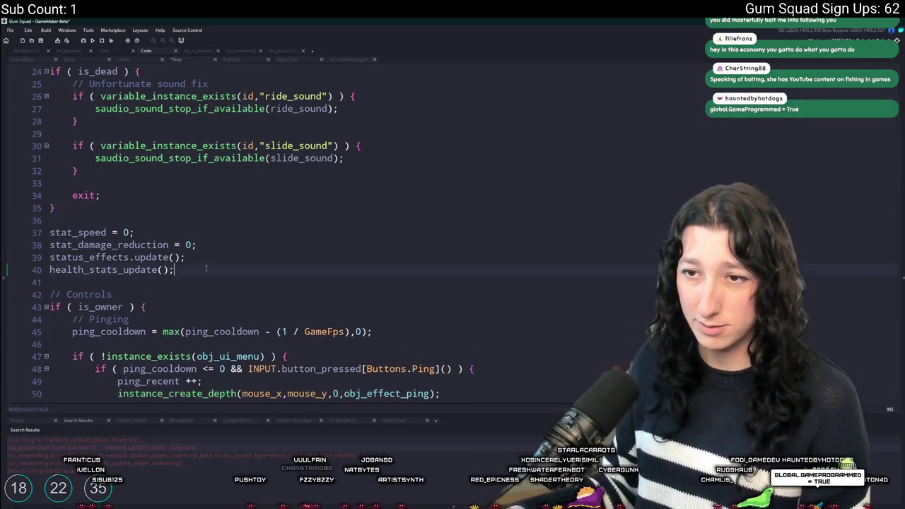
key(Return)
key(Return)
key(ctrl+v)
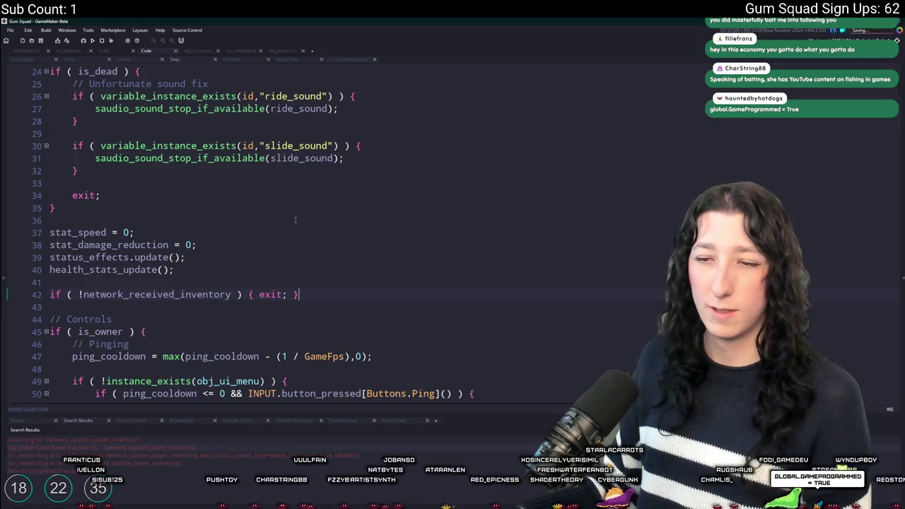
Scroll through the edited Step event and bring up the output log.
scroll(311, 216, down, 2)
scroll(321, 219, down, 2)
scroll(347, 220, down, 2)
scroll(371, 216, up, 2)
scroll(373, 239, up, 2)
scroll(374, 239, up, 2)
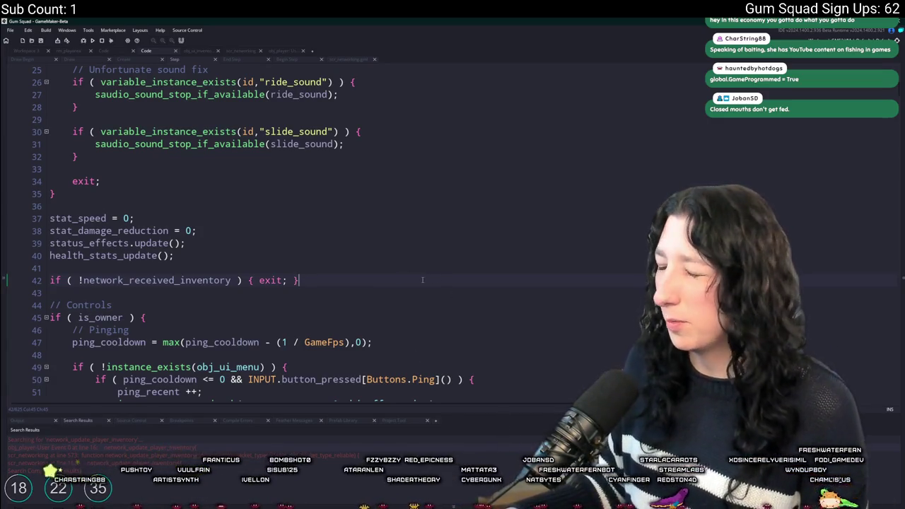
click(28, 420)
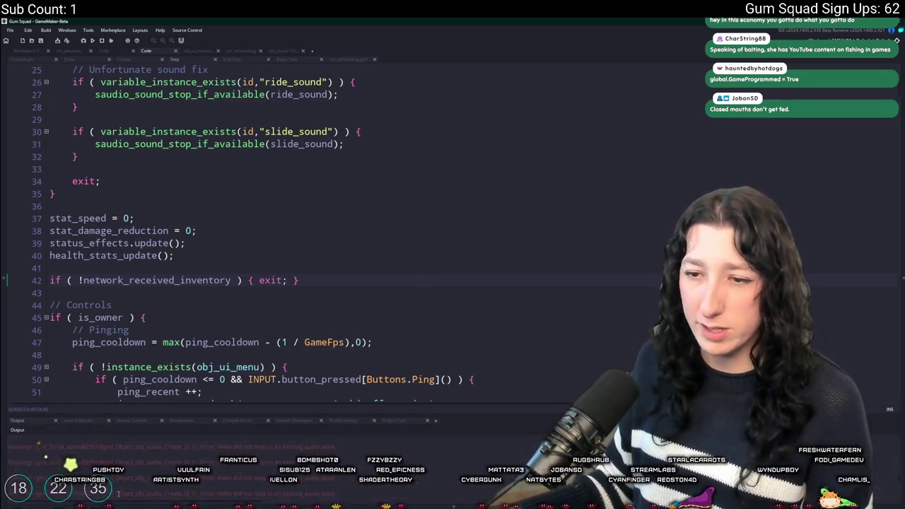
Open obj_audio's Create event via asset search for 'obj_aud' and maximise its code.
key(ctrl+t)
text(obj_aud)
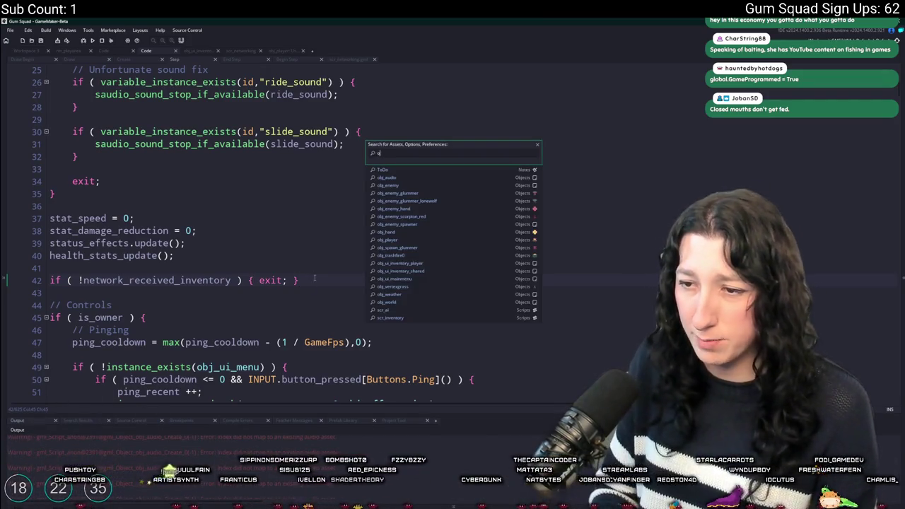
key(Return)
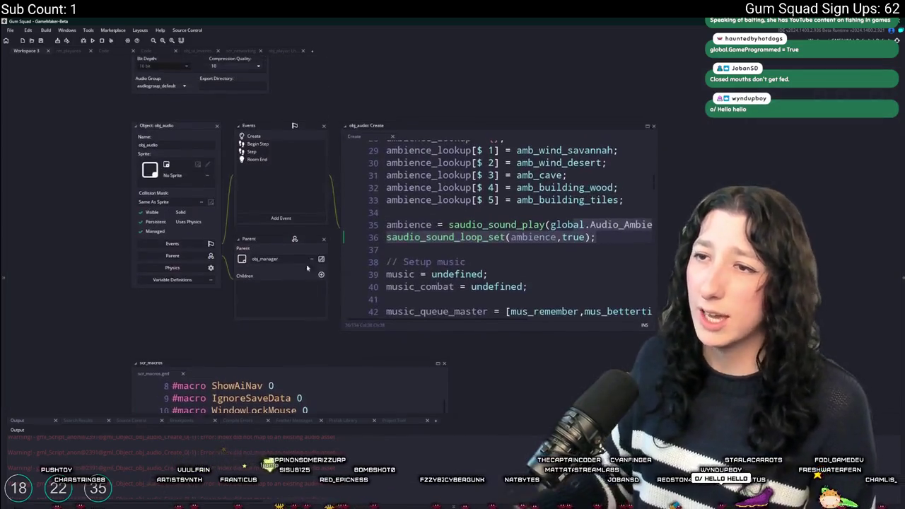
click(514, 109)
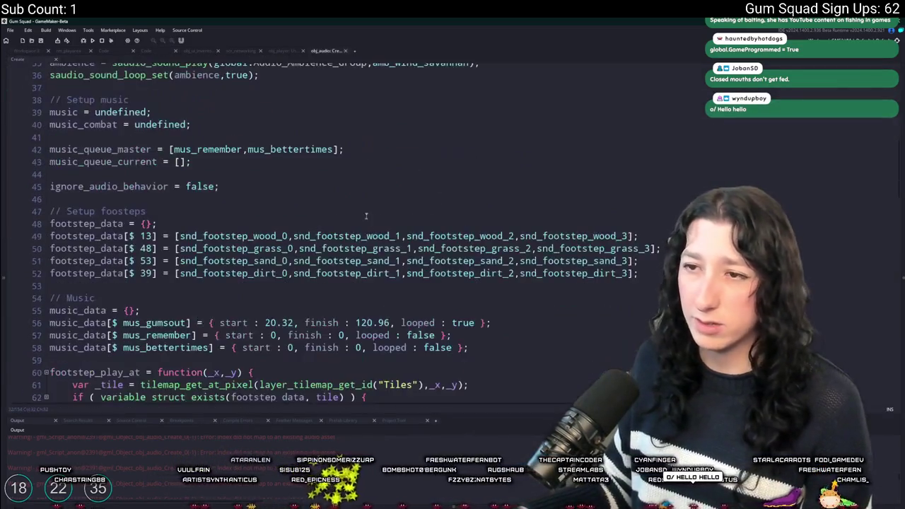
Inspect ambience_play's saudio_sound_exists and saudio_sound_is_playing checks on lines 72-77.
scroll(291, 183, down, 10)
scroll(291, 182, down, 7)
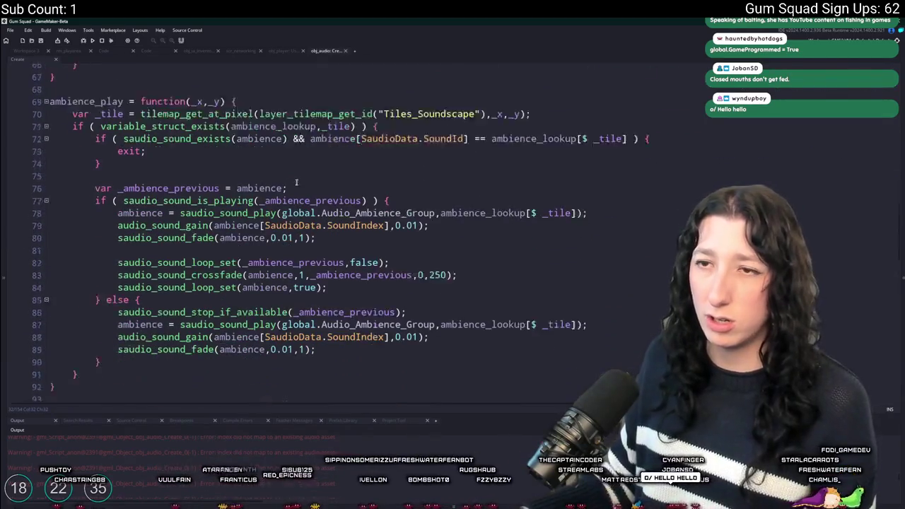
scroll(209, 211, up, 5)
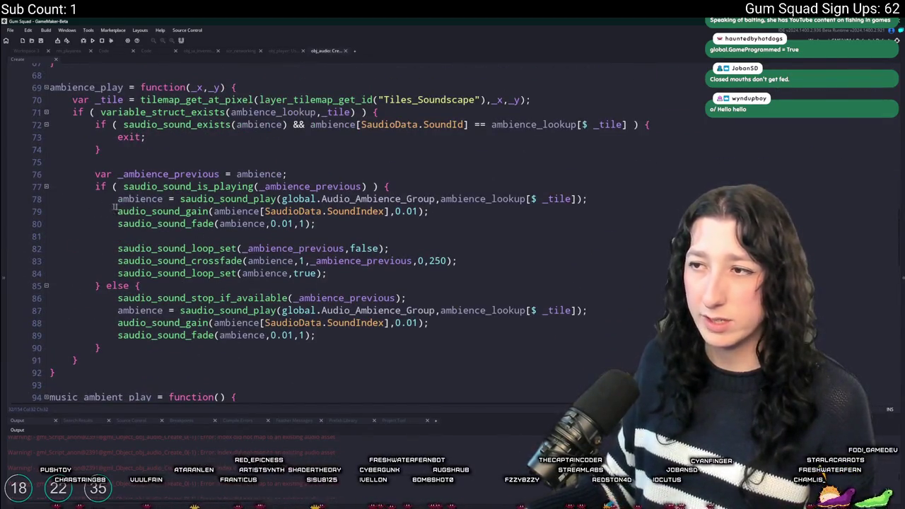
click(104, 202)
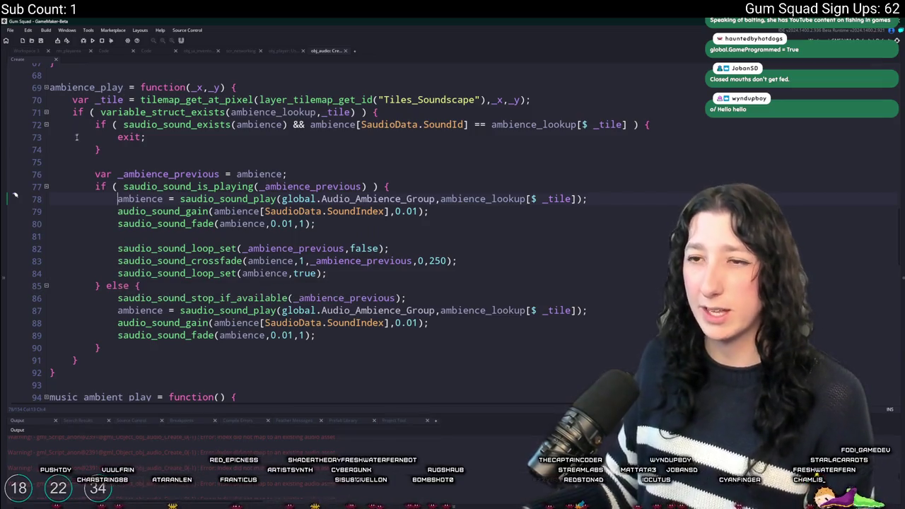
click(260, 187)
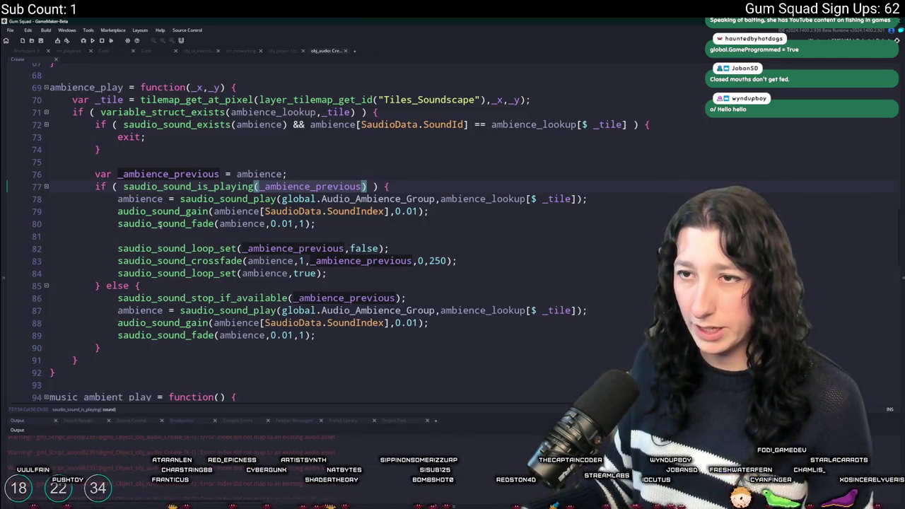
mouse_move(177, 272)
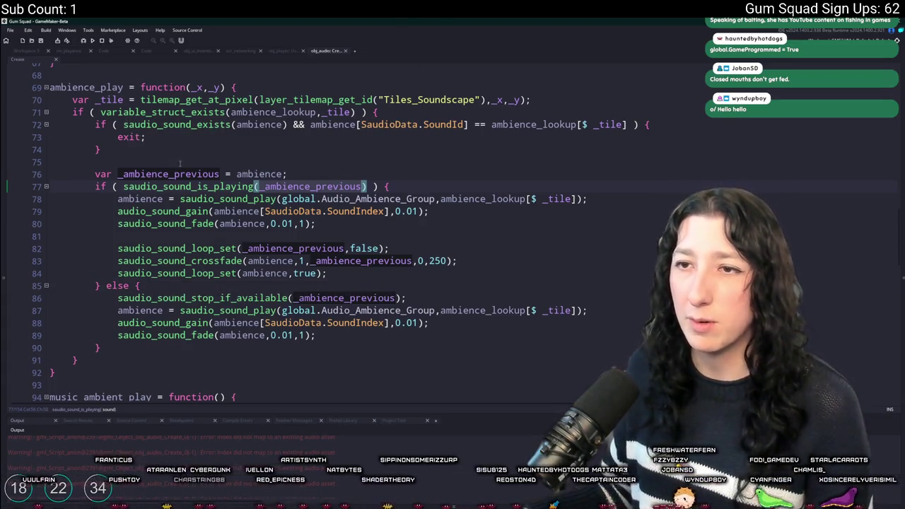
click(289, 125)
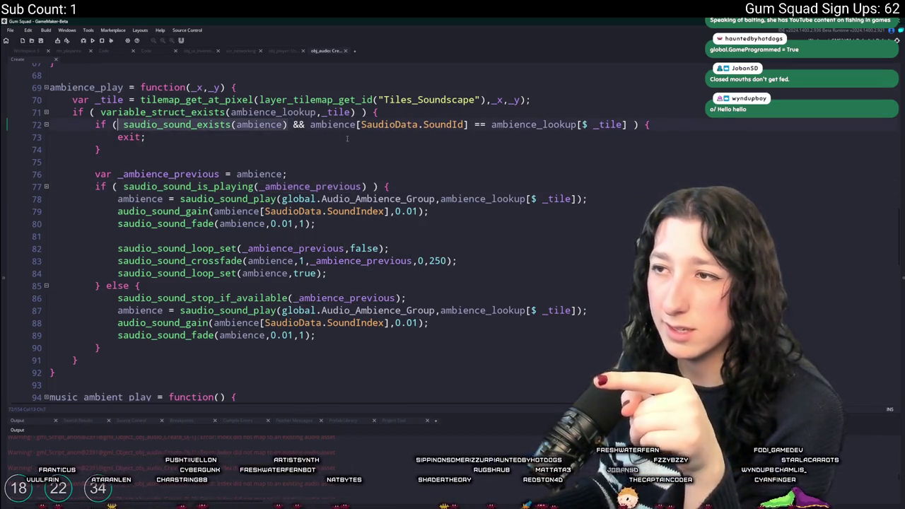
drag(542, 124, 581, 125)
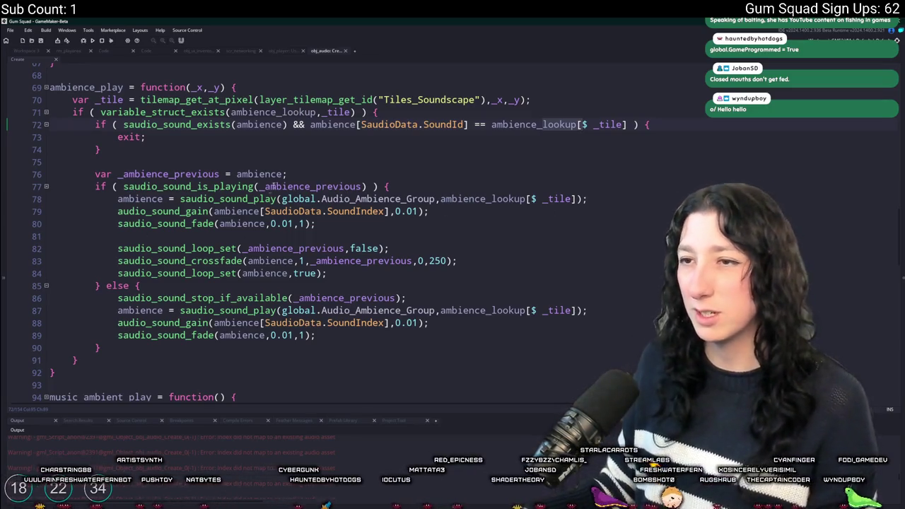
Add log(["78",current_time]); as a new line 78 in ambience_play.
click(446, 188)
key(Return)
text(log(current_time);)
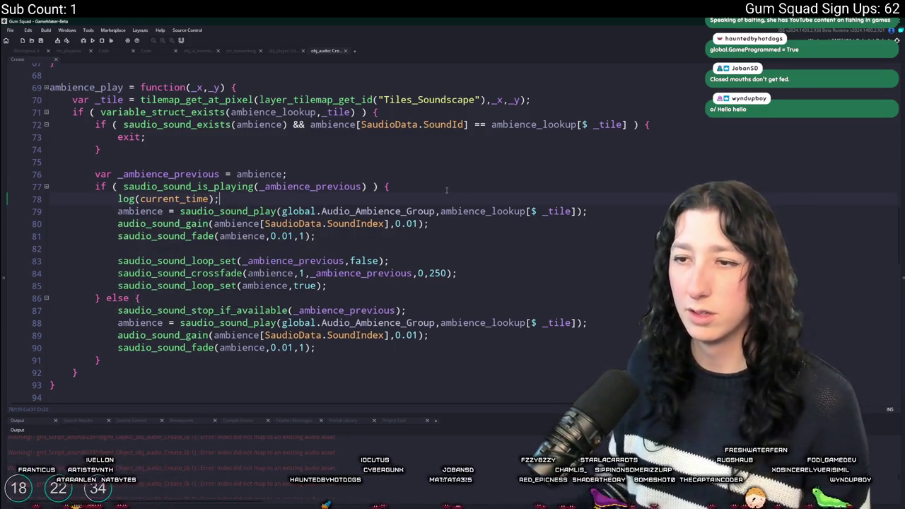
click(142, 199)
text("{)
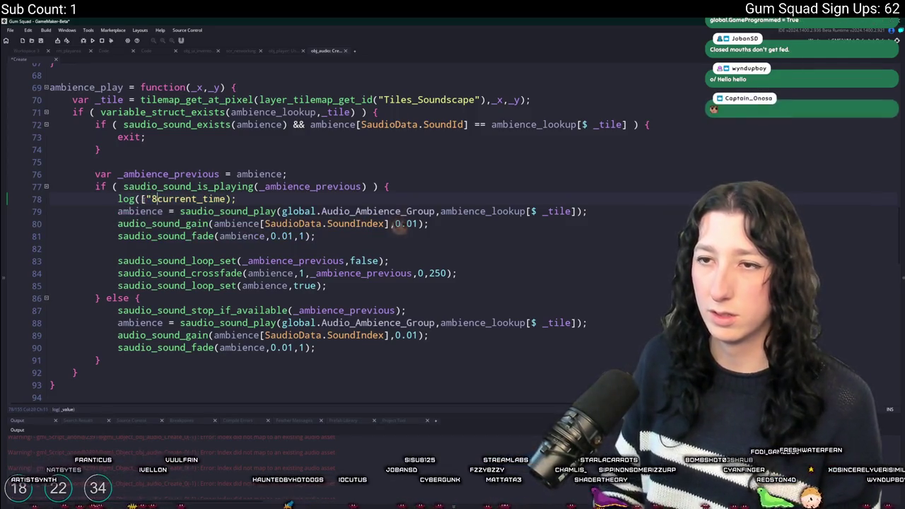
text(78",)
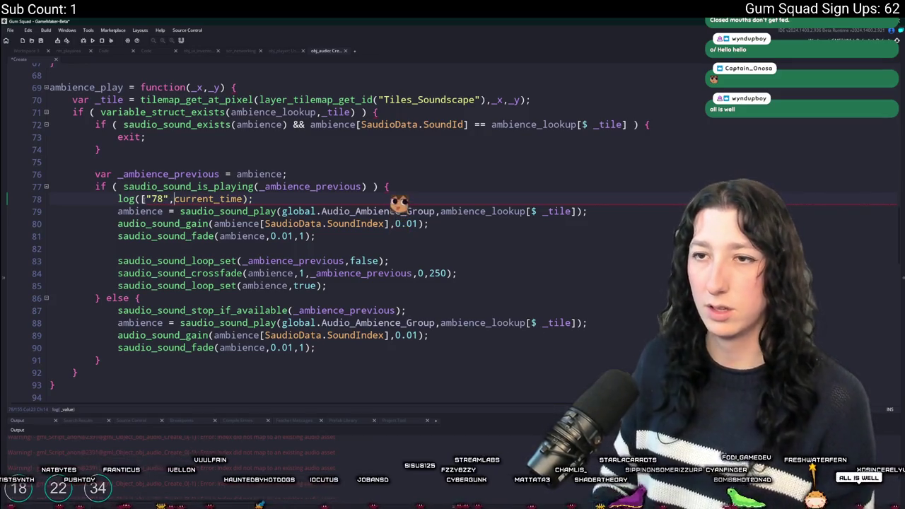
text(])
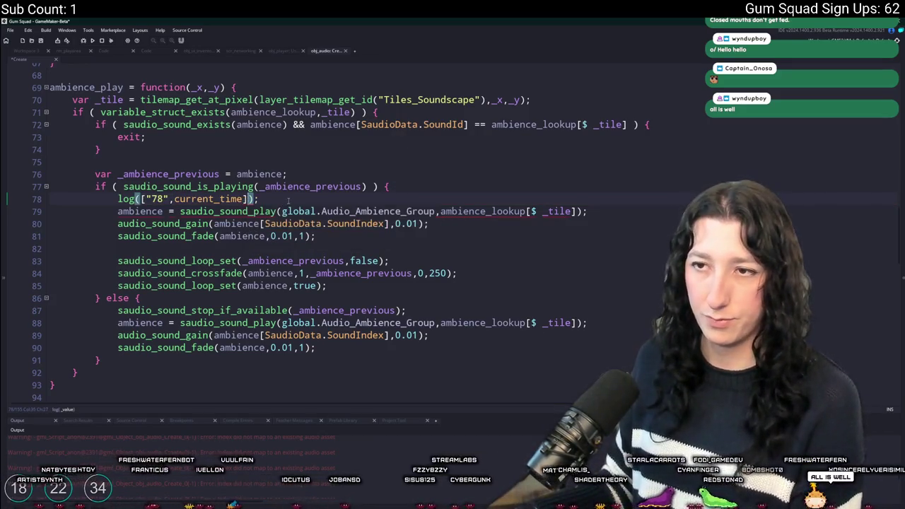
Copy the log call into the else branch, relabel it "87", and run the game.
click(109, 200)
key(shift+End)
key(ctrl+c)
click(145, 298)
key(Return)
key(ctrl+v)
double_click(154, 310)
text(87)
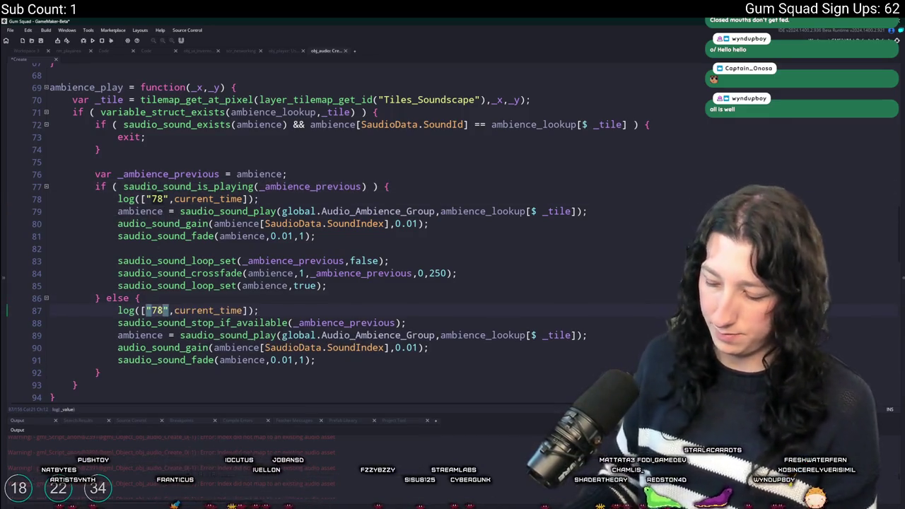
key(F5)
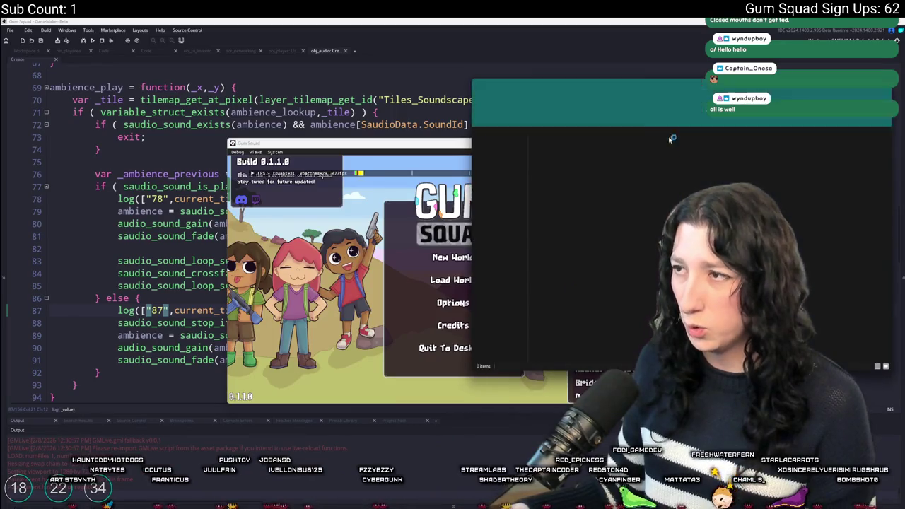
Check %localappdata\Gum_Squad\save, close Explorer, and begin a Friends Only world.
click(680, 99)
text(%localappdata)
key(Return)
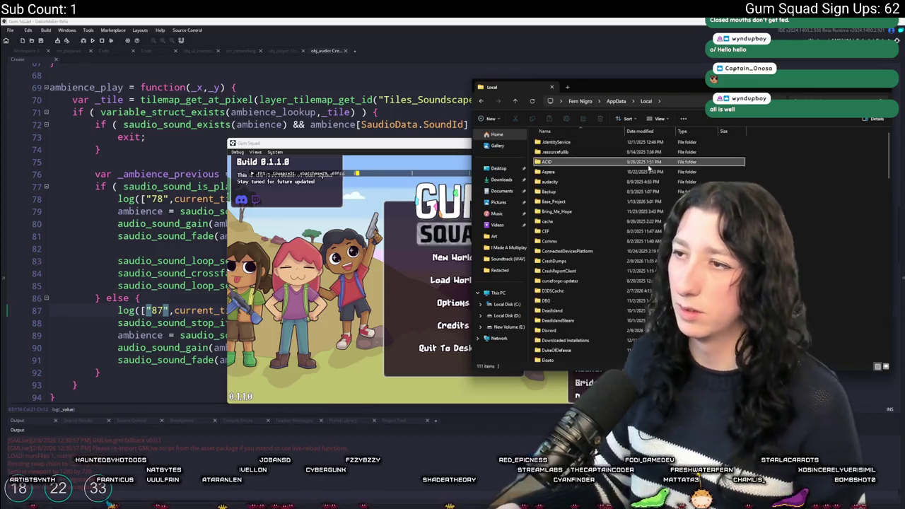
double_click(566, 210)
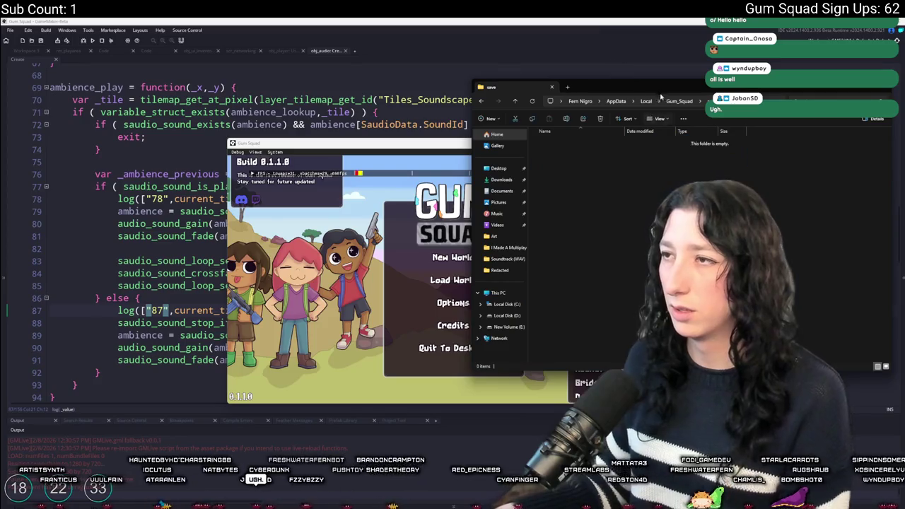
click(889, 86)
click(454, 257)
click(453, 276)
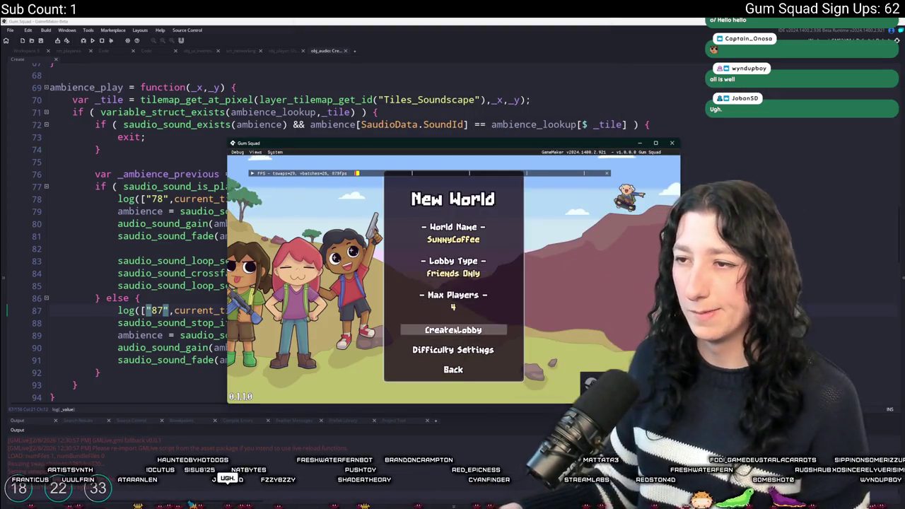
Create the Friends Only lobby, let the world load, then stop the game in GameMaker.
click(453, 327)
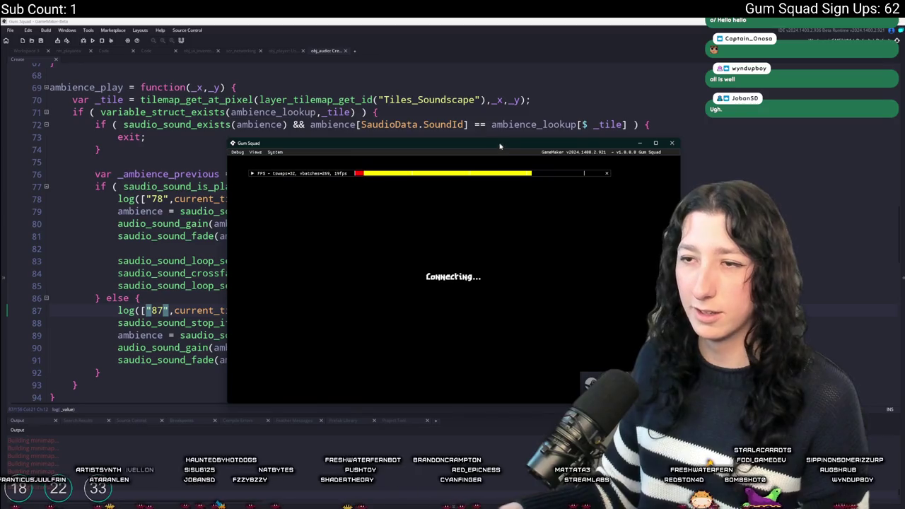
drag(497, 144, 534, 90)
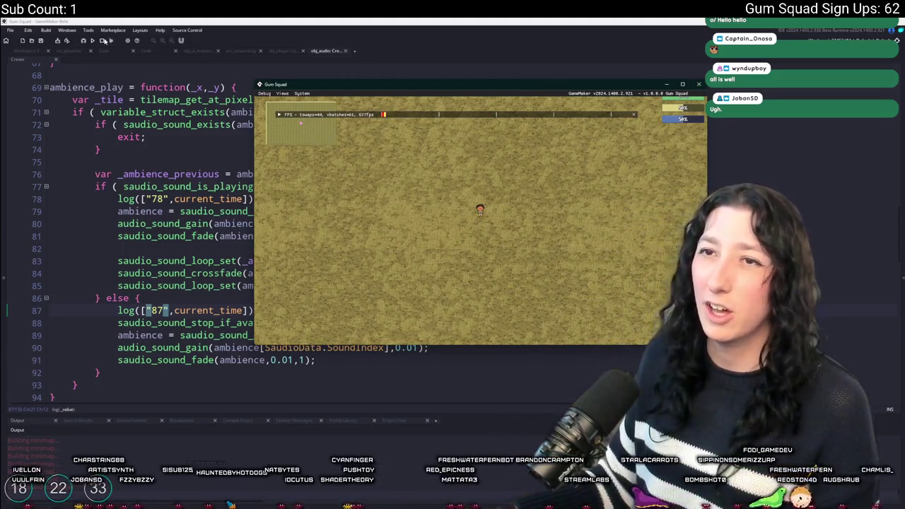
click(104, 40)
click(47, 50)
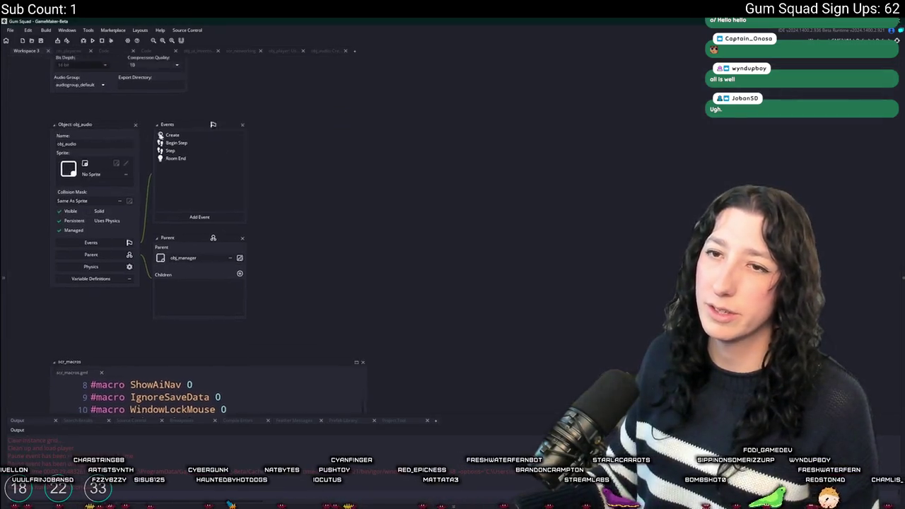
Change line 50 of obj_player's Create event to network_received_inventory = NET.is_host(); and rebuild.
key(ctrl+t)
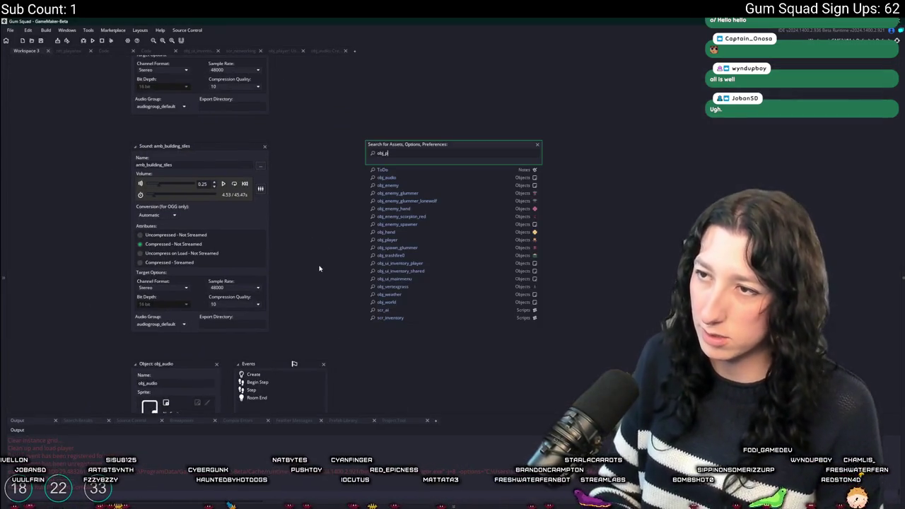
text(la)
key(Return)
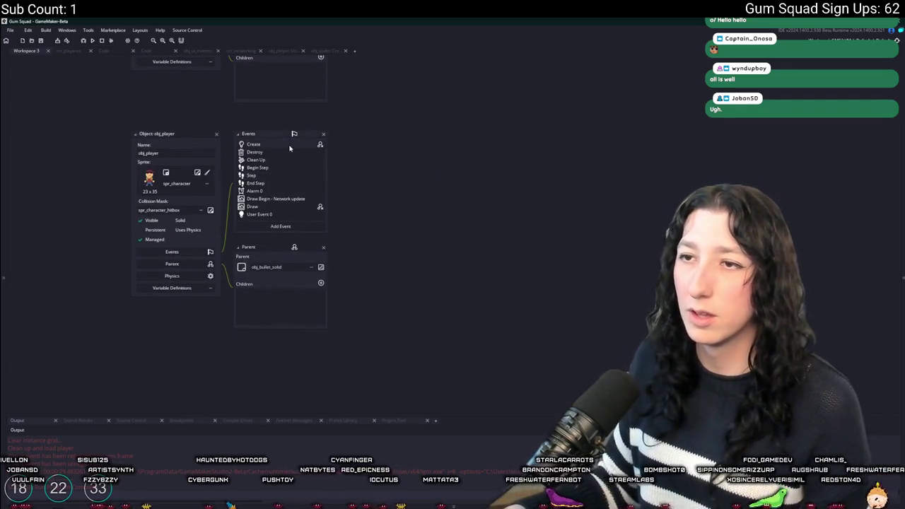
click(289, 147)
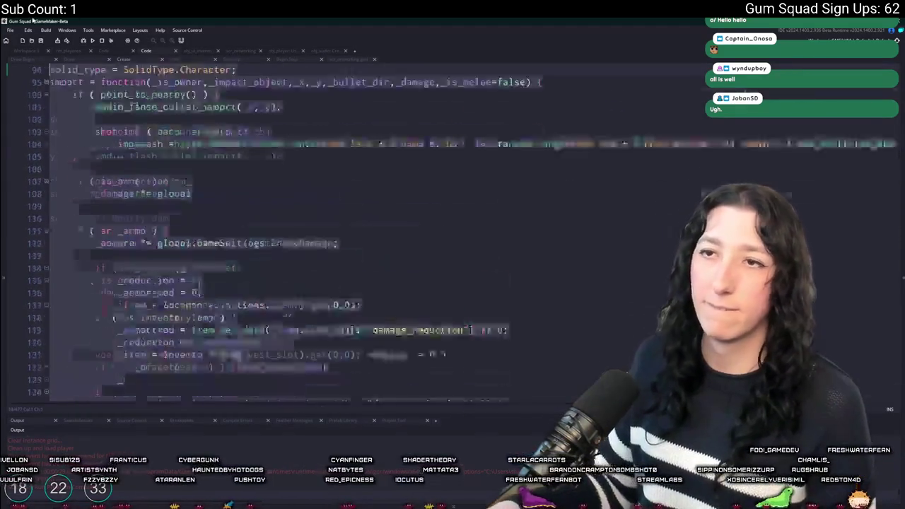
scroll(183, 231, down, 10)
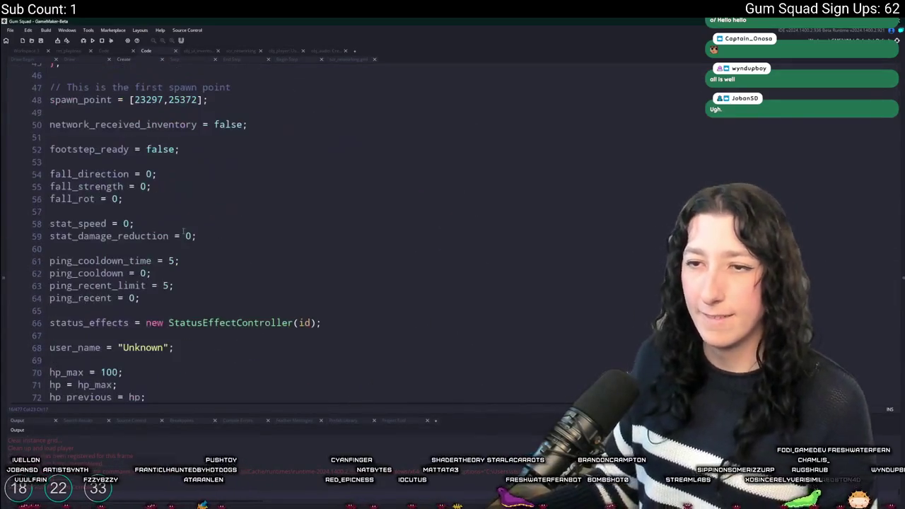
scroll(140, 186, up, 1)
double_click(227, 167)
text(NET.is_host()
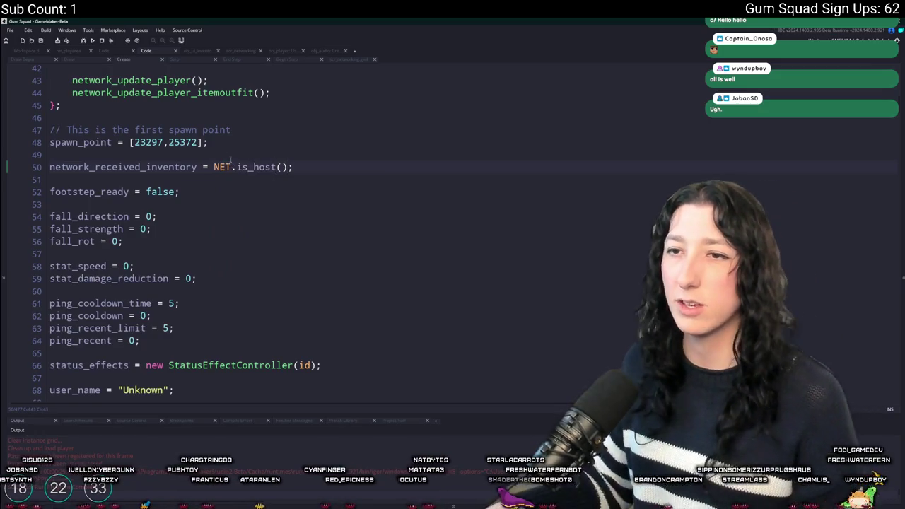
key(F5)
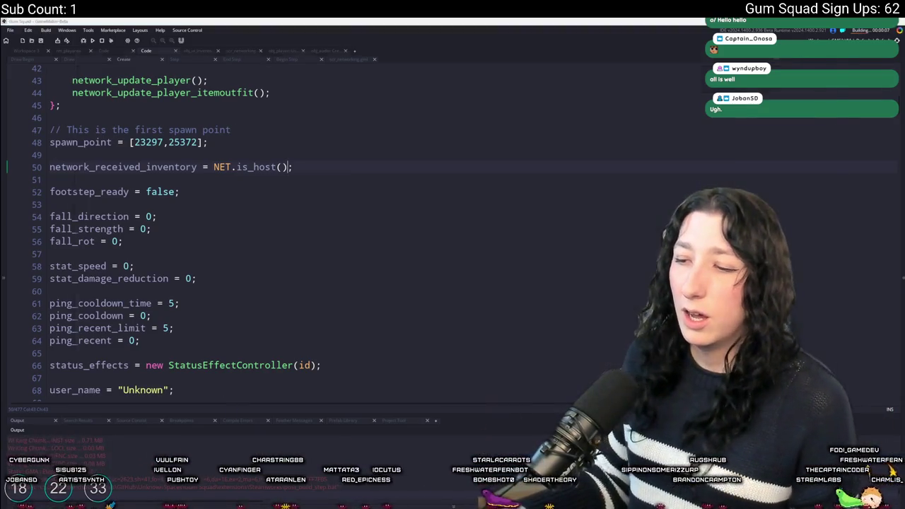
key(alt+Tab)
Review the diffs of obj_player's Create_0, Step_0 and scr_networking.gml.
click(187, 164)
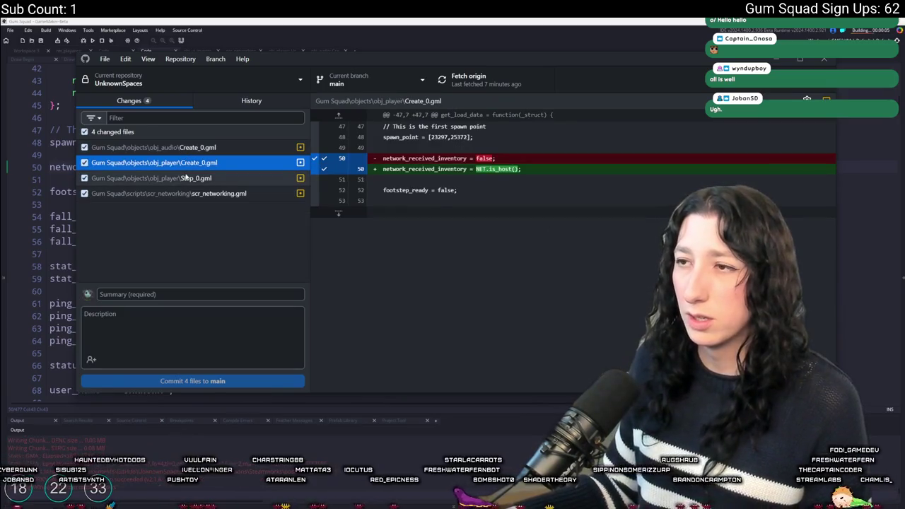
click(186, 178)
click(192, 193)
key(Up)
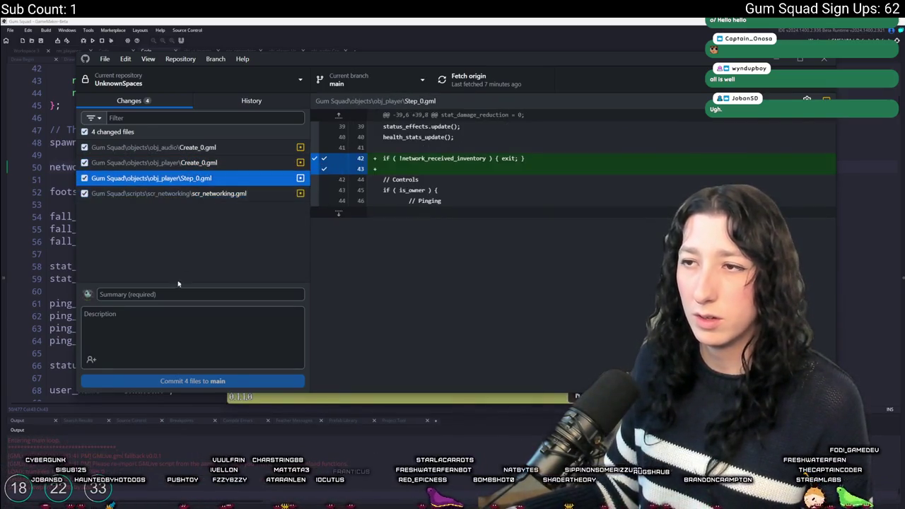
Commit the four files to main with summary TEST and push to origin.
click(177, 294)
text(TEST)
click(177, 382)
click(487, 83)
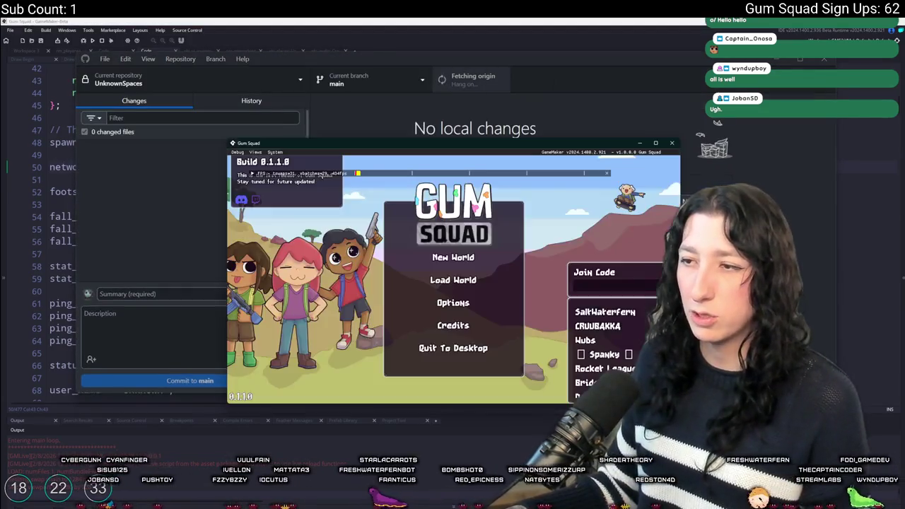
click(453, 257)
Host a Friends Only lobby and walk the character around with WASD.
click(453, 272)
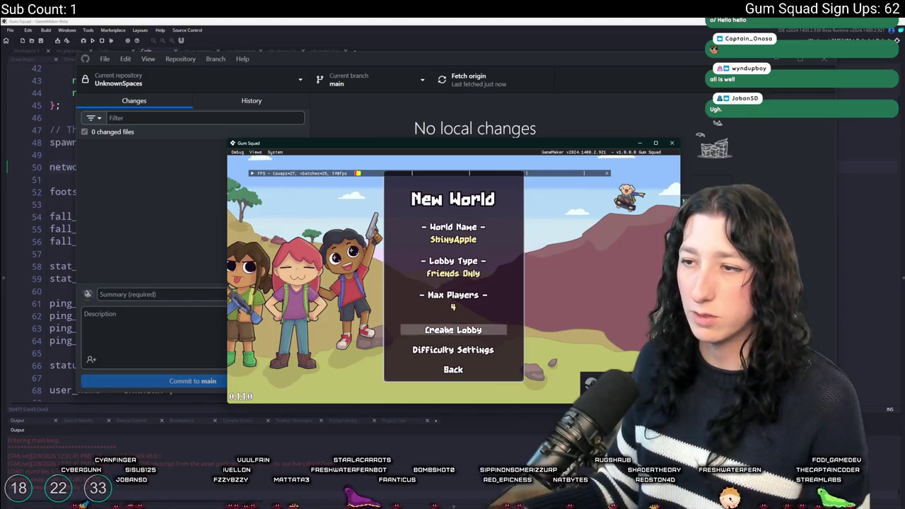
click(452, 329)
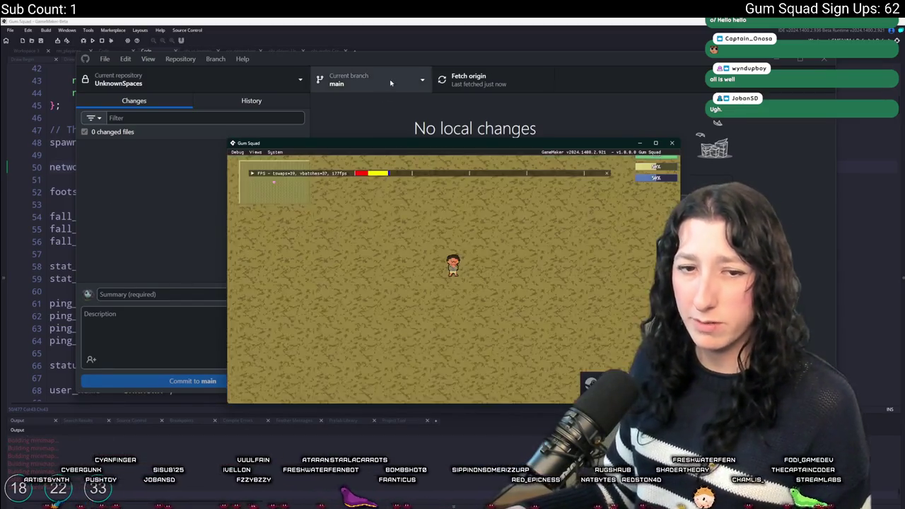
key(a)
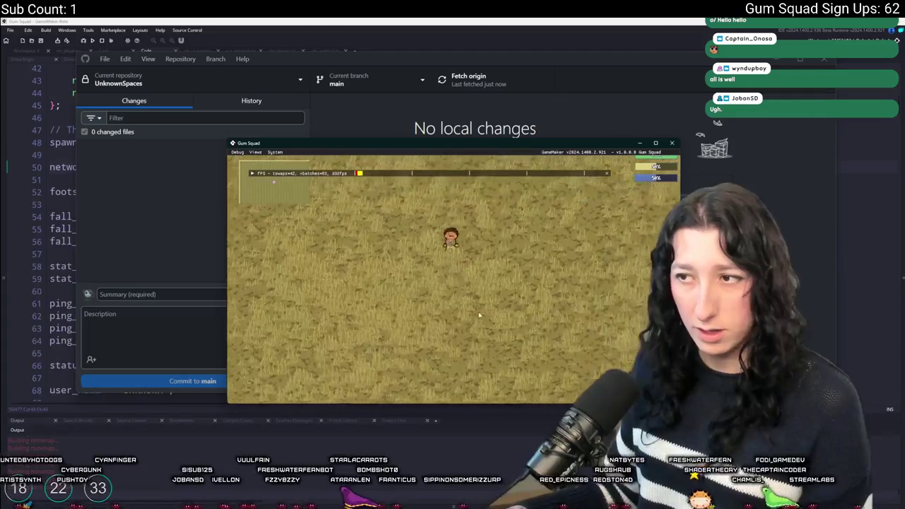
key(s)
key(d)
key(w)
key(a)
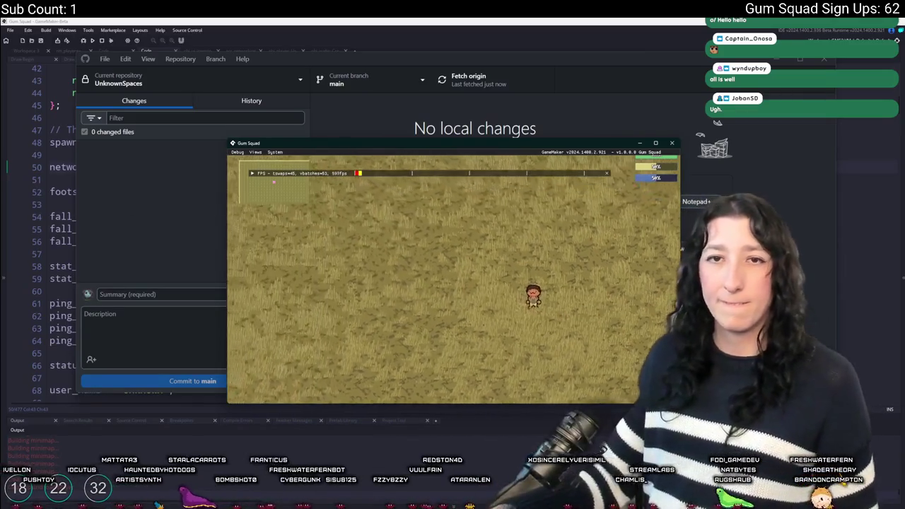
Check the inventory's starting items in fullscreen, then return to windowed mode.
key(F11)
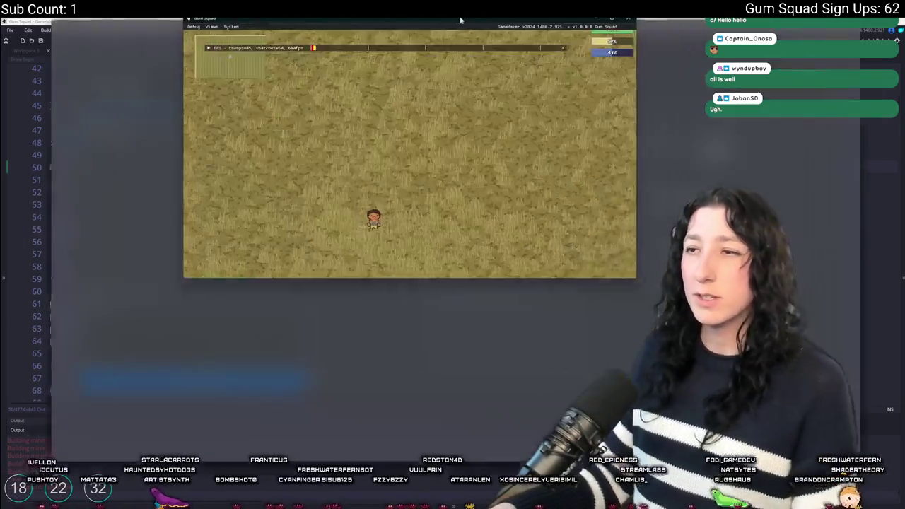
key(Tab)
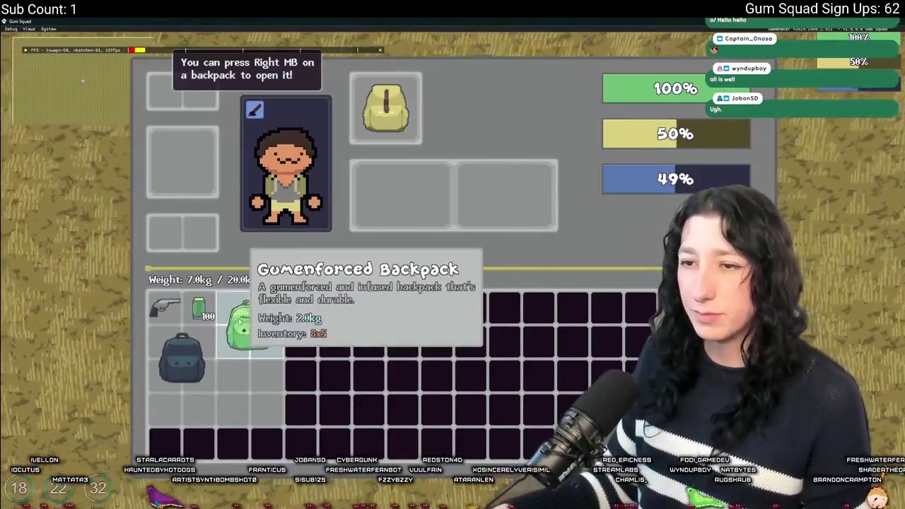
key(Tab)
key(F11)
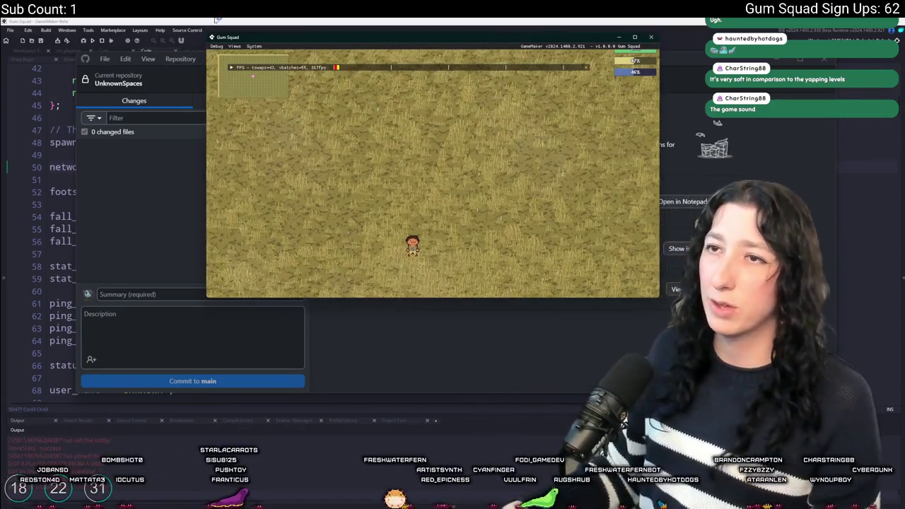
Stop the game and open obj_player's Step event code at the end of the file.
click(649, 36)
key(ctrl+t)
key(Escape)
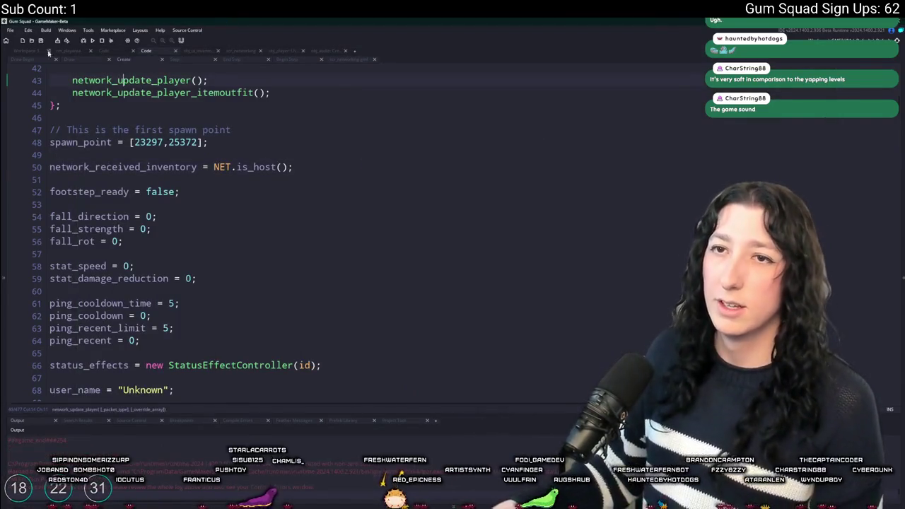
click(22, 52)
double_click(287, 183)
scroll(286, 189, up, 5)
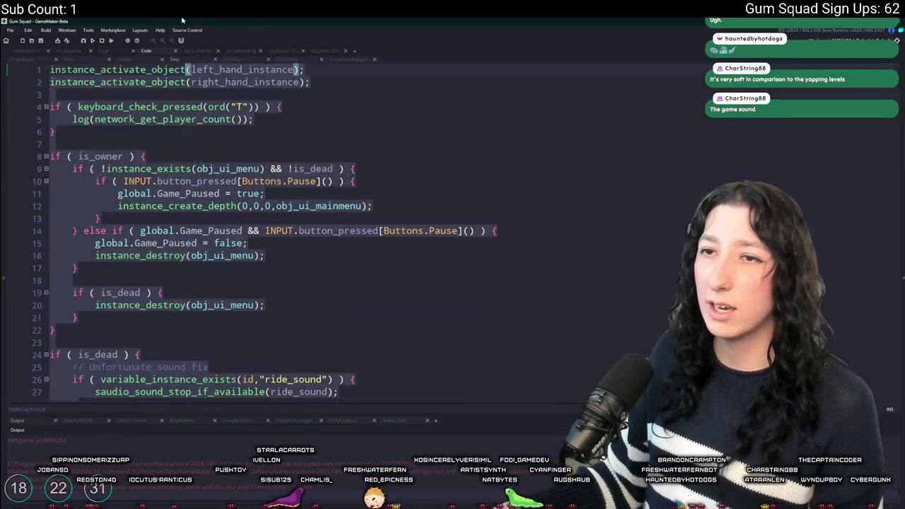
key(ctrl+End)
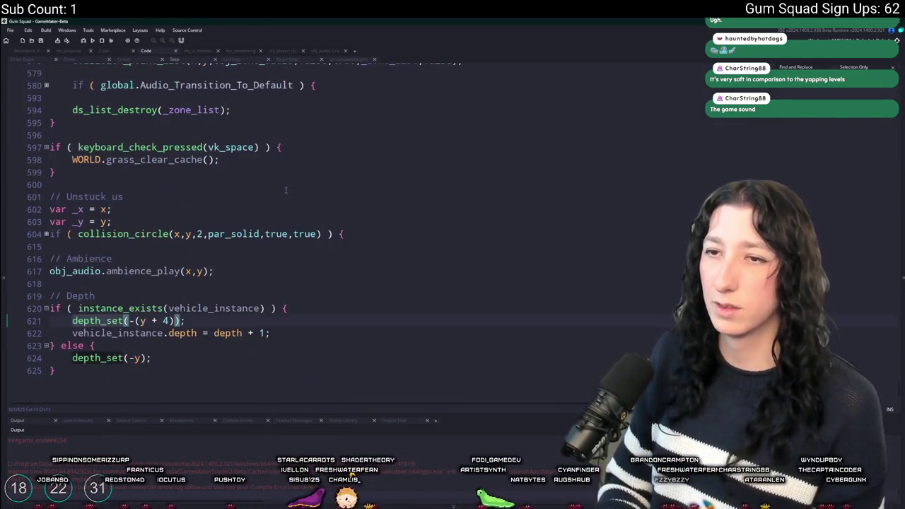
Inspect the Step event's audio zones check and exit statements around lines 576–623.
click(310, 246)
click(110, 342)
scroll(77, 296, up, 5)
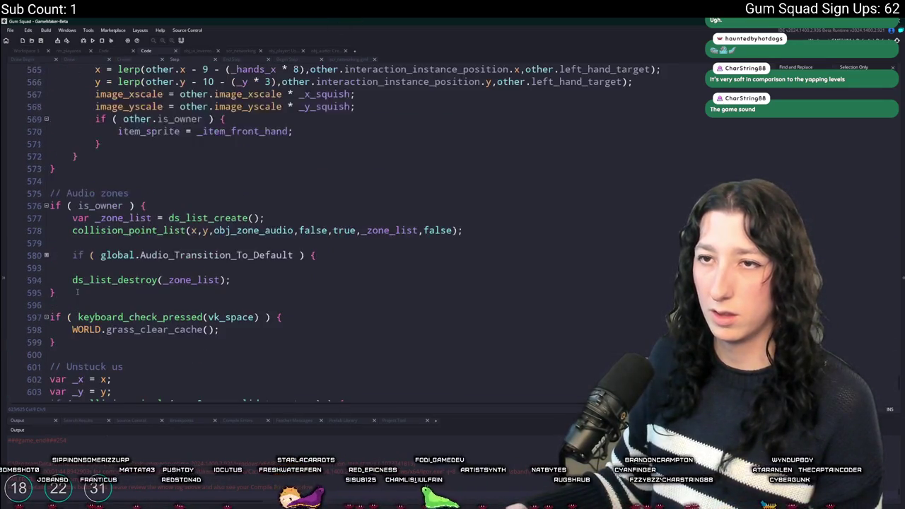
click(141, 206)
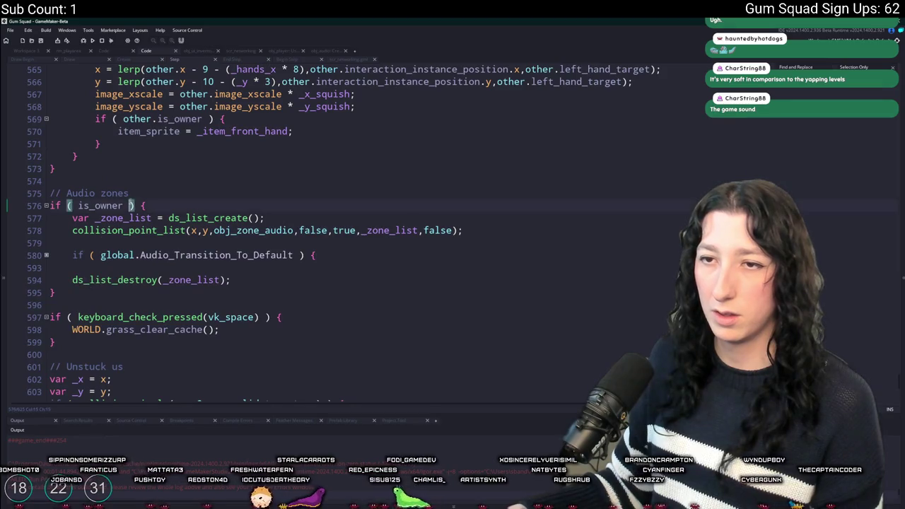
scroll(134, 212, up, 4)
scroll(140, 216, down, 10)
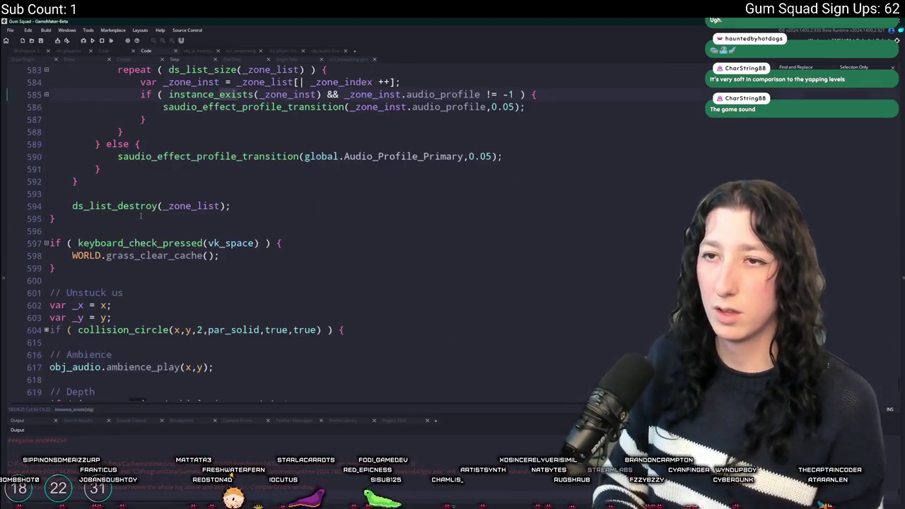
scroll(439, 186, down, 1)
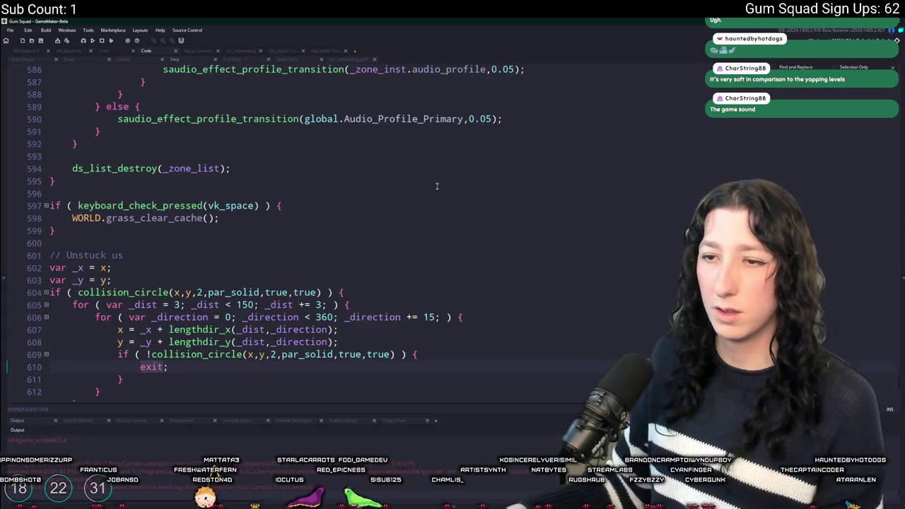
key(Return)
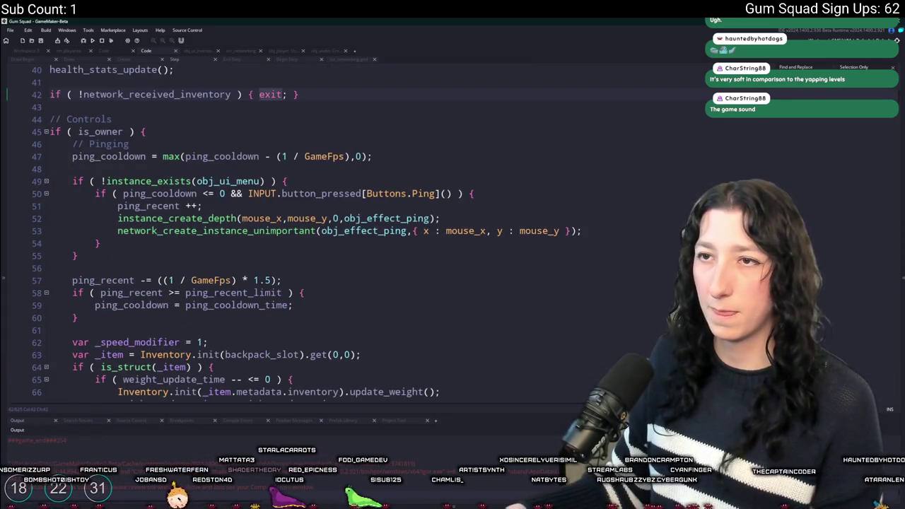
key(shift+Return)
scroll(593, 243, up, 4)
scroll(592, 243, up, 2)
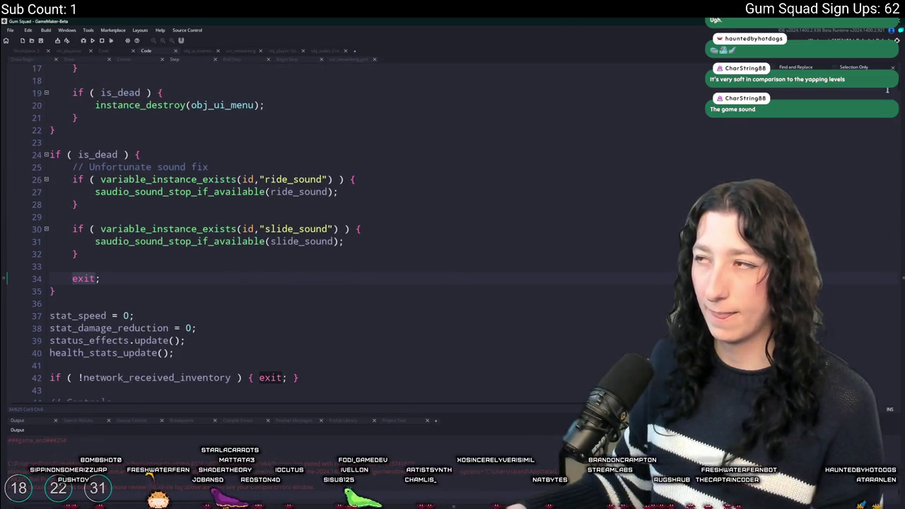
Change line 50 of the Create event to network_received_inventory = NET.is_host() || !is_owner;.
click(130, 378)
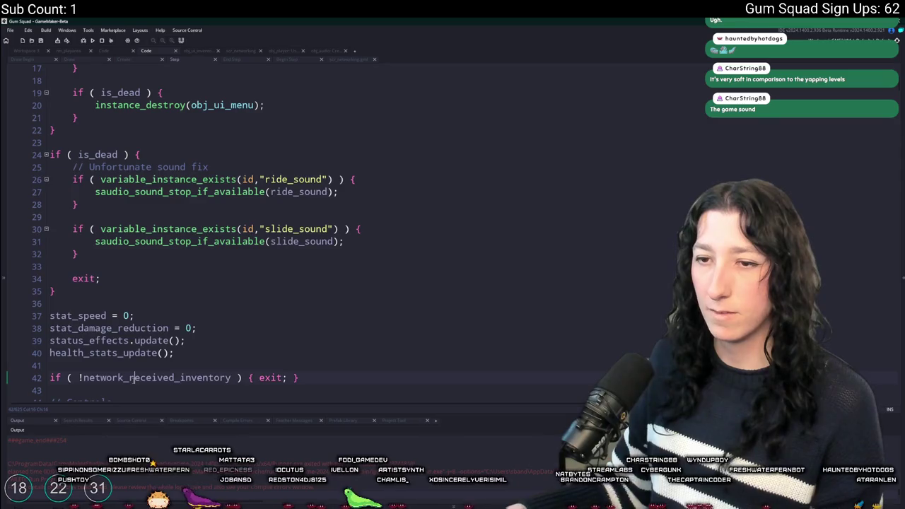
double_click(130, 377)
key(ctrl+c)
click(115, 61)
scroll(177, 276, up, 2)
scroll(176, 297, down, 2)
scroll(176, 302, up, 5)
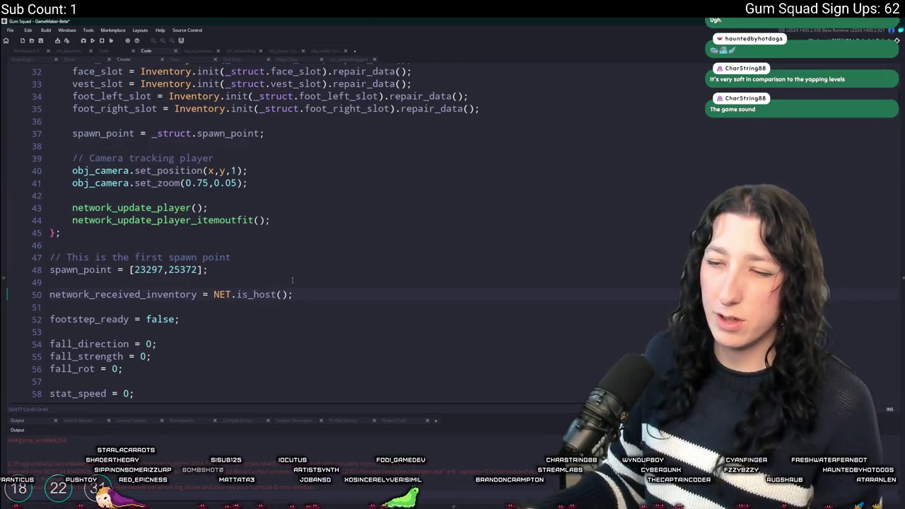
key(ctrl+v)
key(ctrl+z)
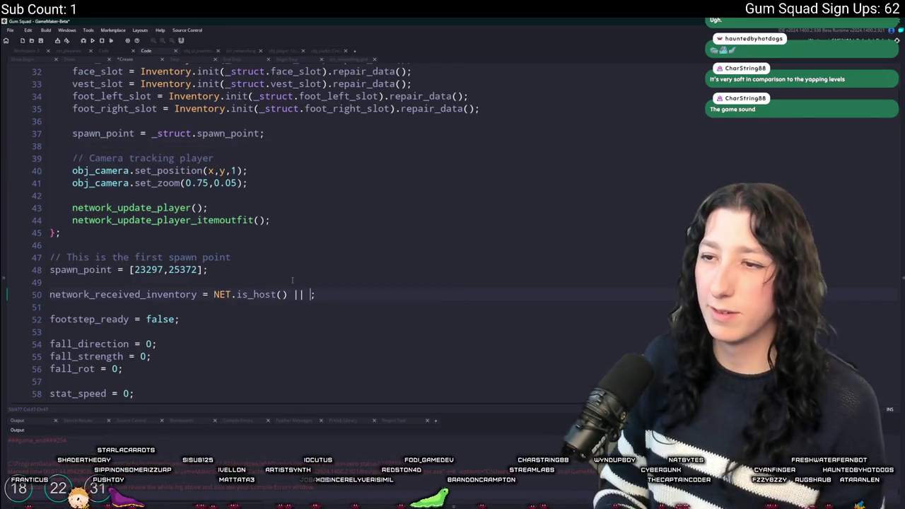
text(is_owner)
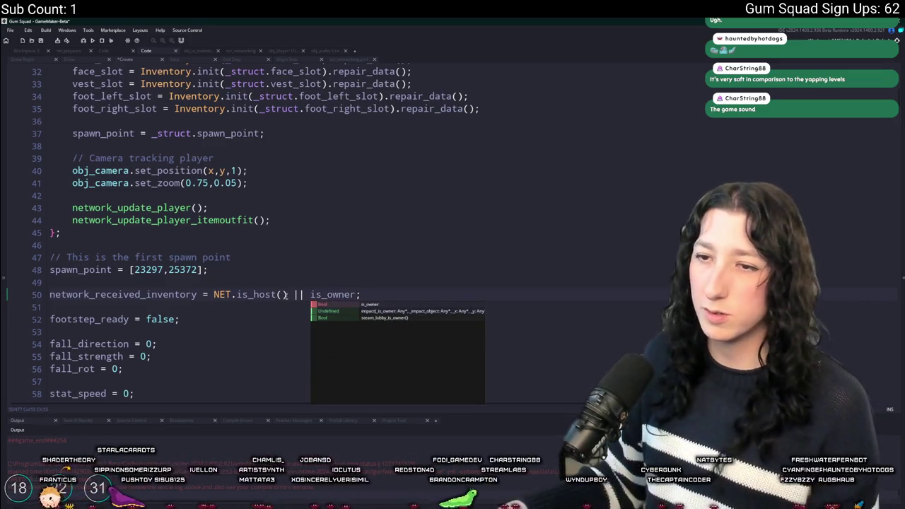
click(310, 294)
text(!)
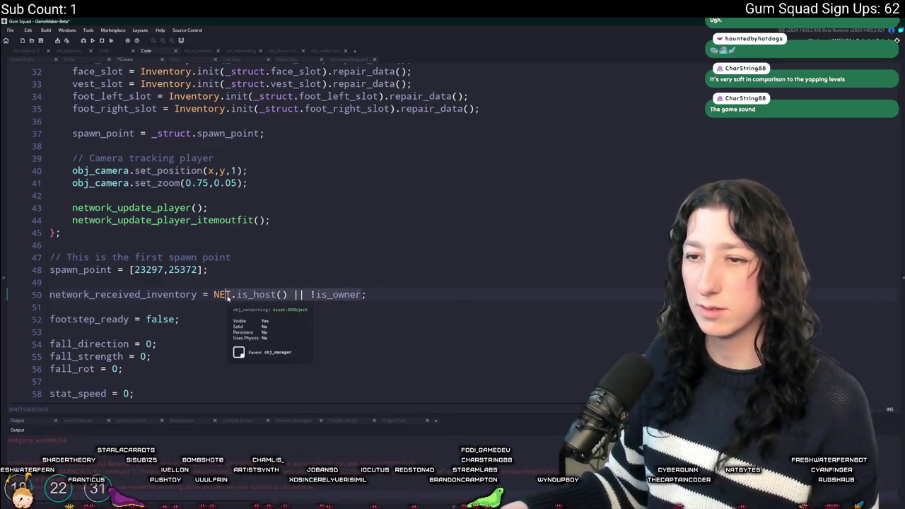
click(213, 294)
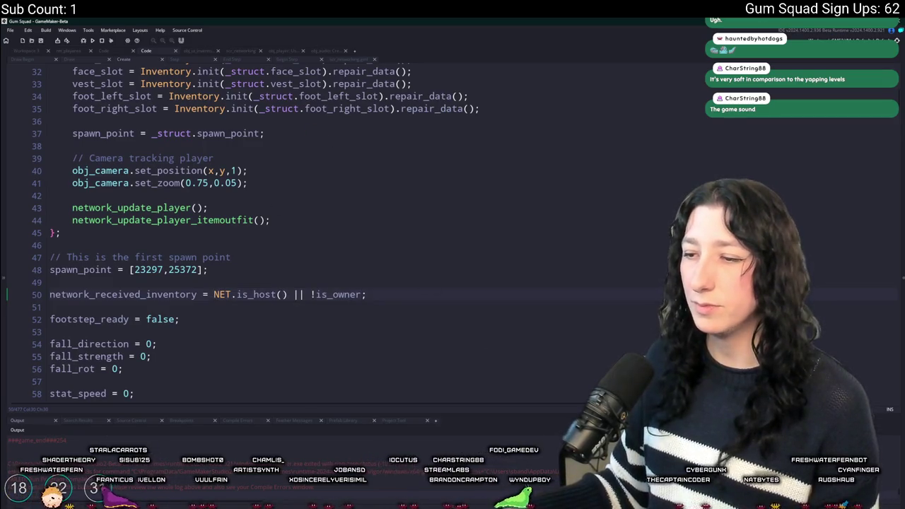
Commit the line 50 change to main, fetch origin, and review the newest commit in History.
key(alt+Tab)
click(193, 378)
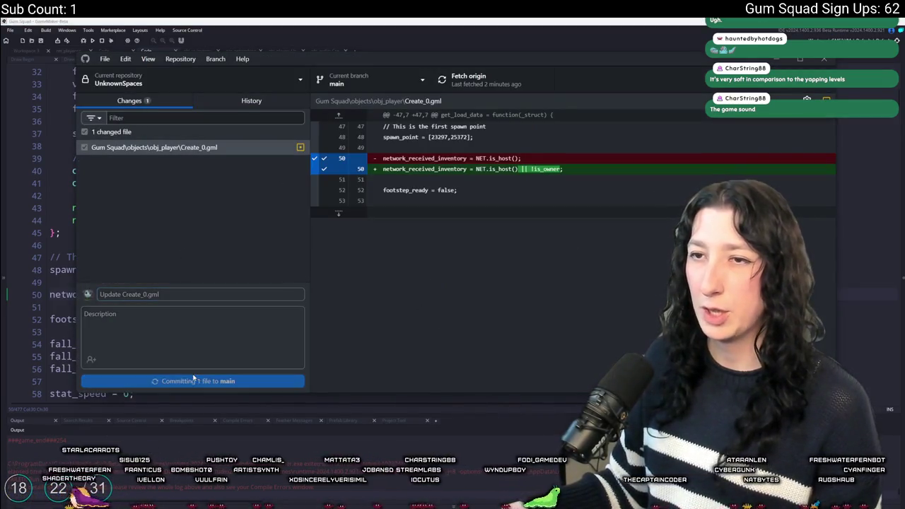
click(467, 79)
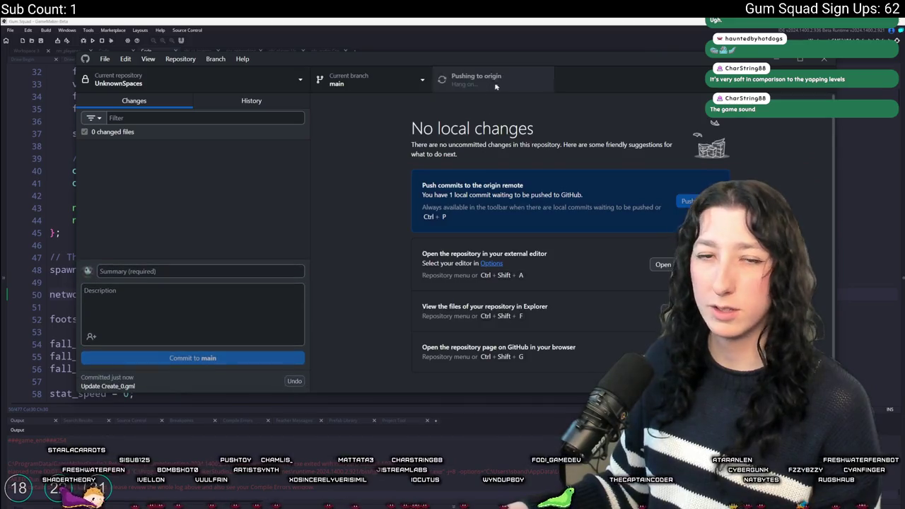
click(252, 101)
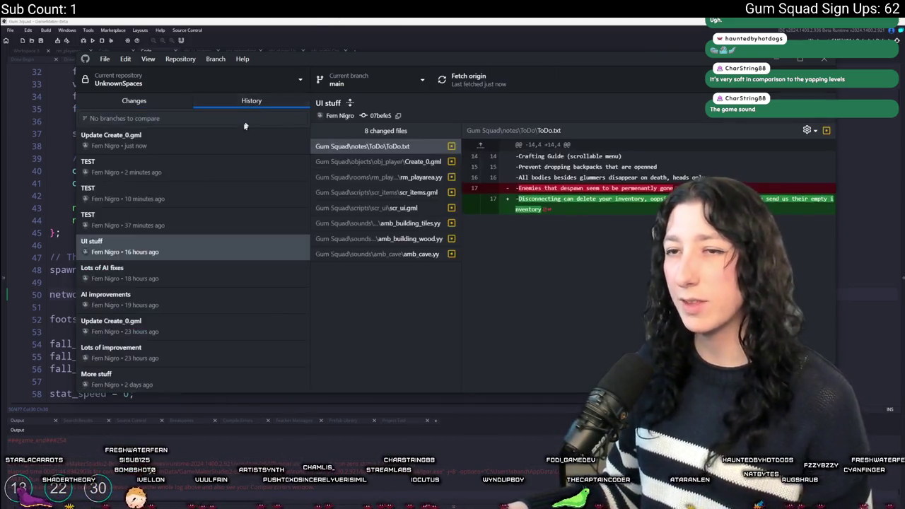
click(120, 136)
key(alt+Tab)
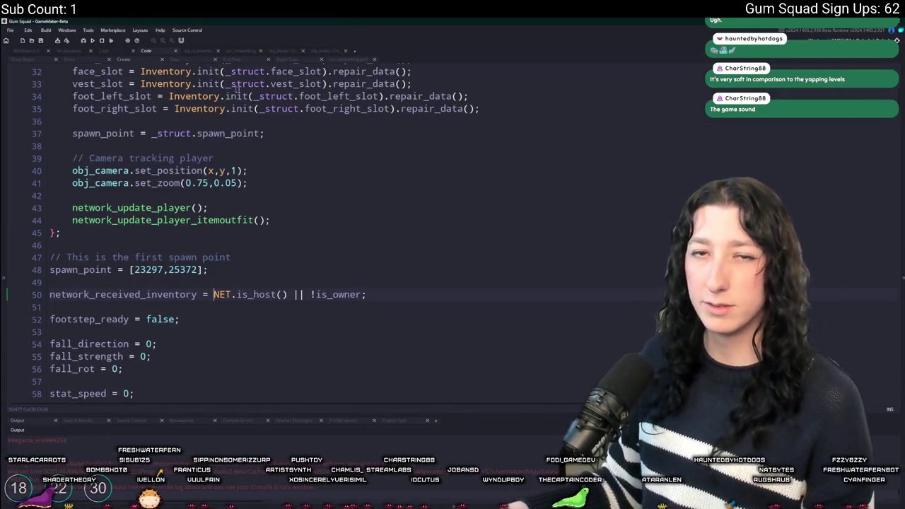
click(447, 156)
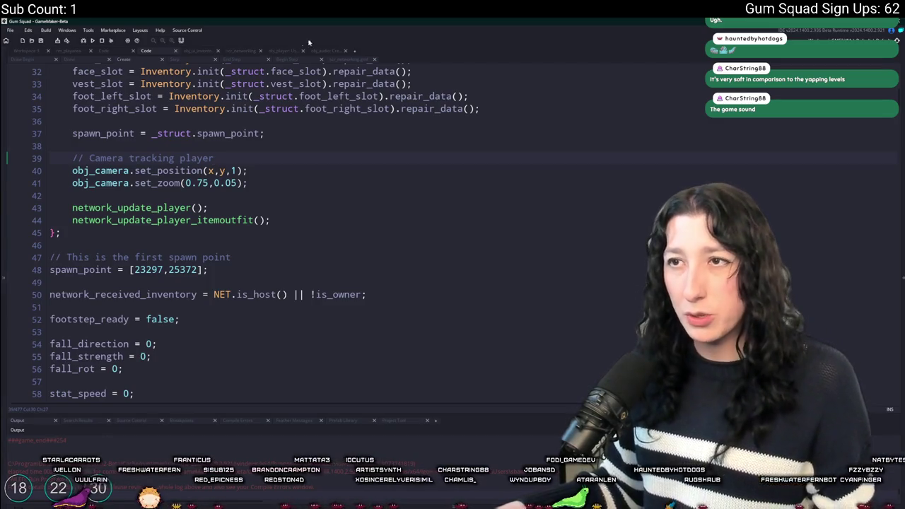
Show network_update_player_inventory in scr_networking with an enlarged Output log panel.
click(342, 60)
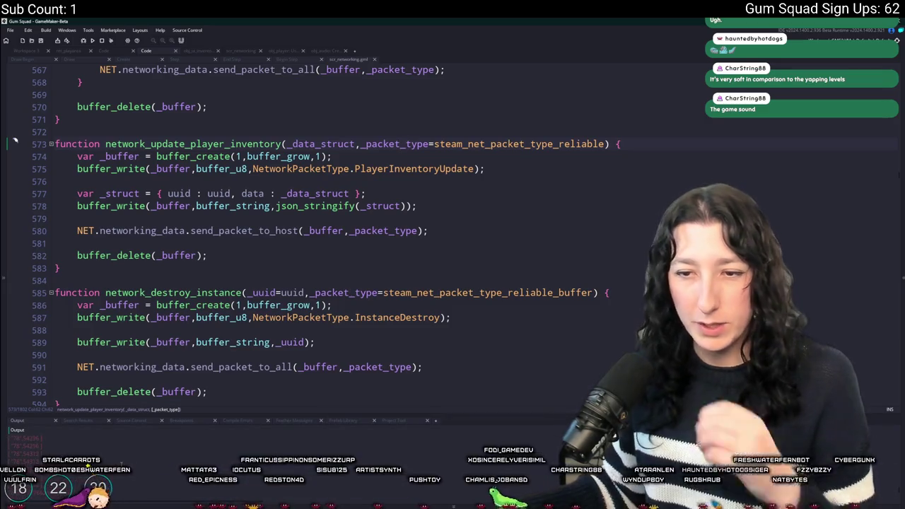
drag(148, 415, 148, 302)
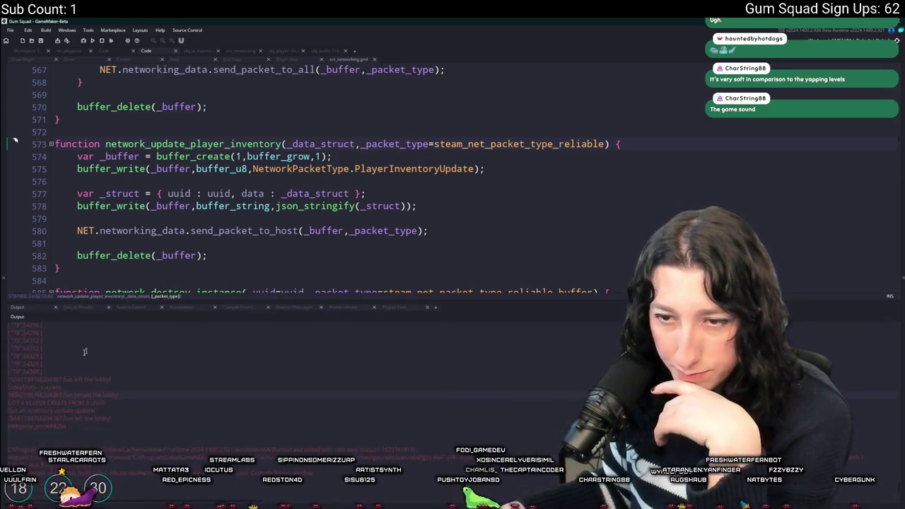
scroll(32, 425, up, 5)
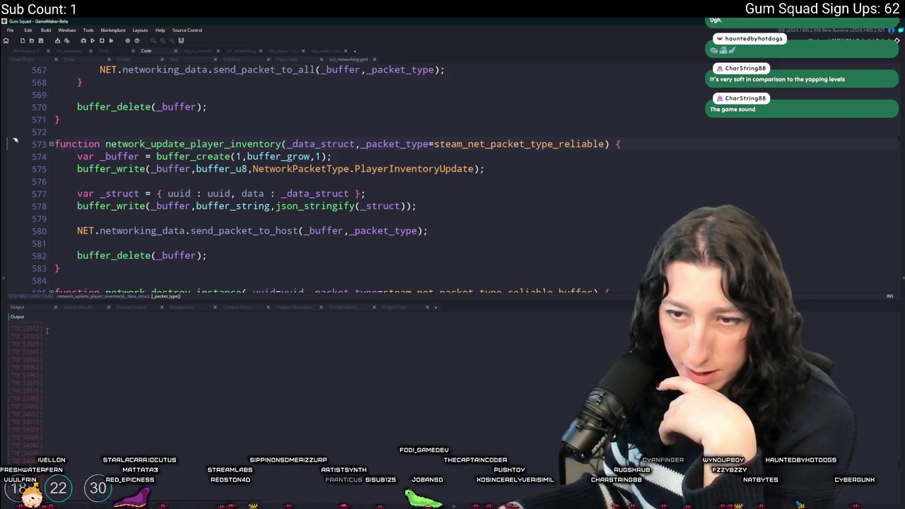
Add && _ambience_previous[SaudioData.SoundId] != ambience_lookup[$ _tile] to line 77's crossfade check.
click(333, 53)
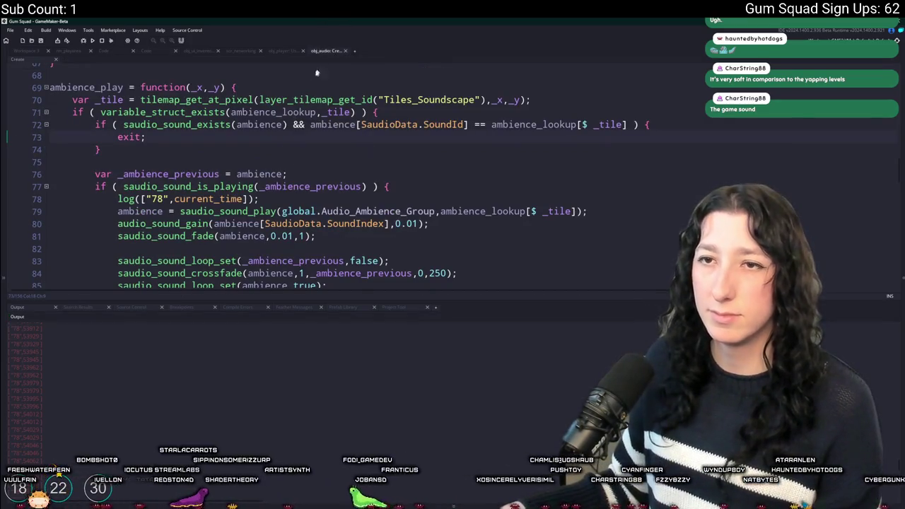
click(23, 200)
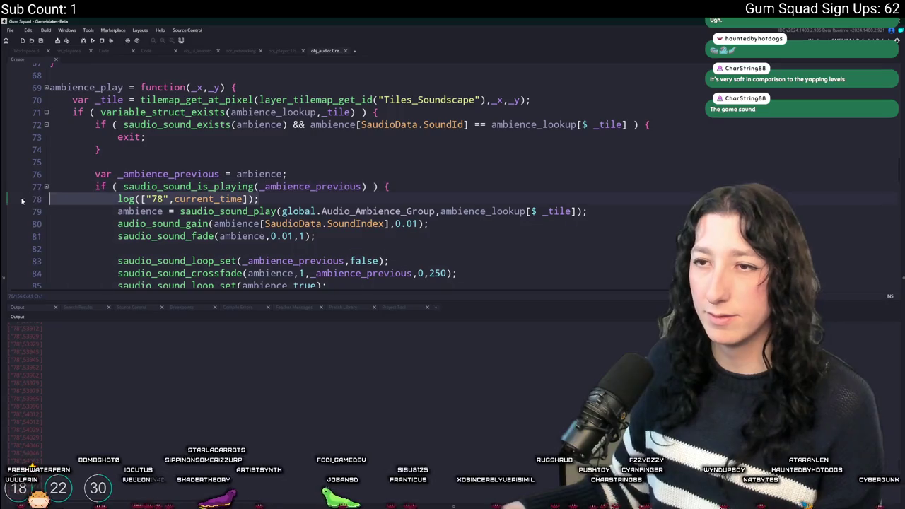
scroll(44, 124, down, 3)
scroll(233, 73, down, 1)
scroll(248, 106, up, 3)
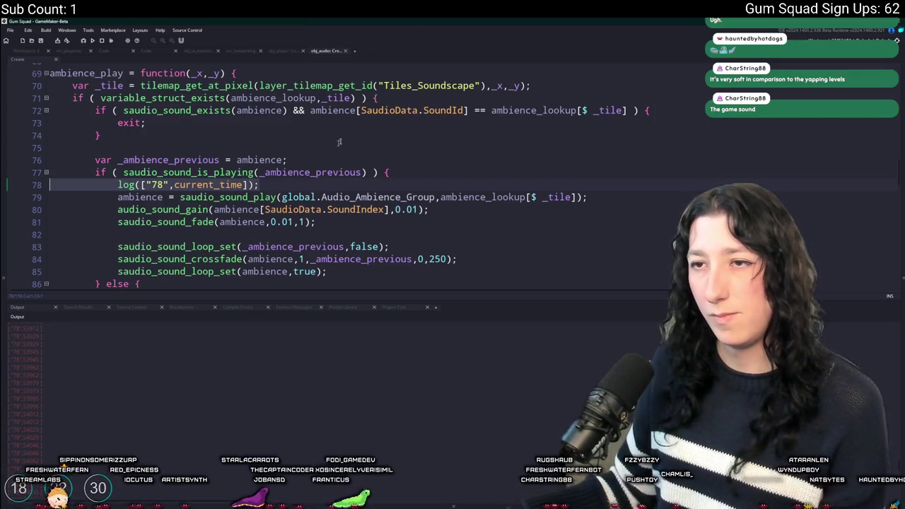
double_click(327, 111)
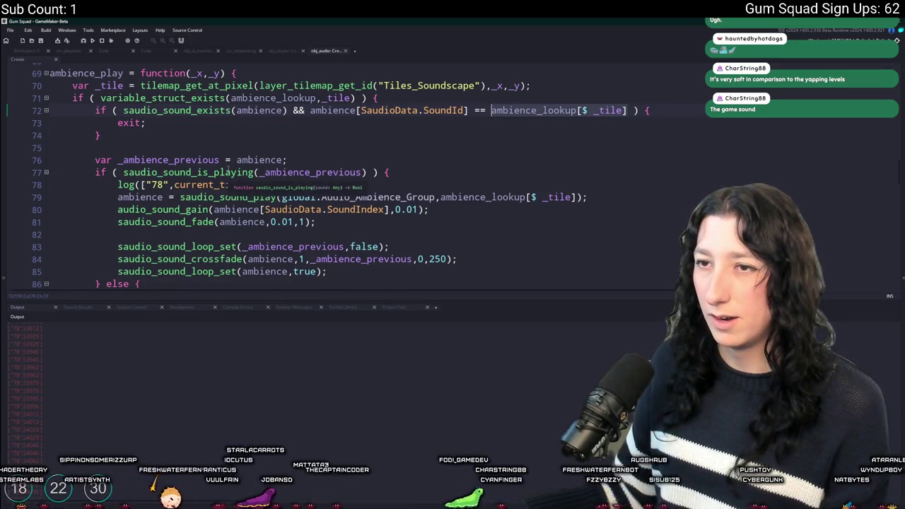
click(367, 172)
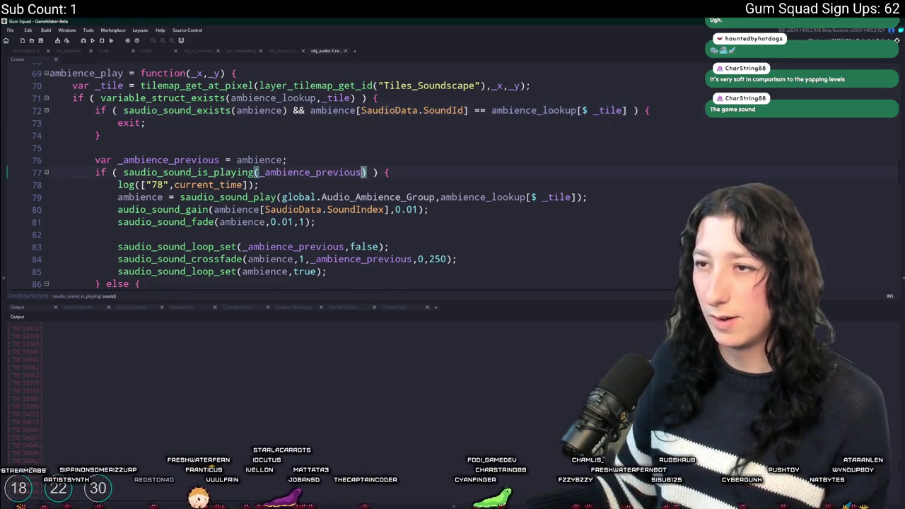
text(&&  )
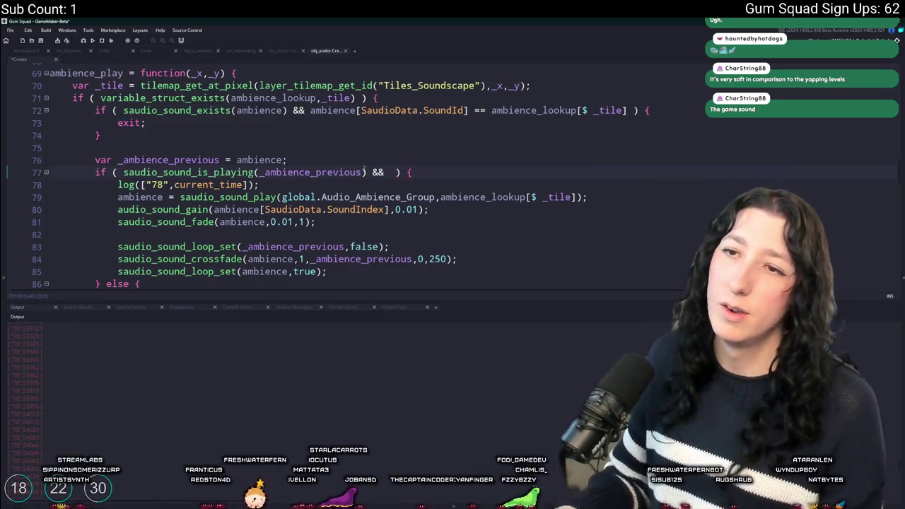
text(_ambience_previou)
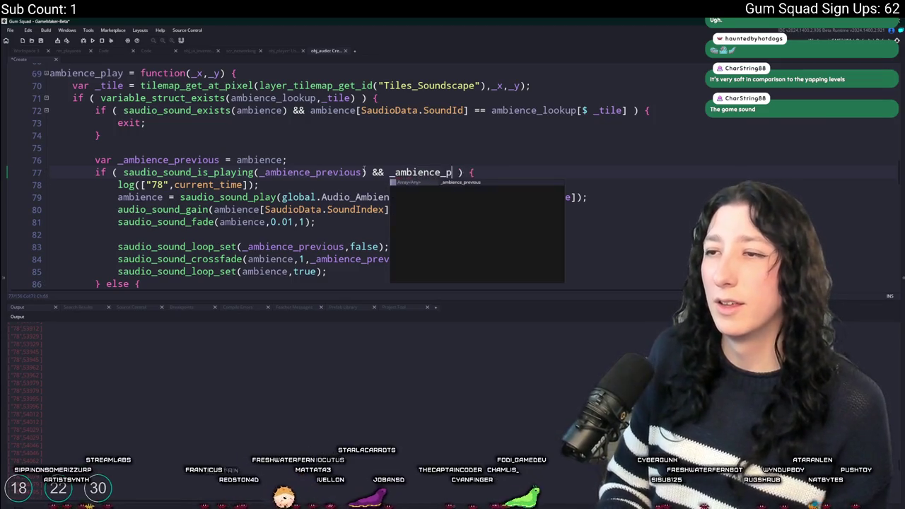
text(s[)
text(SaudioData.SoundI)
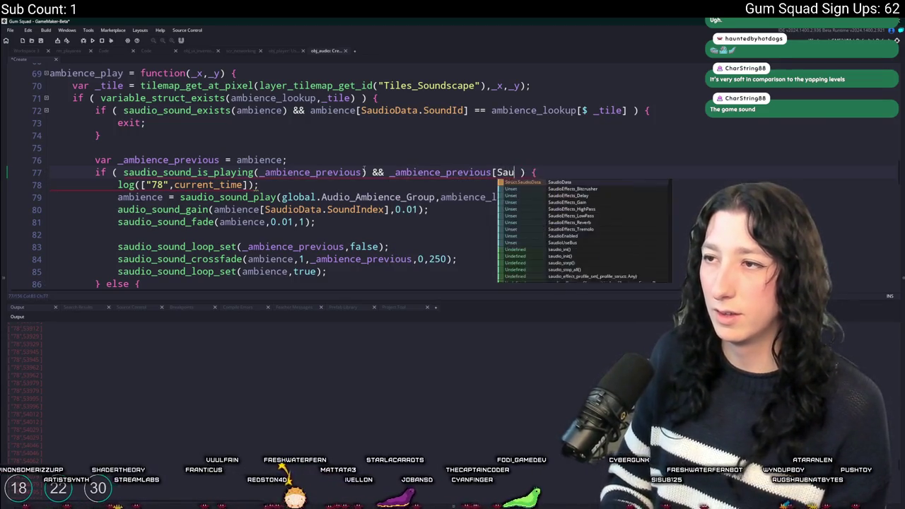
text(d] != ambience_lookup[$ _tile])
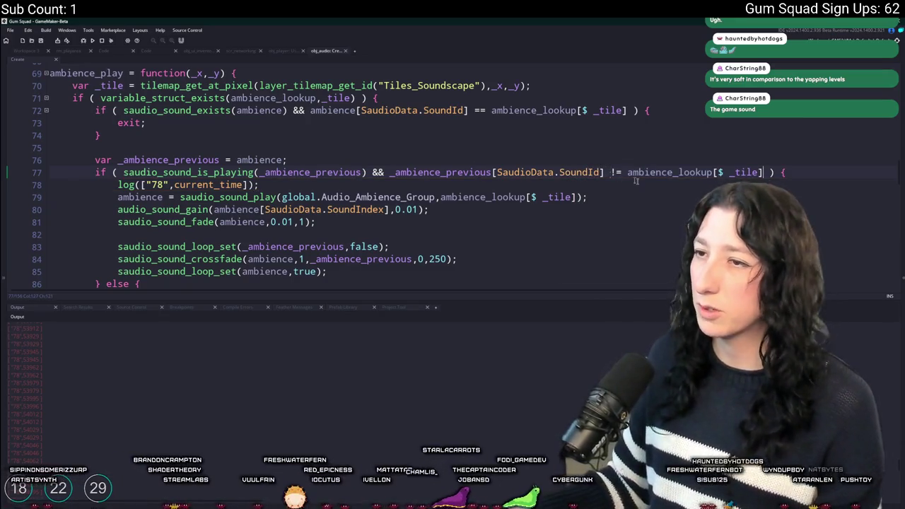
middle_click(191, 172)
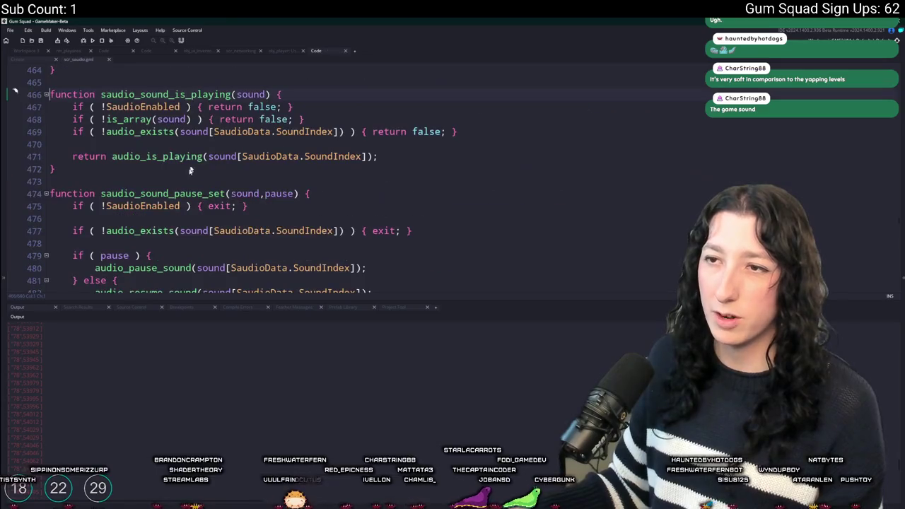
Search scr_saudio for SaudioData matches, settling on the line 602 one.
double_click(306, 156)
key(ctrl+f)
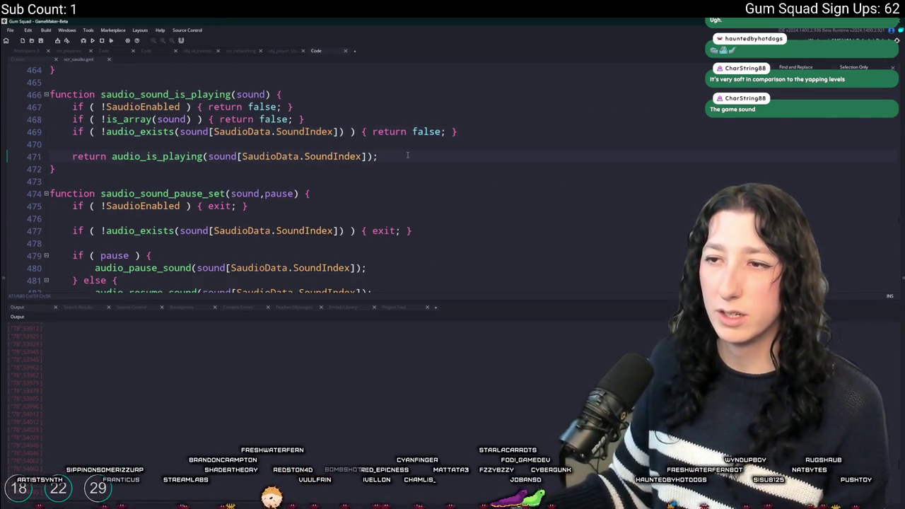
key(Return)
key(Return)
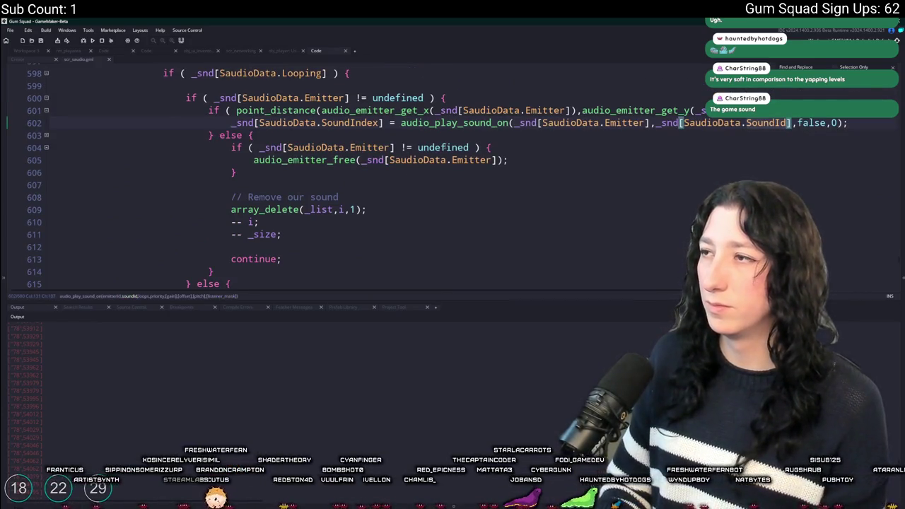
key(Return)
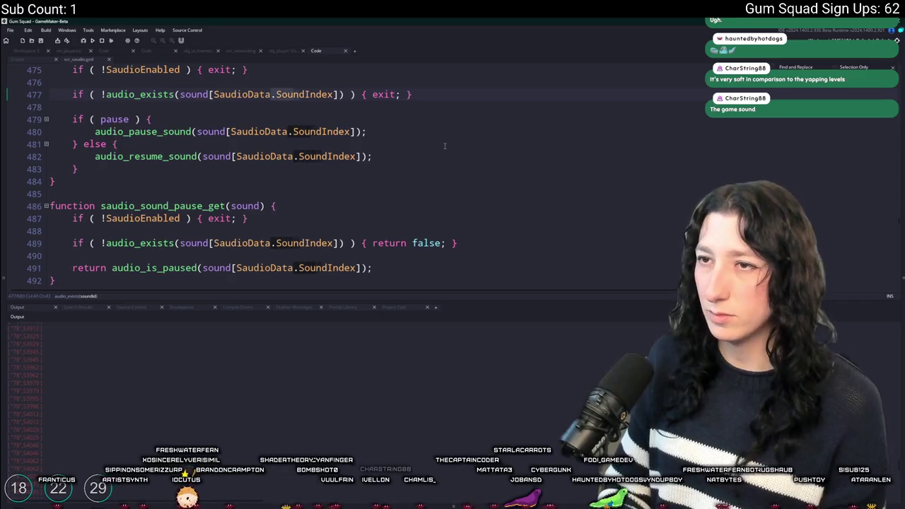
key(shift+Return)
key(shift+Return)
key(shift+Return)
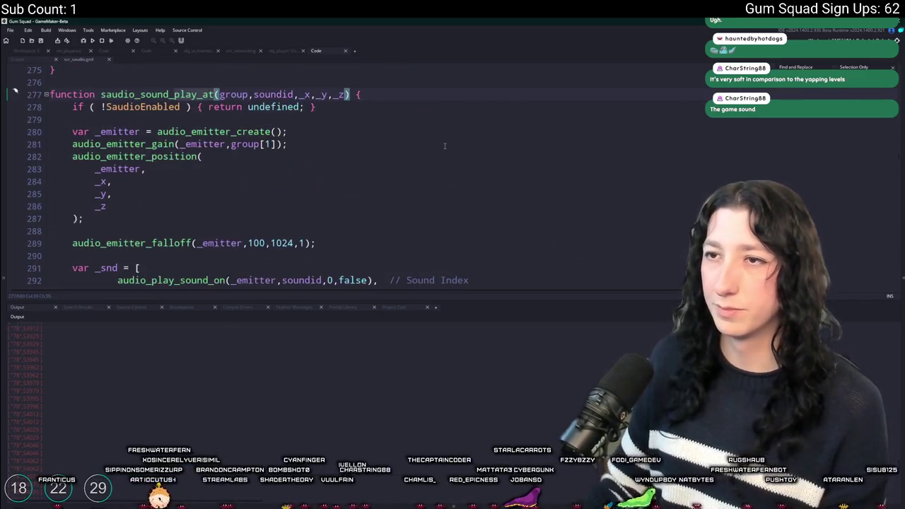
Look through saudio_sound_play_at's sound-array fields, then close scr_saudio.
scroll(425, 150, down, 4)
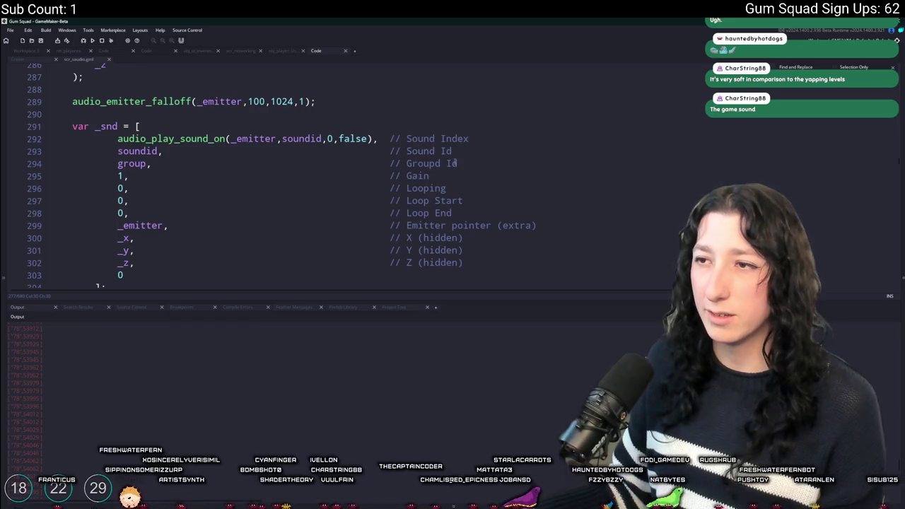
drag(464, 150, 117, 151)
scroll(212, 79, up, 4)
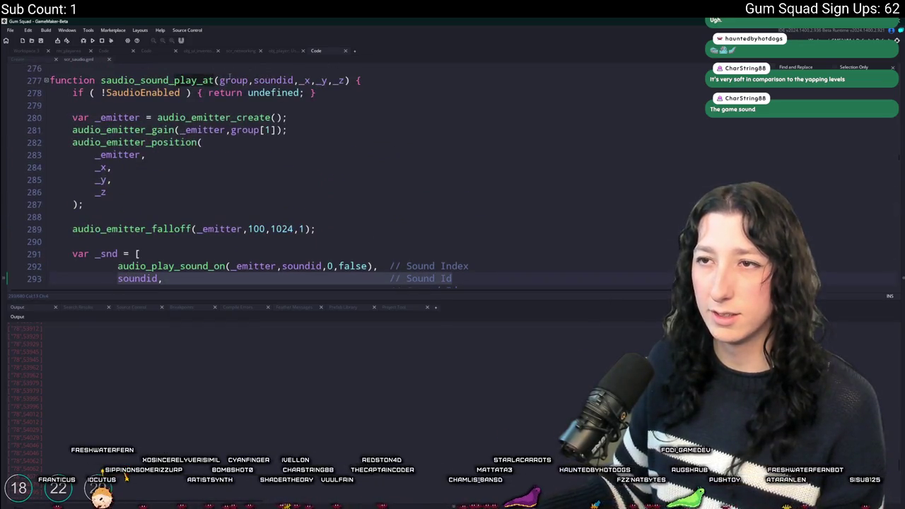
scroll(212, 79, down, 2)
scroll(212, 79, down, 2)
scroll(65, 68, up, 1)
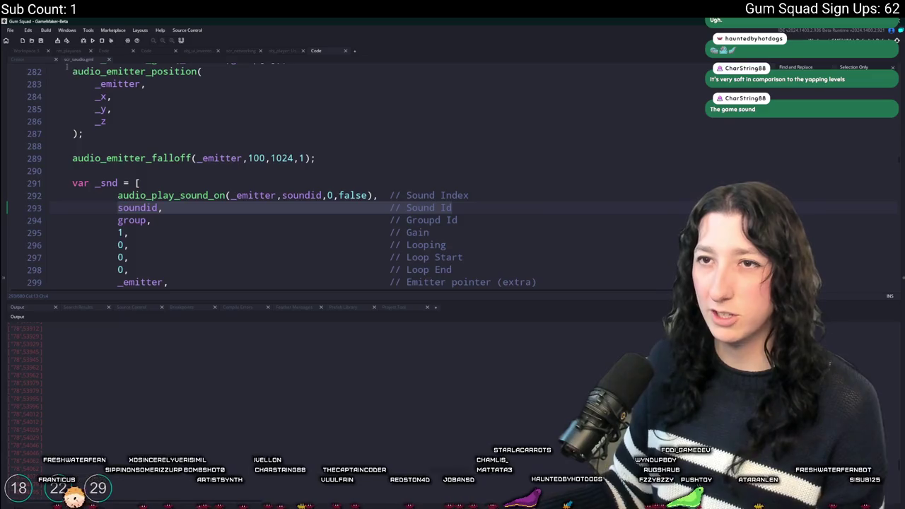
middle_click(82, 60)
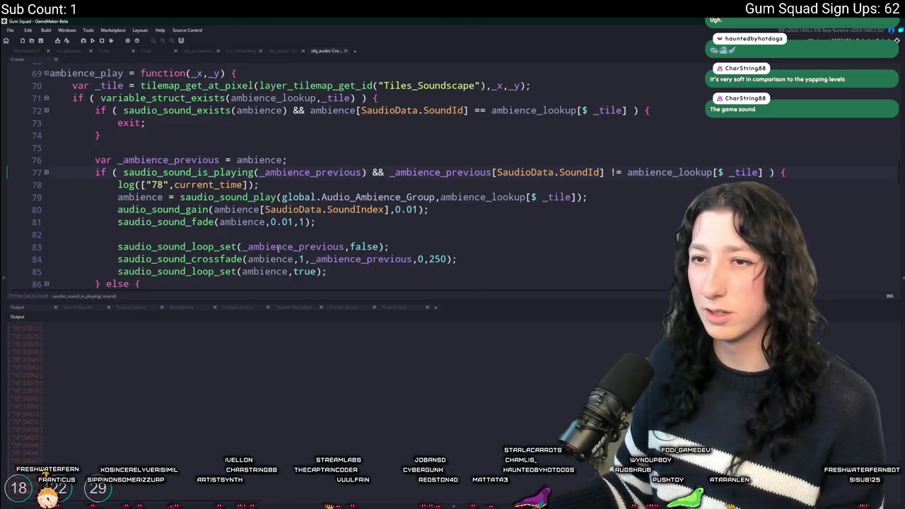
scroll(304, 213, down, 2)
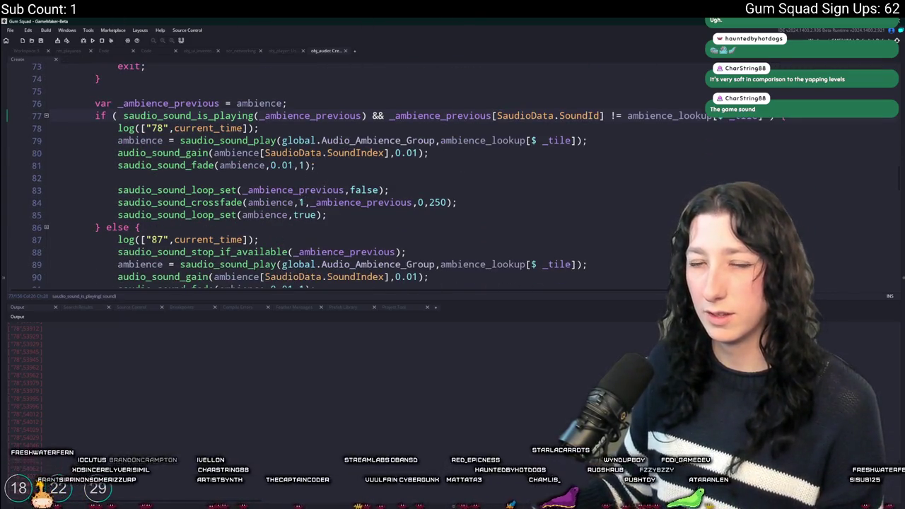
scroll(300, 88, up, 2)
scroll(301, 89, up, 2)
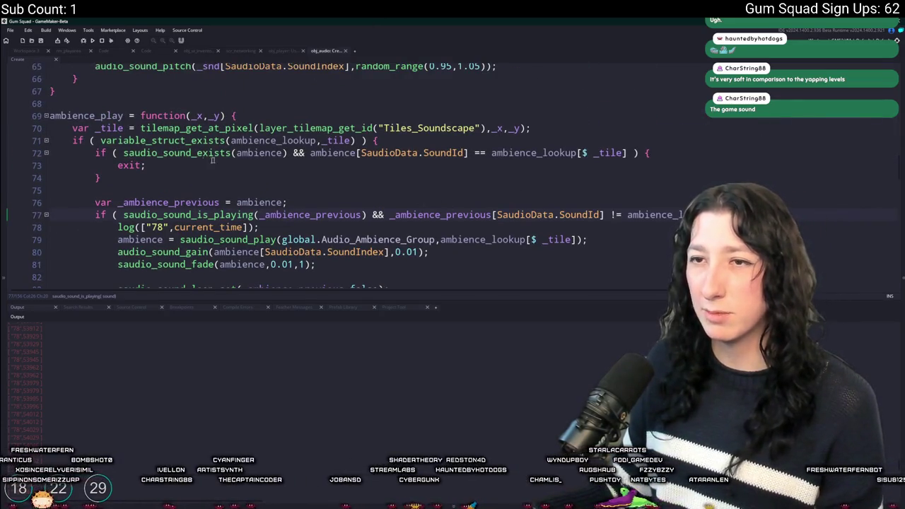
click(361, 140)
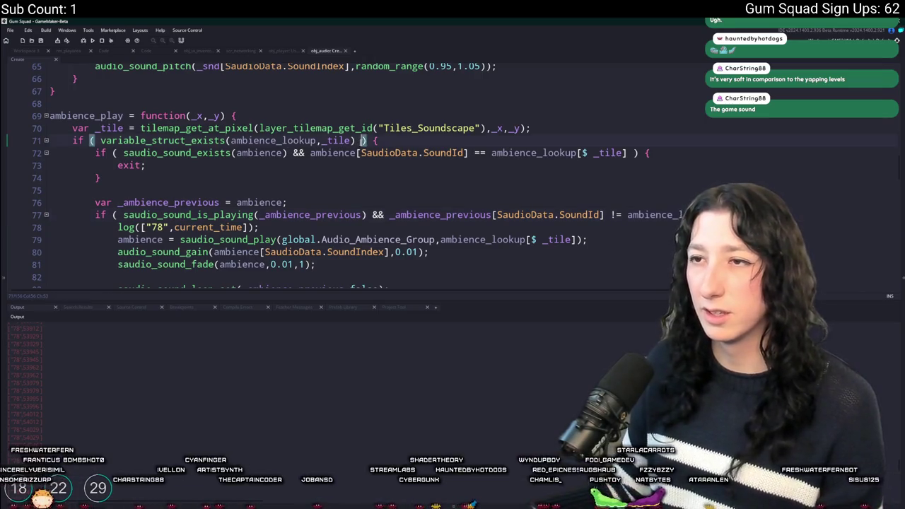
key(ctrl+Left)
key(ctrl+Left)
key(ctrl+Left)
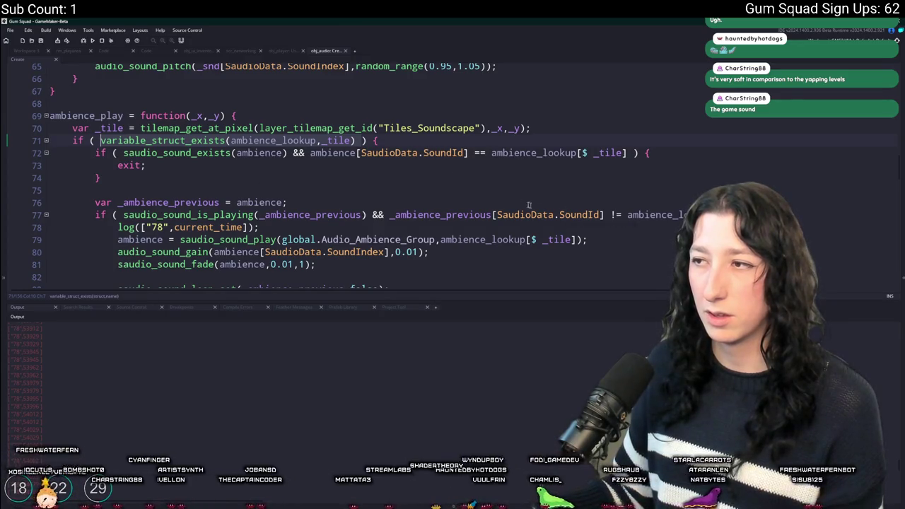
scroll(421, 184, down, 1)
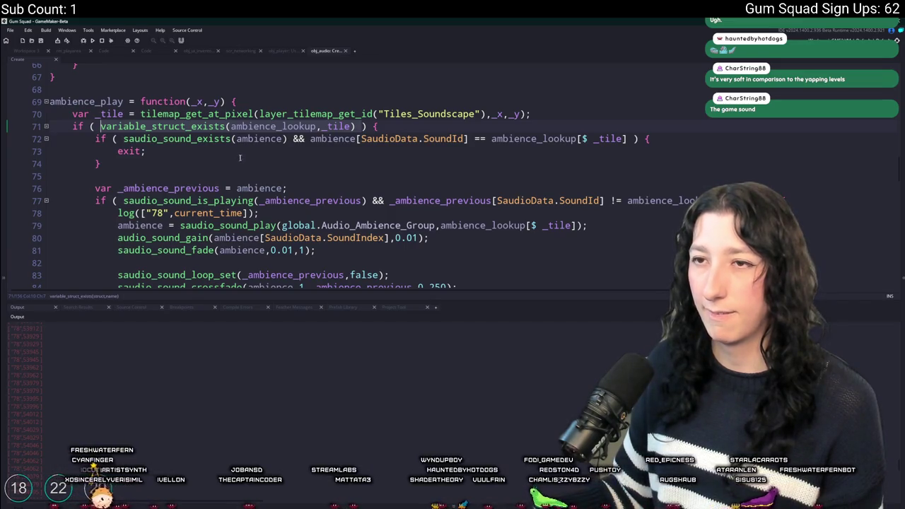
key(Down)
key(Down)
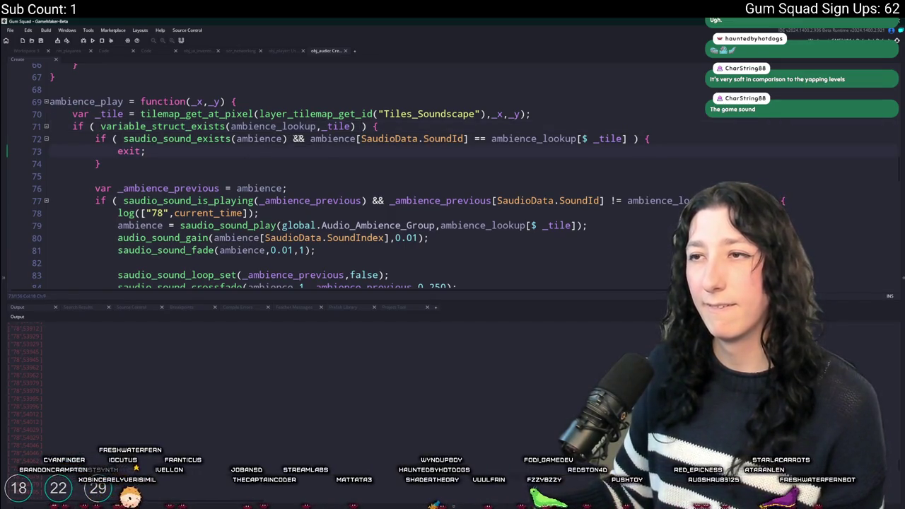
click(454, 139)
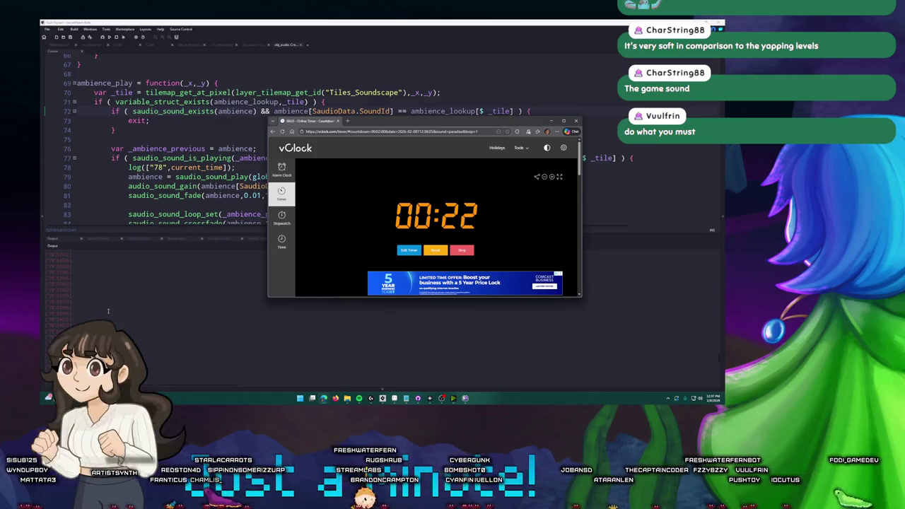
Pause the vClock countdown at 00:20 and move the timer window off the code.
click(454, 253)
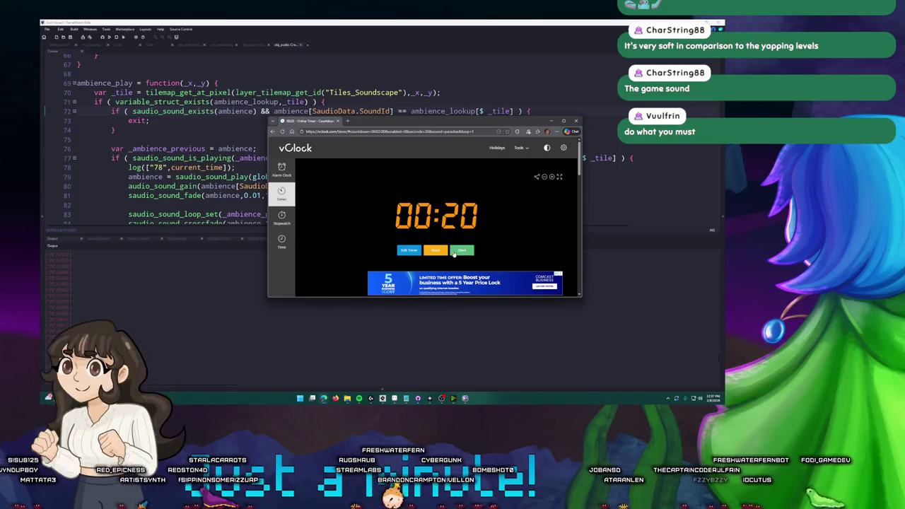
drag(483, 123, 729, 128)
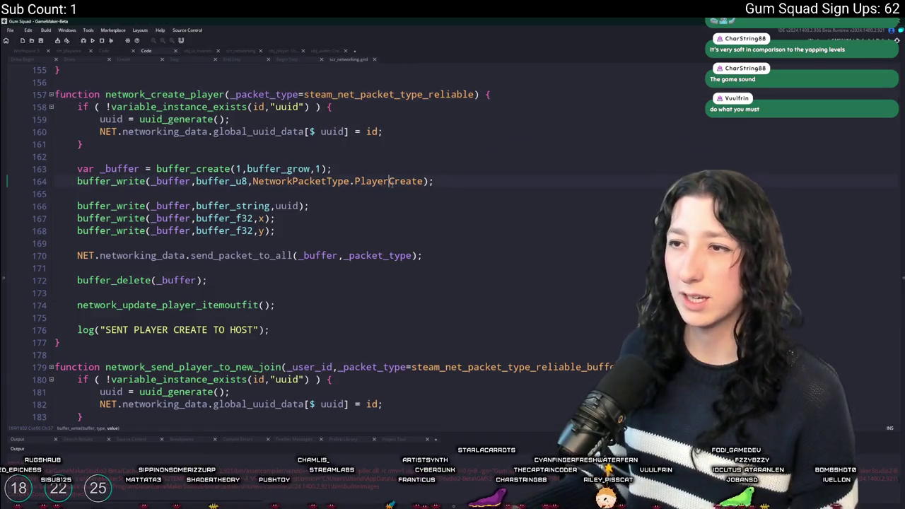
Jump to the NetworkPacketType enum and find the PlayerCreate packet handler at line 994.
key(F12)
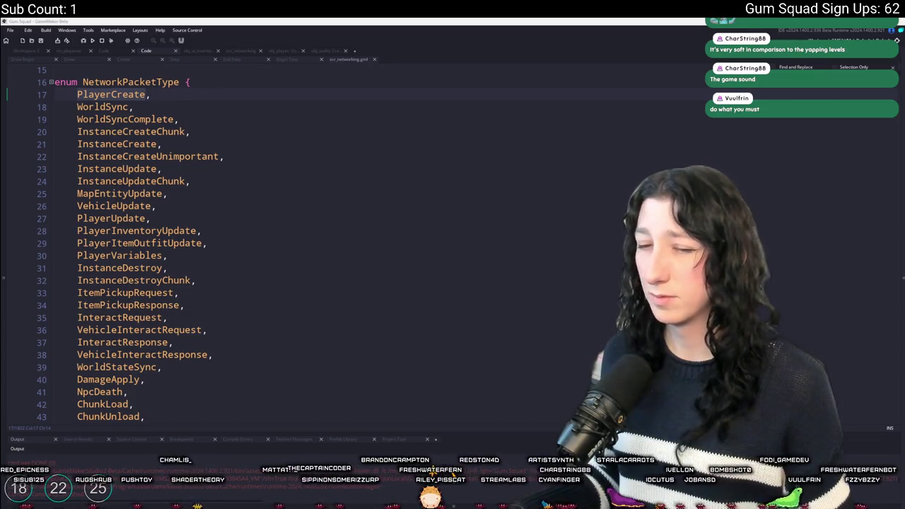
click(382, 172)
scroll(383, 172, down, 1)
key(F3)
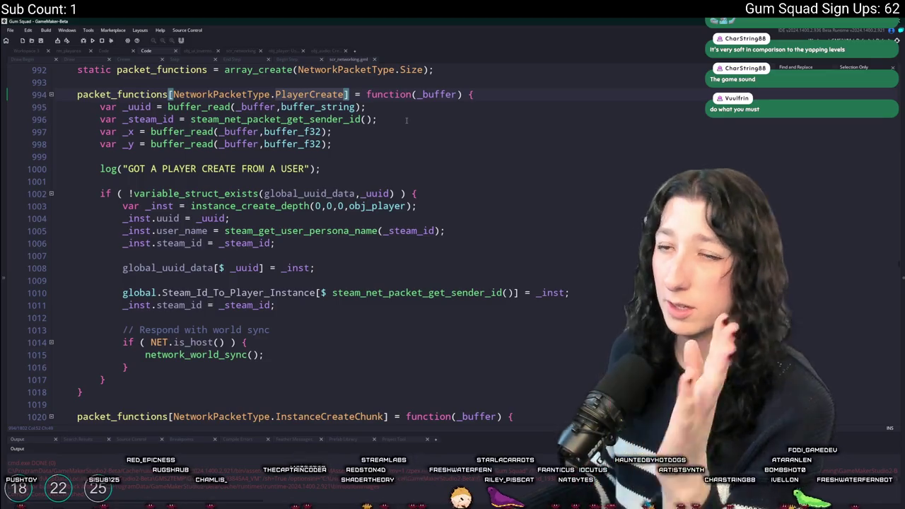
Open network_world_sync, inspect its _player_data_exists checks, and find where WorldSync packets are handled.
scroll(406, 120, down, 1)
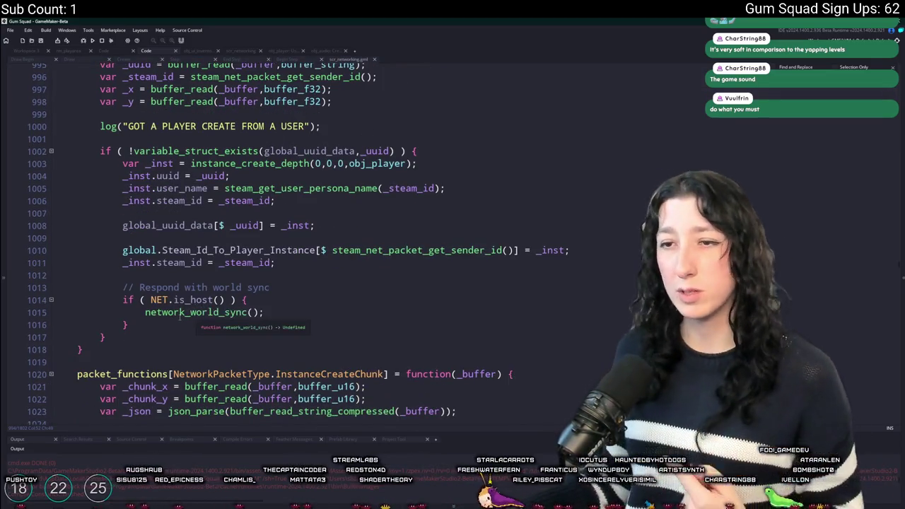
middle_click(180, 316)
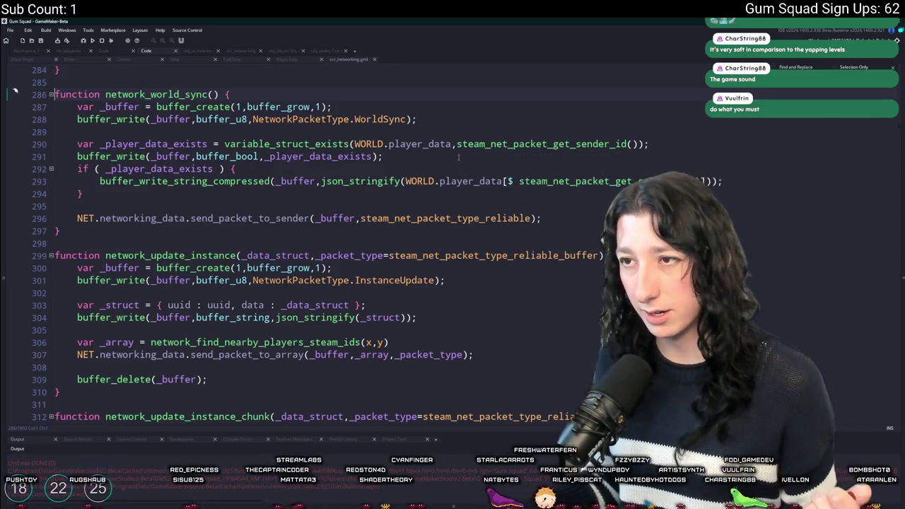
double_click(191, 143)
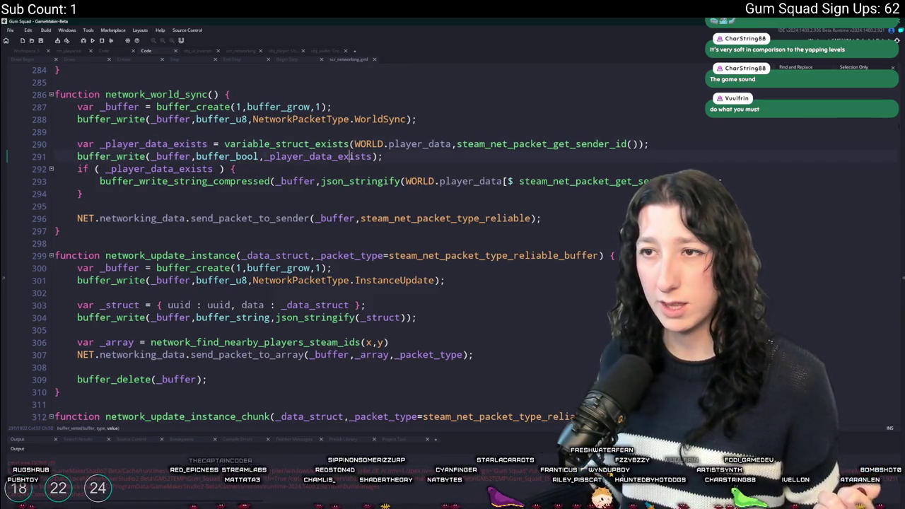
double_click(320, 156)
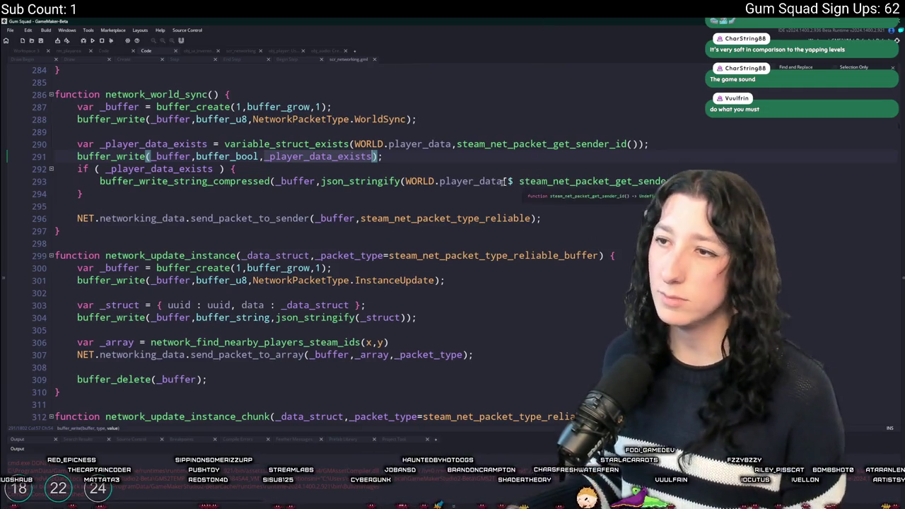
double_click(382, 120)
key(F3)
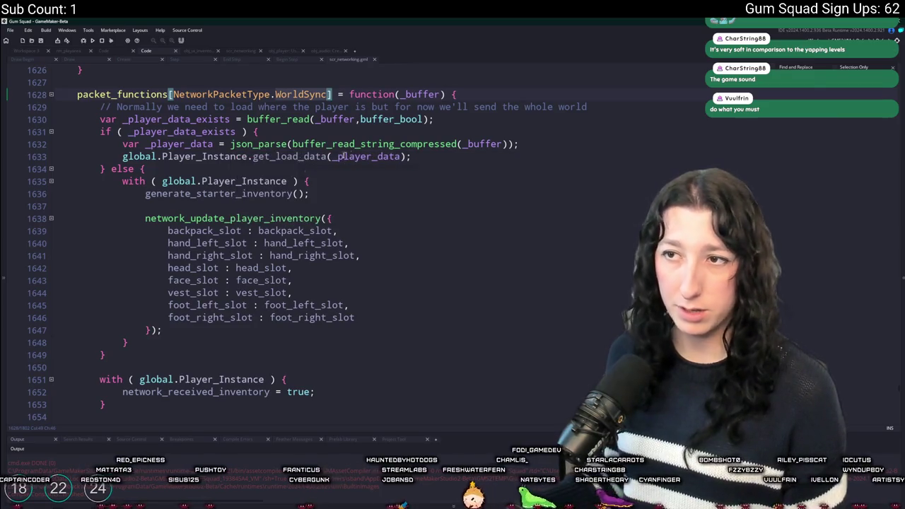
Review the get_load_data call on line 1633 and the WorldSyncComplete write below it.
click(354, 156)
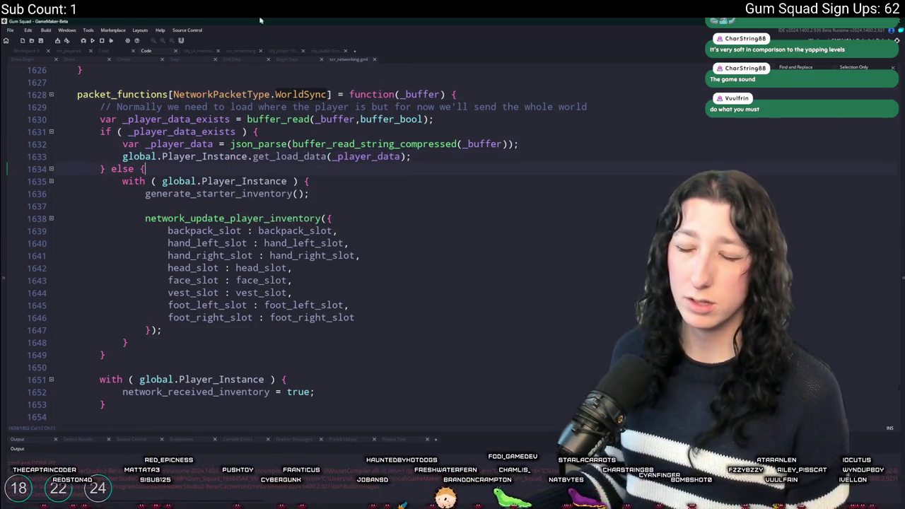
scroll(205, 236, down, 1)
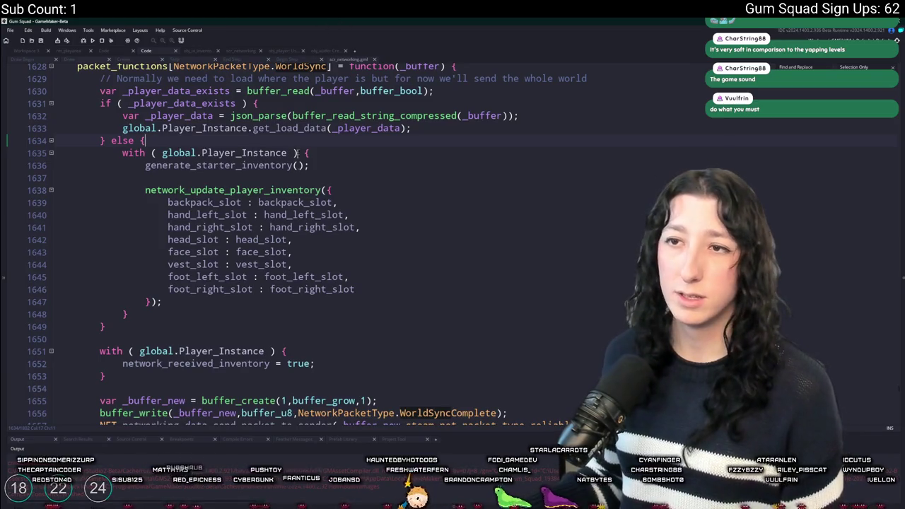
scroll(296, 213, down, 4)
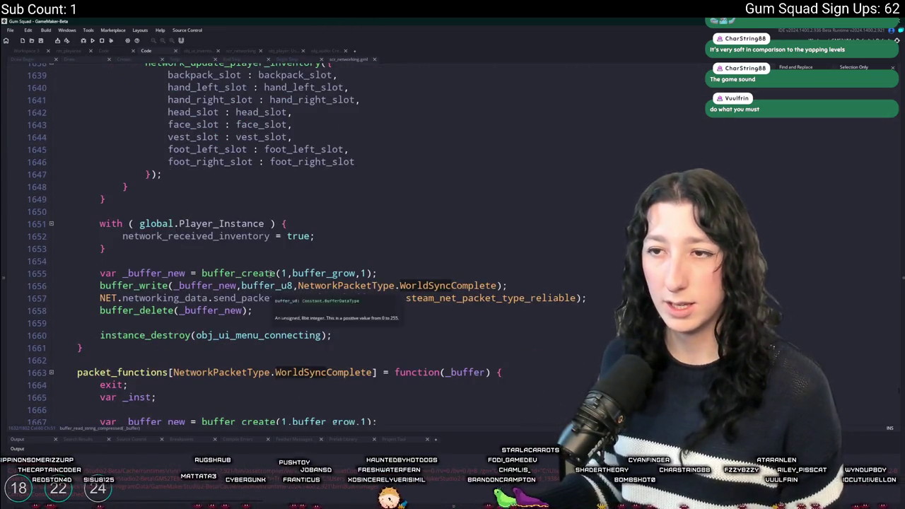
scroll(277, 277, down, 2)
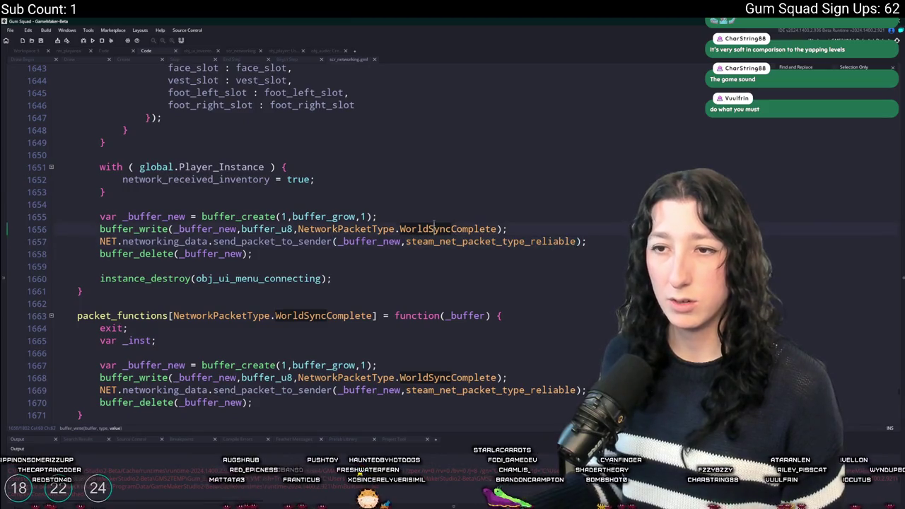
click(500, 229)
key(F3)
scroll(601, 375, down, 3)
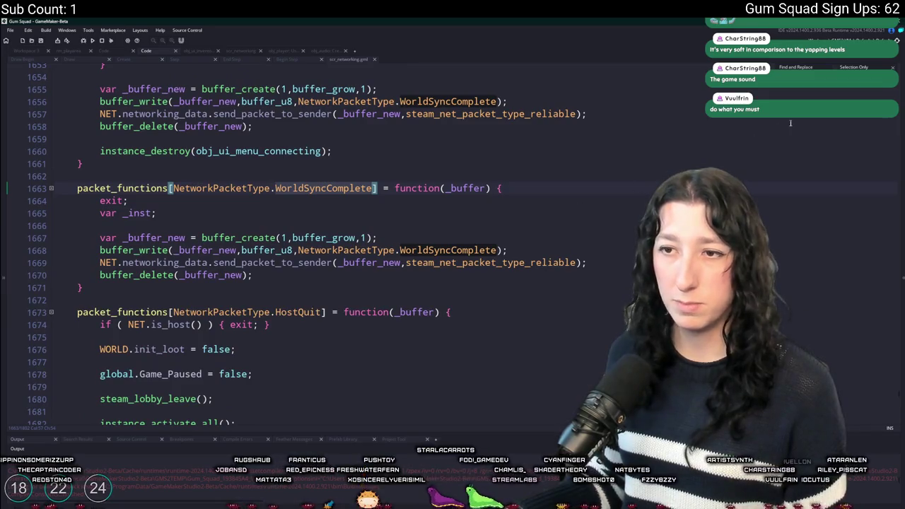
scroll(470, 219, down, 3)
scroll(470, 219, up, 9)
scroll(470, 219, up, 4)
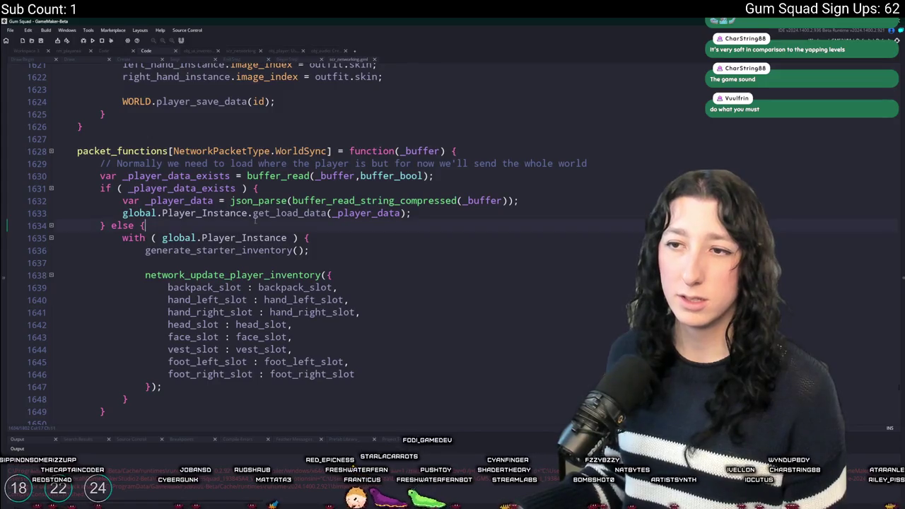
click(295, 213)
key(Up)
key(Up)
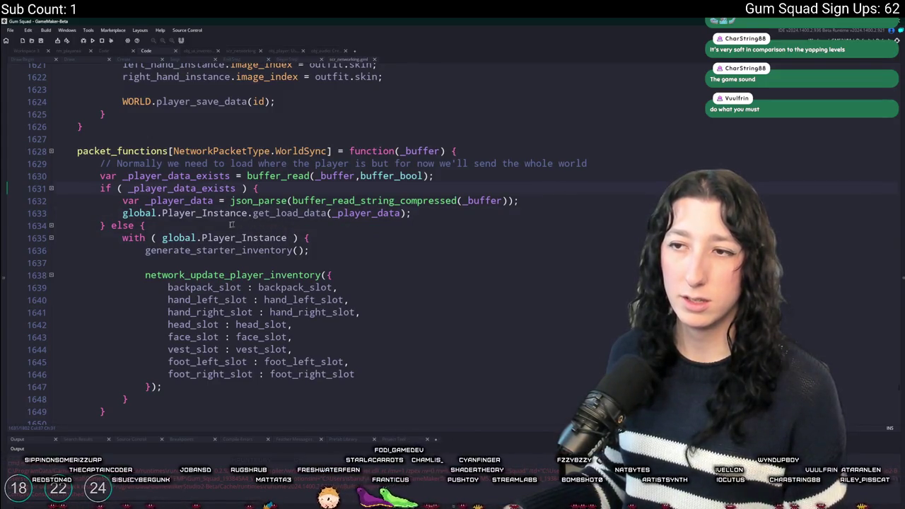
scroll(469, 218, up, 9)
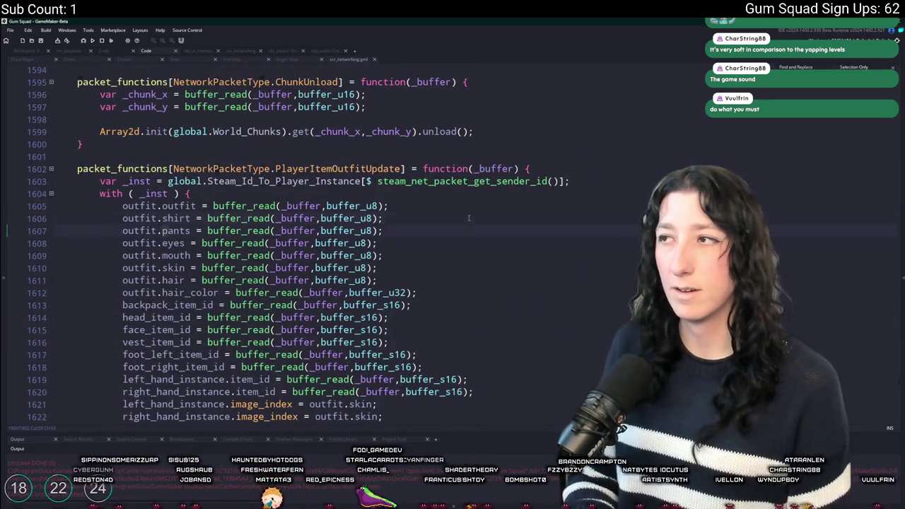
Return via the PlayerCreate handler to network_world_sync and search the project for WORLD.player_data.
key(ctrl+f)
key(Return)
key(Return)
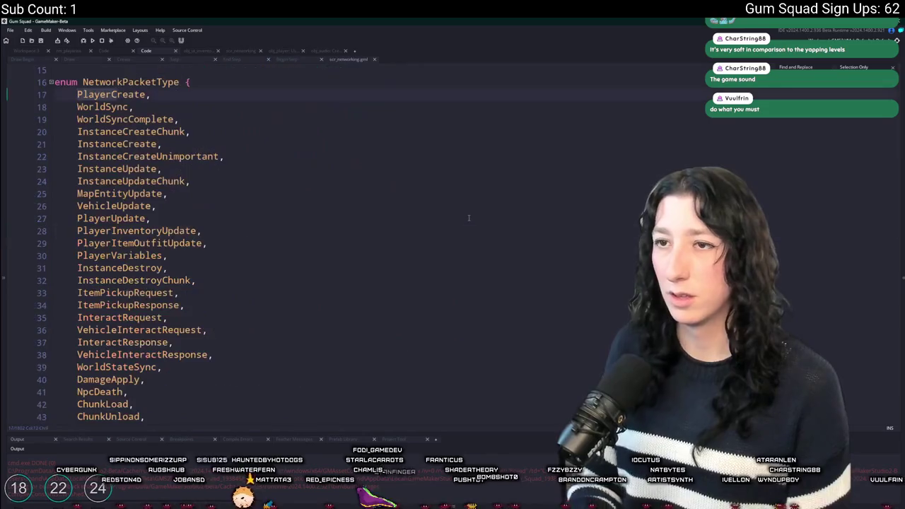
key(Return)
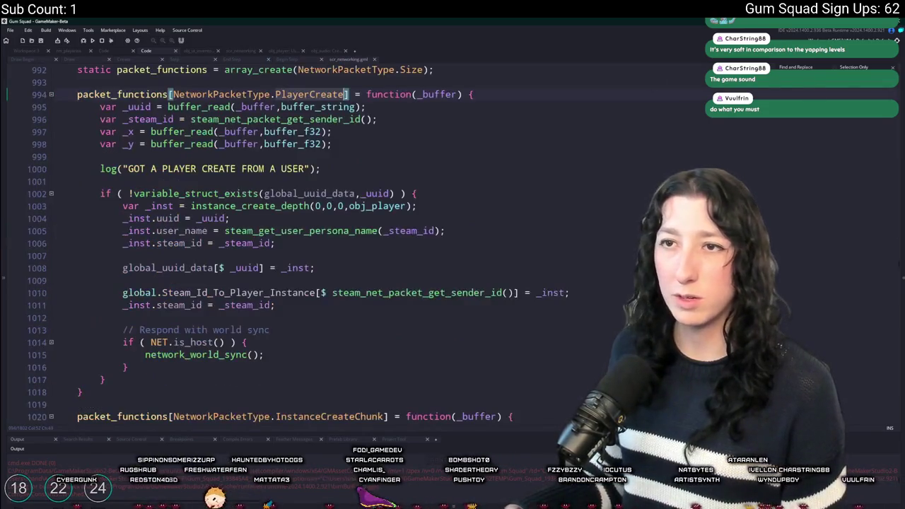
scroll(262, 225, down, 1)
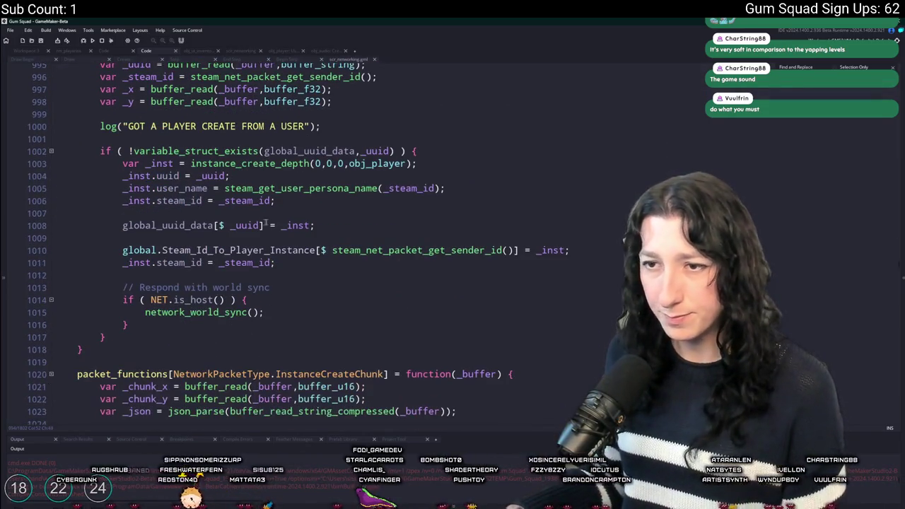
middle_click(209, 312)
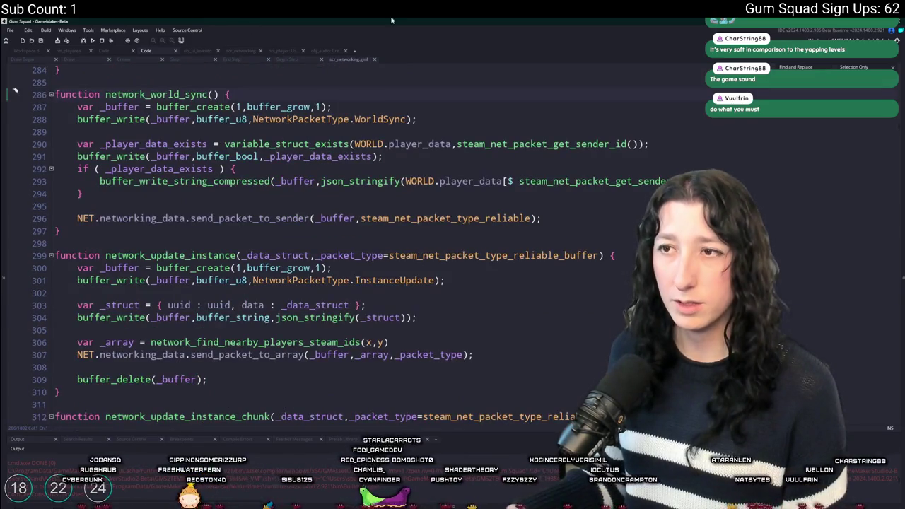
drag(509, 181, 408, 183)
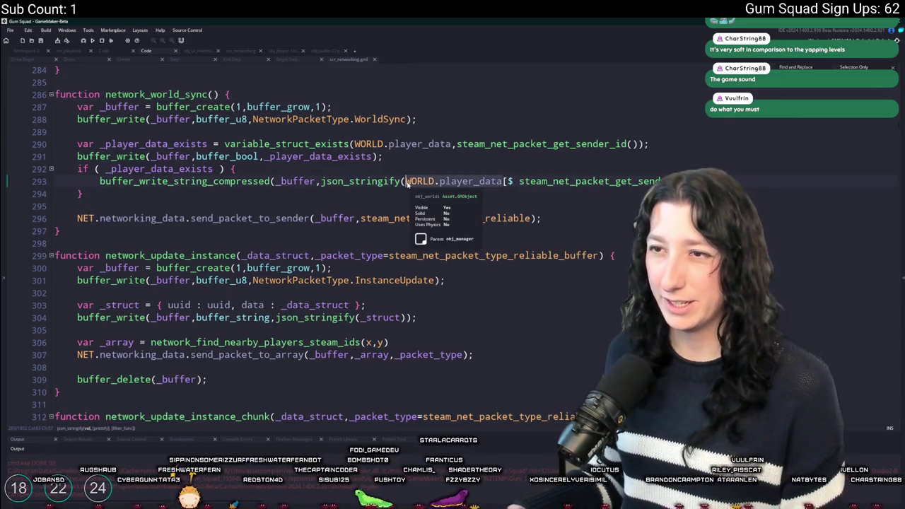
key(ctrl+shift+f)
key(Return)
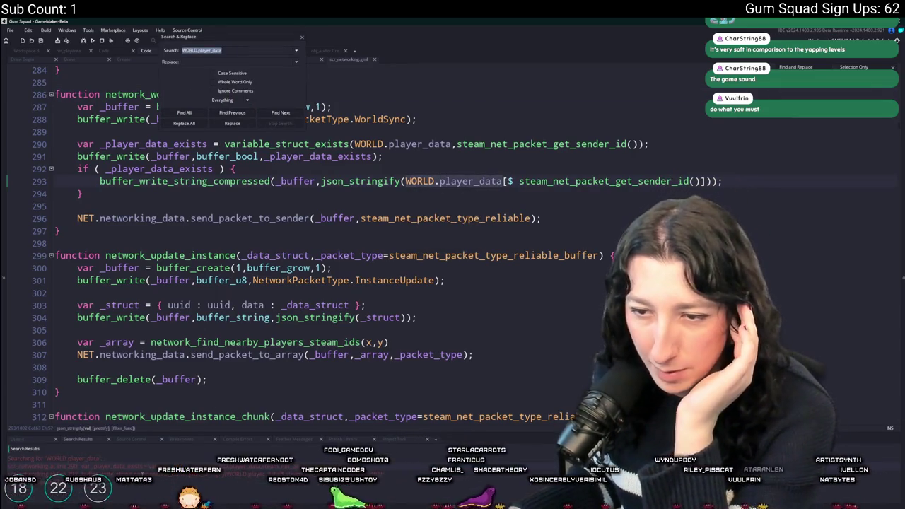
Narrow the search to player_data and review its uses in obj_world's Create event.
double_click(419, 144)
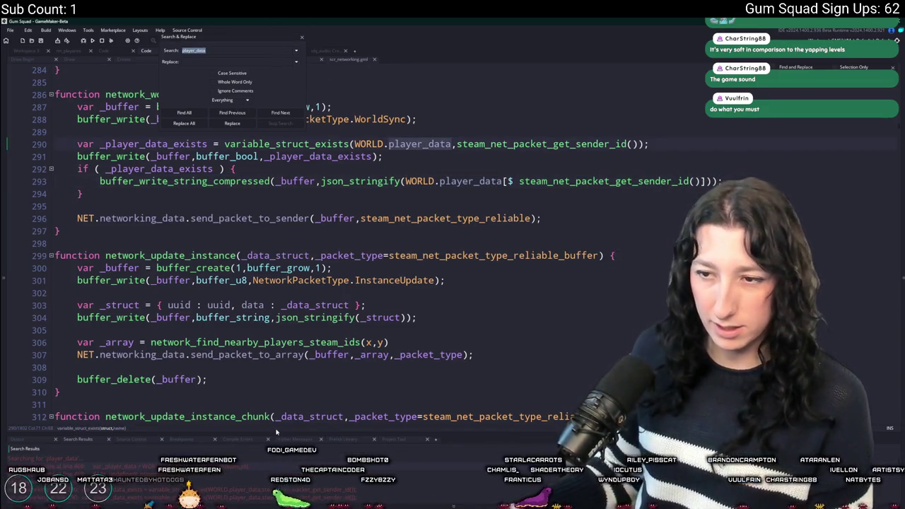
drag(276, 434, 240, 351)
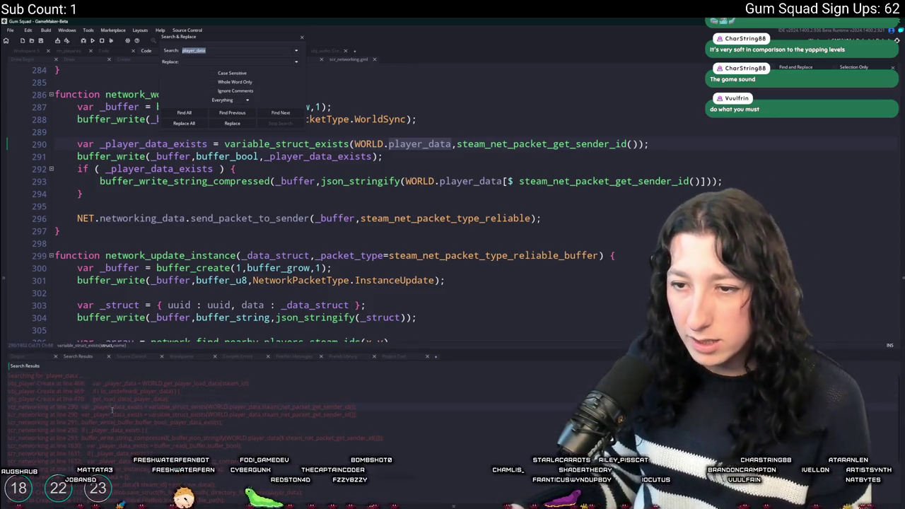
scroll(121, 432, down, 1)
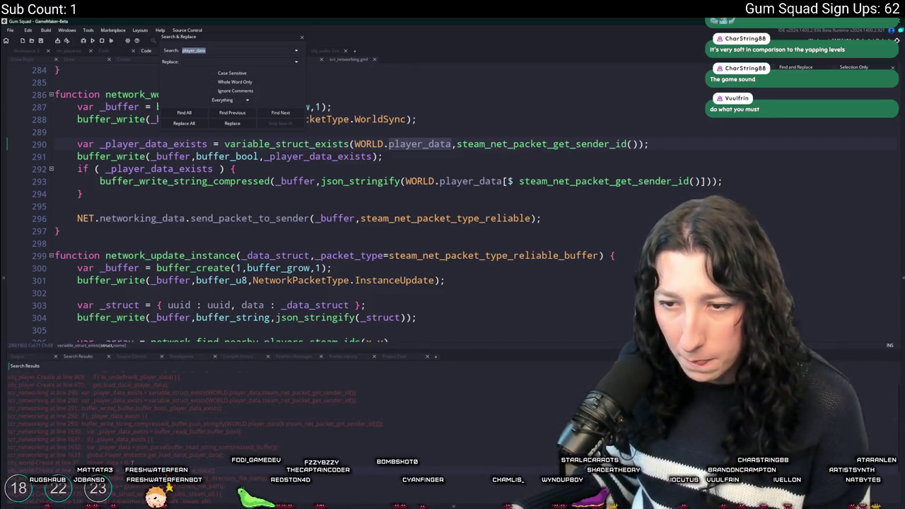
double_click(32, 471)
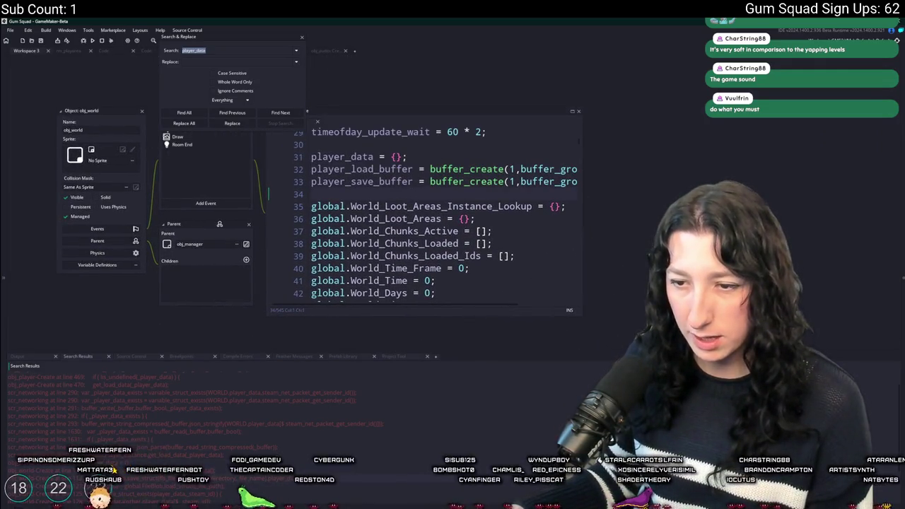
key(Return)
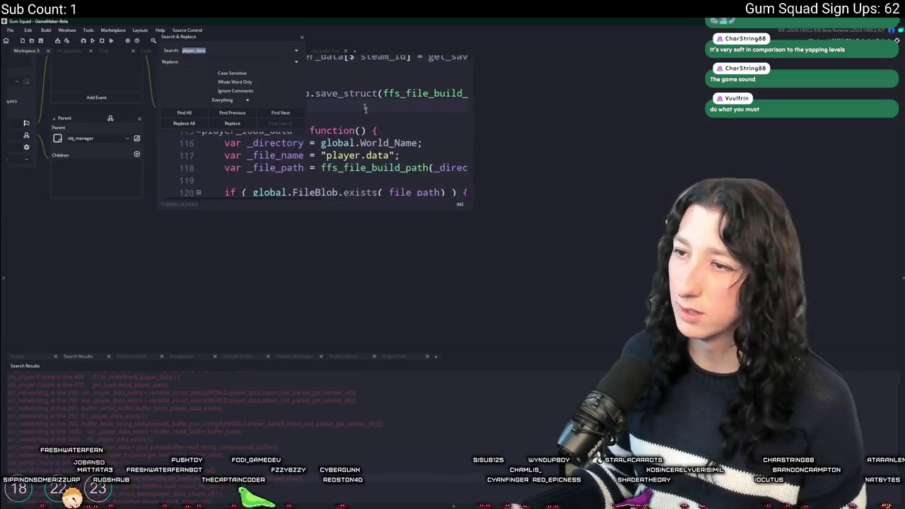
drag(472, 209, 742, 329)
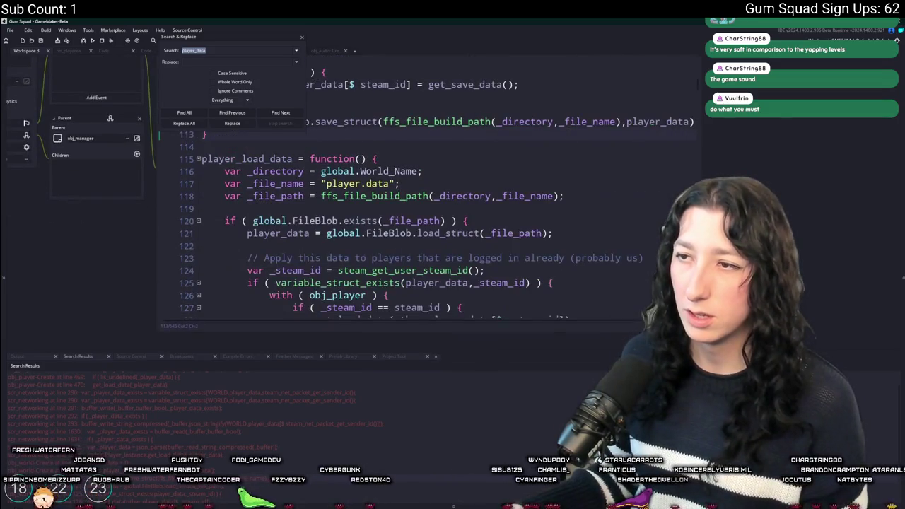
click(302, 37)
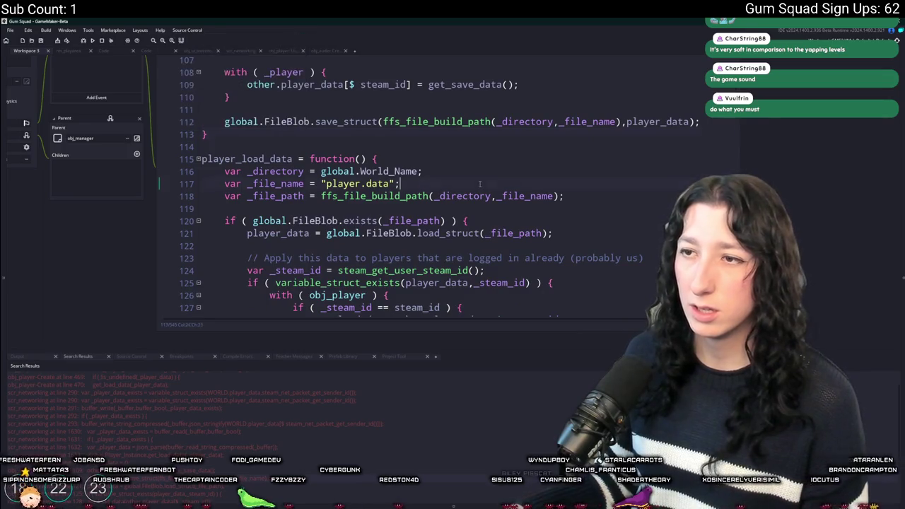
scroll(467, 174, down, 2)
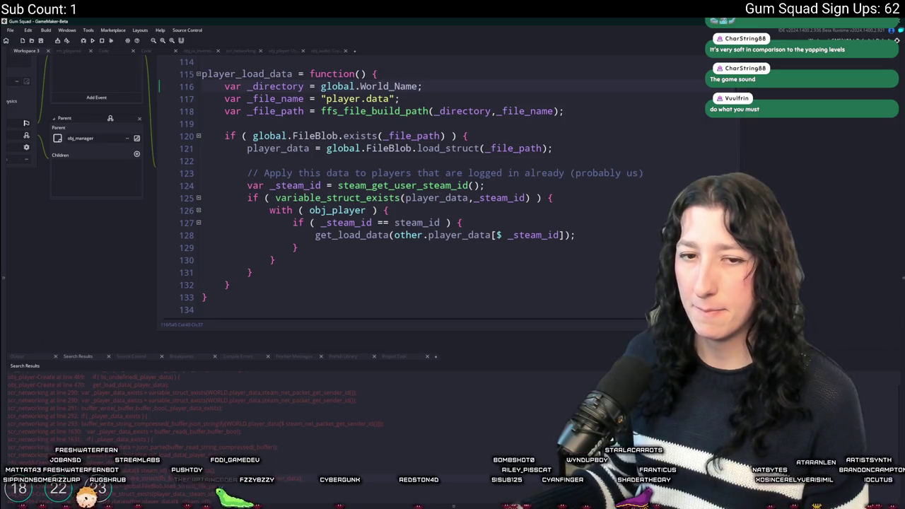
scroll(195, 453, down, 1)
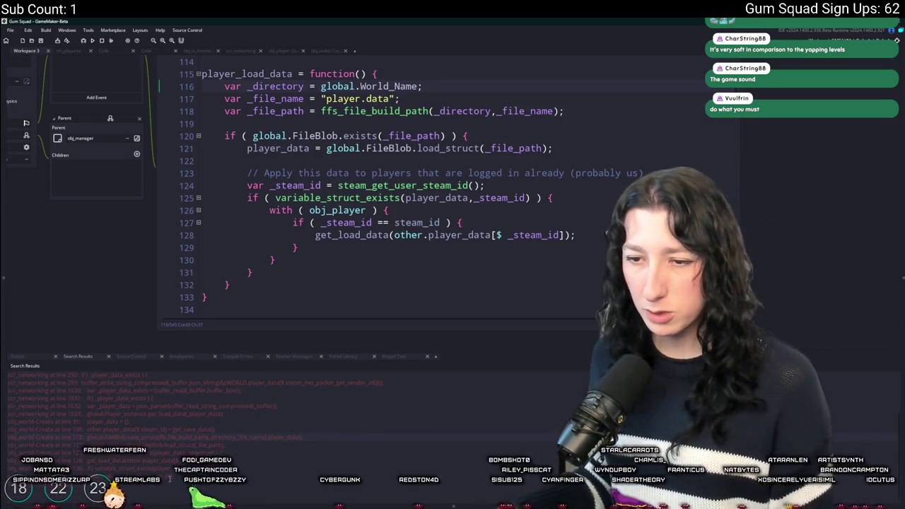
scroll(193, 420, up, 2)
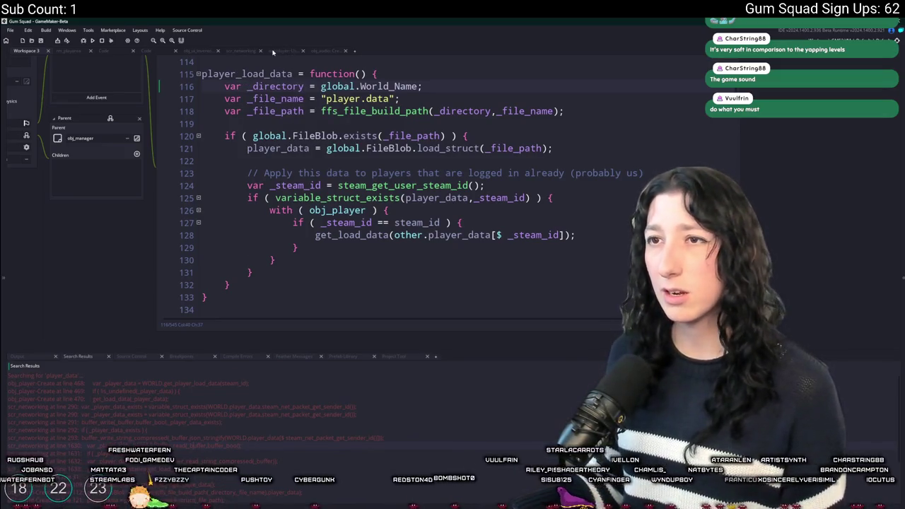
Return to network_world_sync in scr_networking and start building the game with F5.
click(249, 51)
click(375, 144)
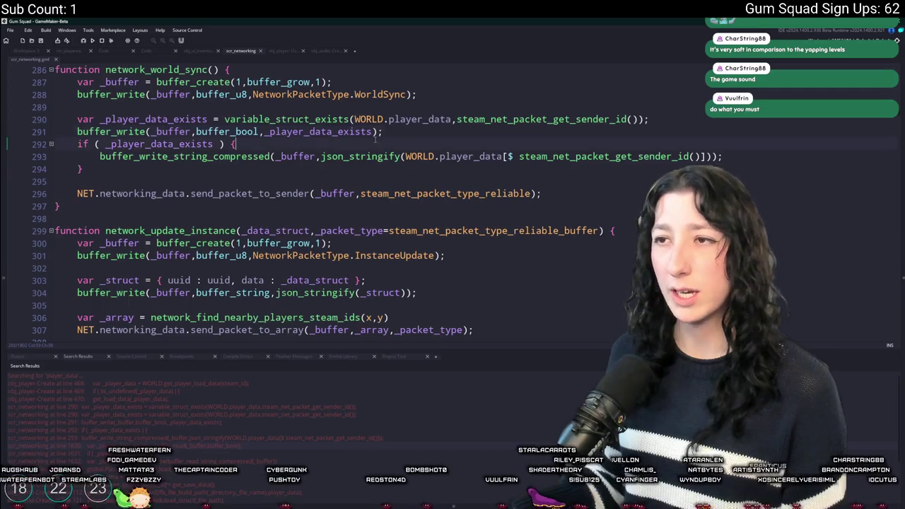
click(442, 120)
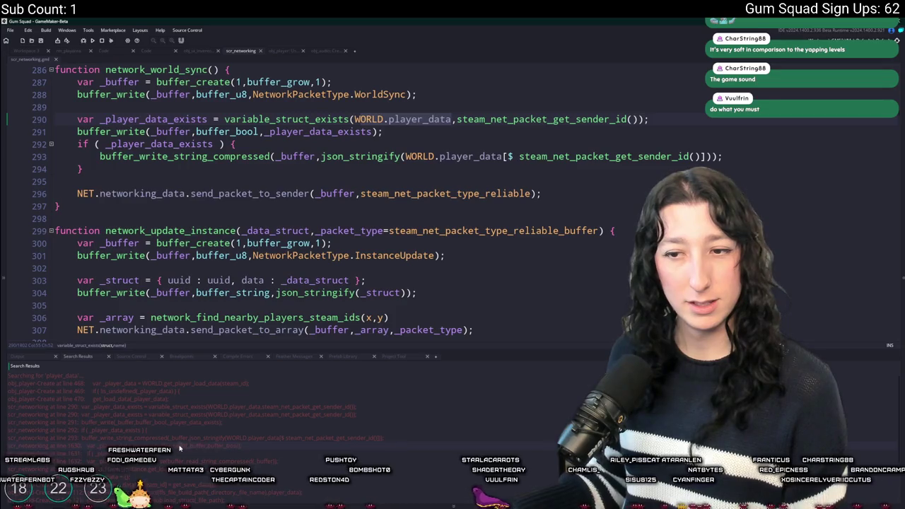
scroll(187, 440, down, 2)
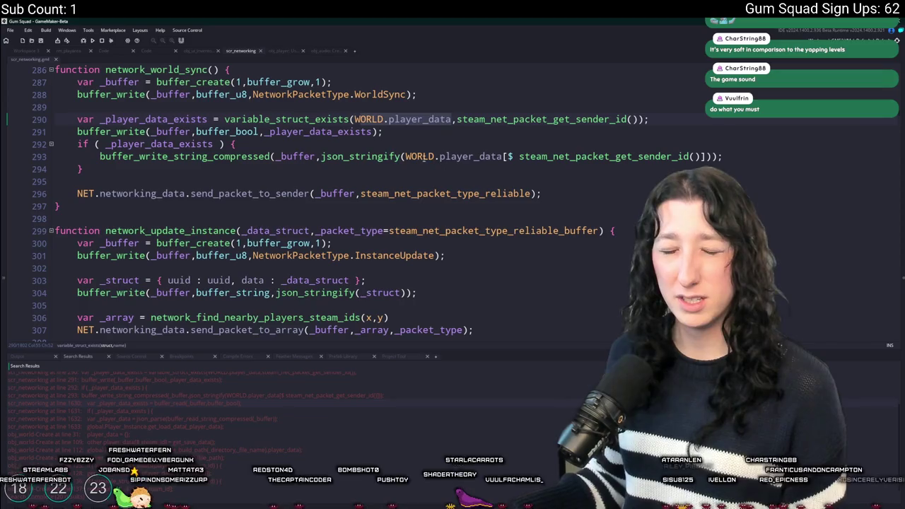
click(469, 156)
scroll(469, 179, up, 1)
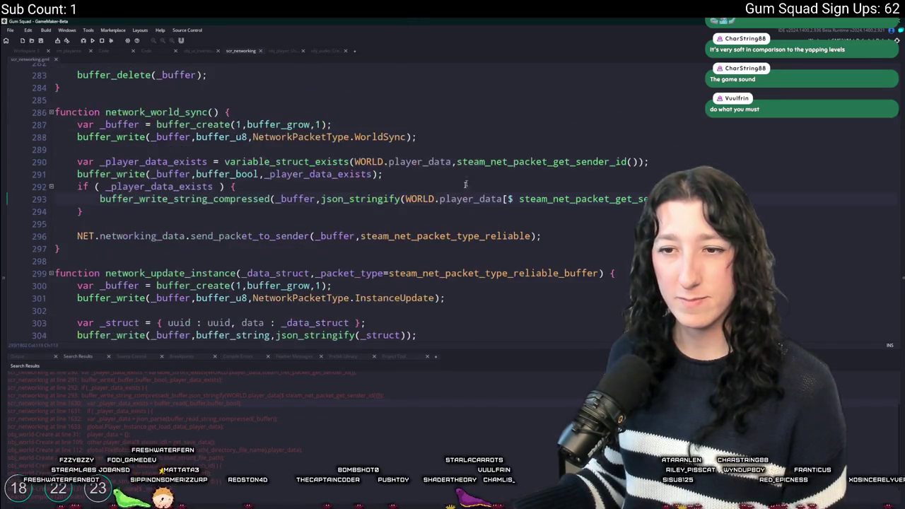
key(F5)
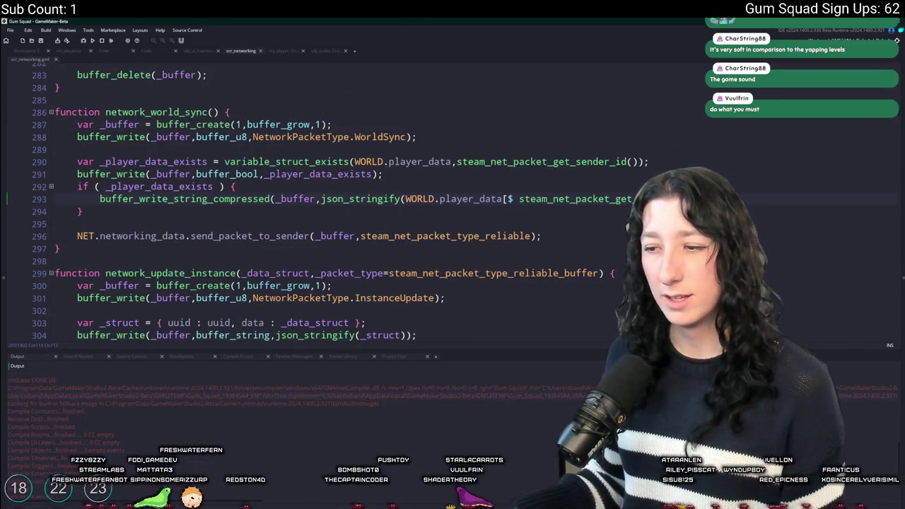
key(alt+Tab)
Commit the obj_audio Create_0.gml change to main as 'TEST' and push to origin.
click(198, 294)
text(TEST)
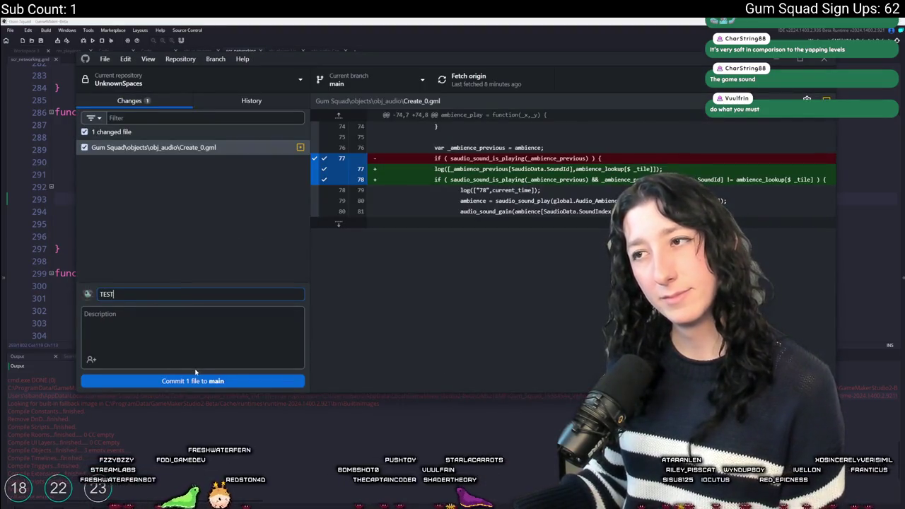
click(196, 380)
click(477, 83)
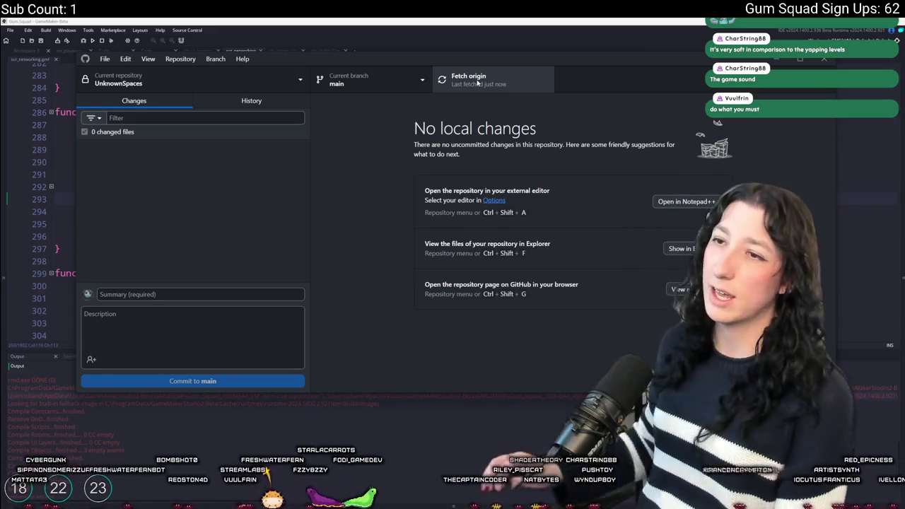
click(399, 20)
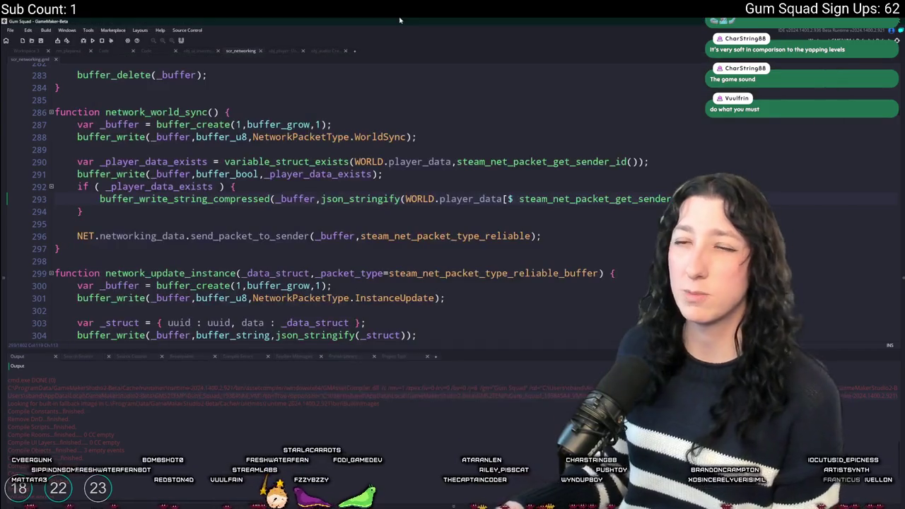
Run Gum Squad again, create a new CozyCoffee world lobby, and walk right once loaded.
click(92, 41)
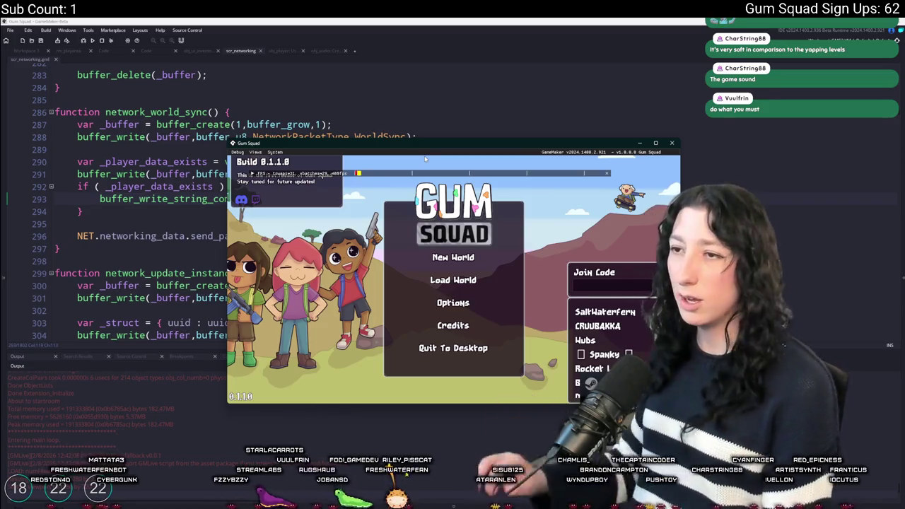
click(453, 257)
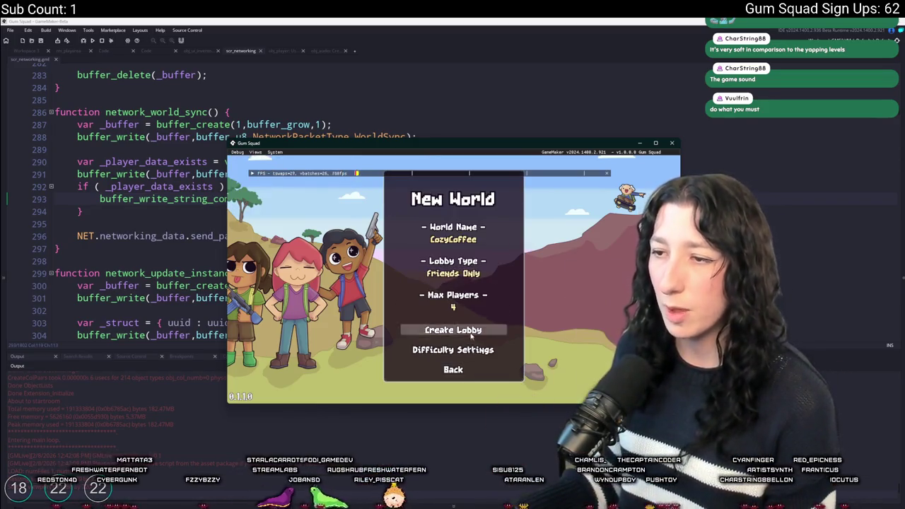
click(472, 337)
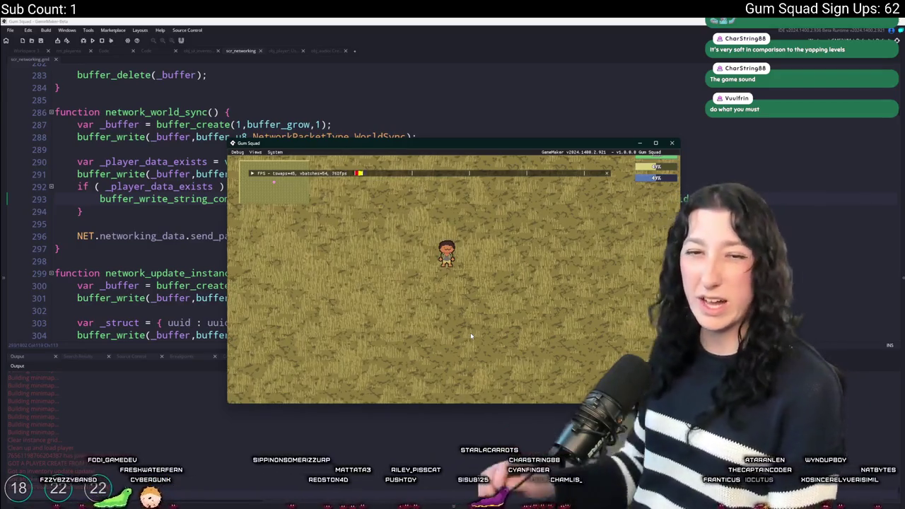
key(d)
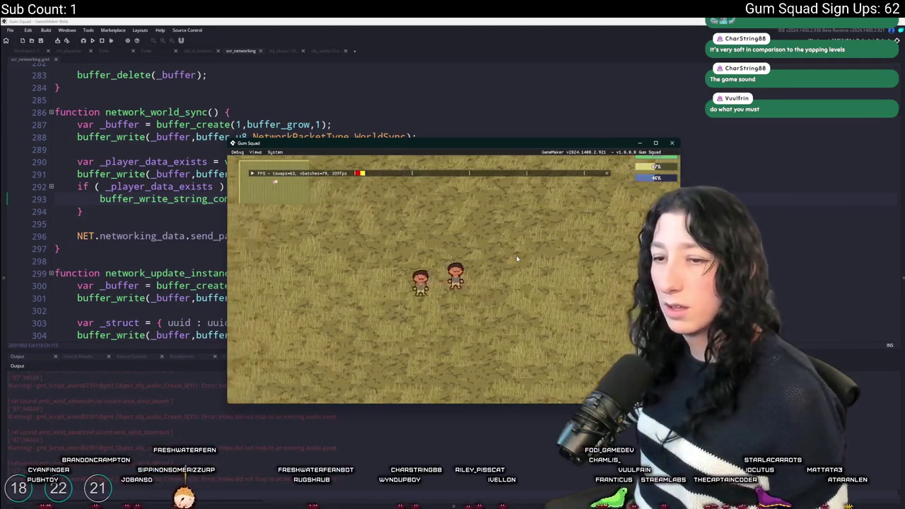
Open the pause menu with Escape once the second player has joined.
key(Escape)
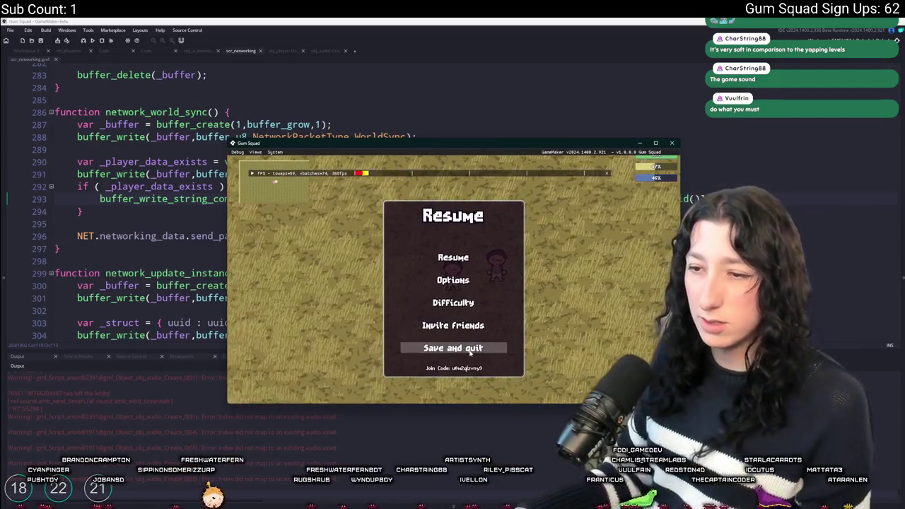
Save and quit, then create a Friends Only lobby for a new WarmGrill world.
click(470, 354)
click(466, 260)
click(453, 276)
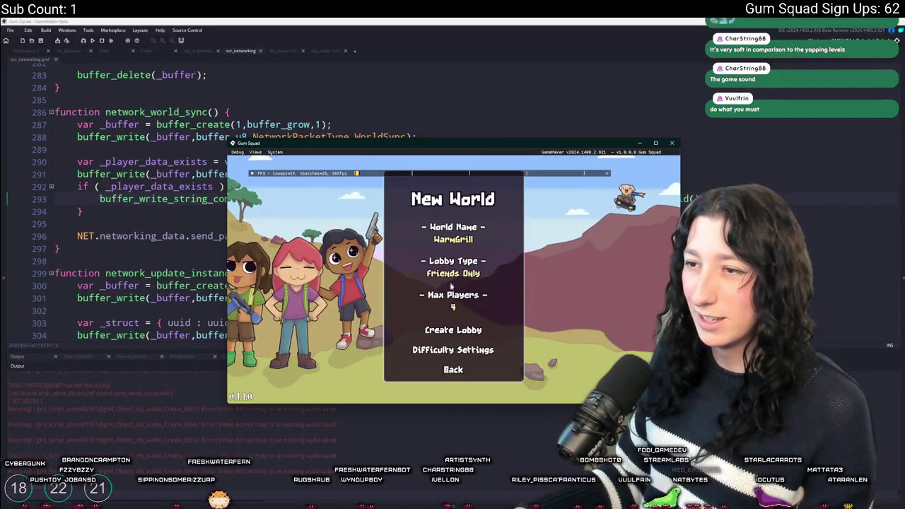
click(448, 331)
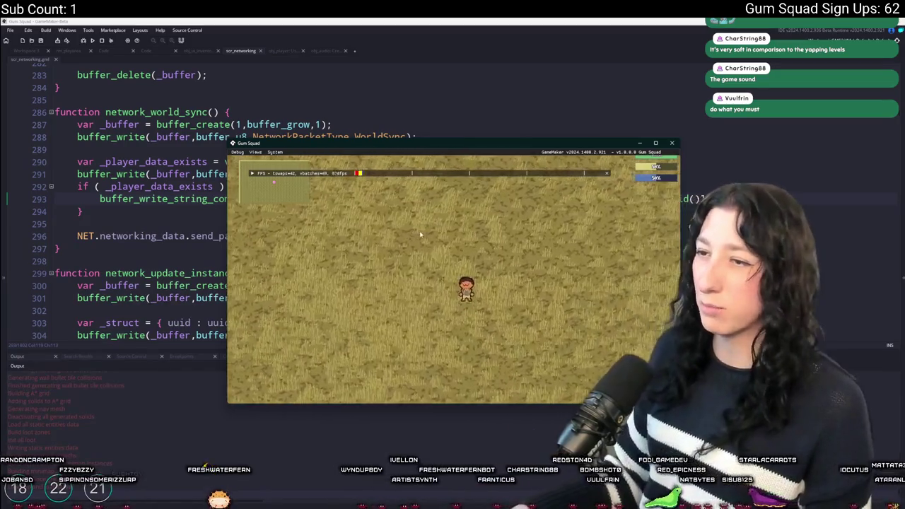
Save and quit again, select the saved CozyCoffee world, and host it as a lobby.
key(Escape)
click(453, 348)
click(455, 162)
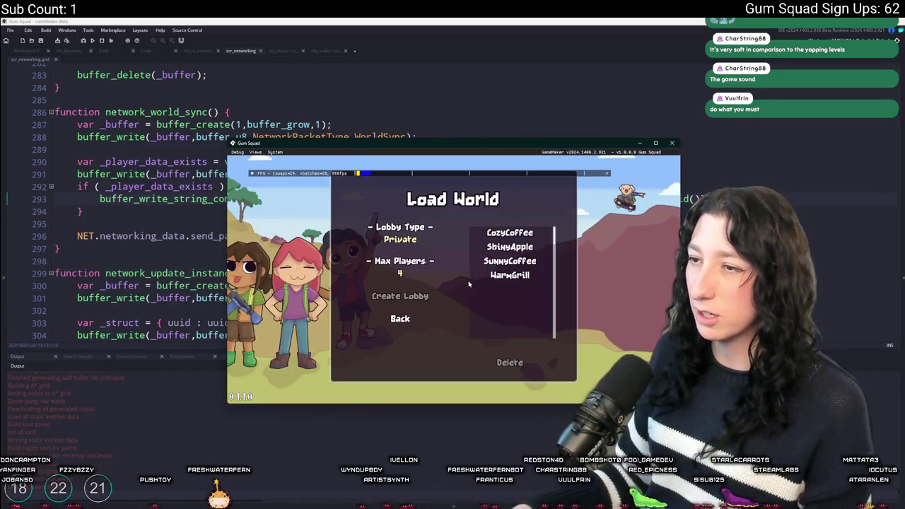
click(509, 233)
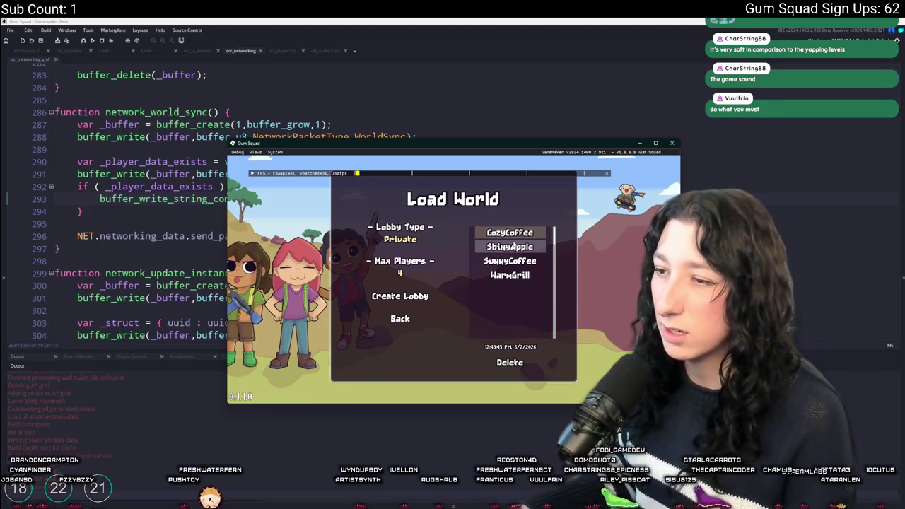
click(509, 247)
click(509, 261)
click(509, 275)
click(509, 246)
click(509, 233)
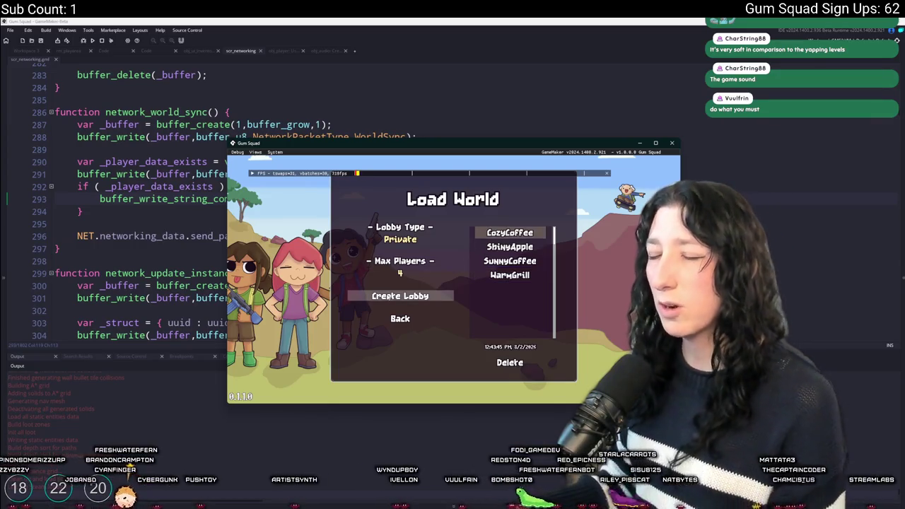
click(400, 241)
click(391, 297)
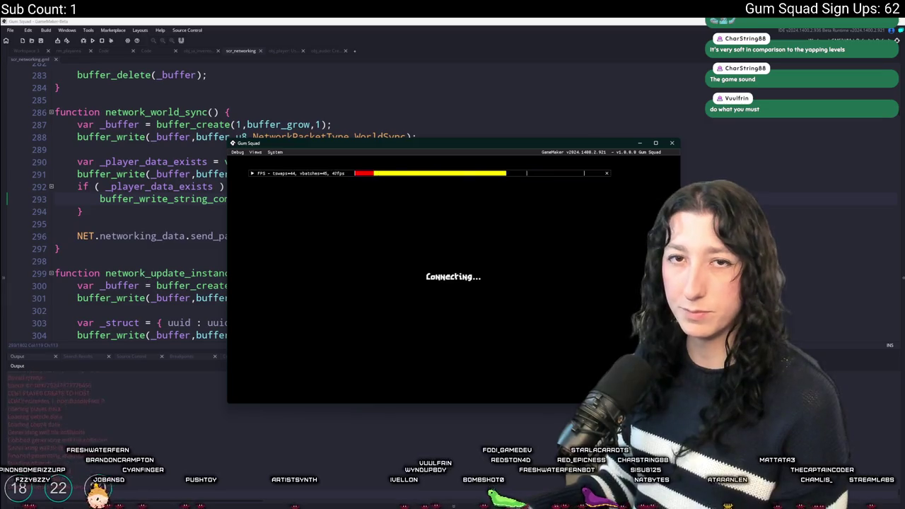
Walk the character around with A, W and S, check the inventory, then return to the code editor.
key(a)
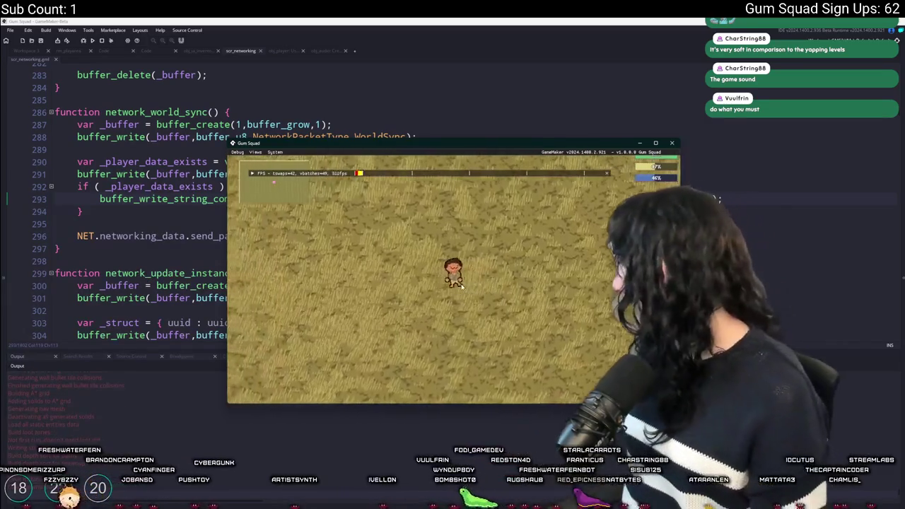
key(w)
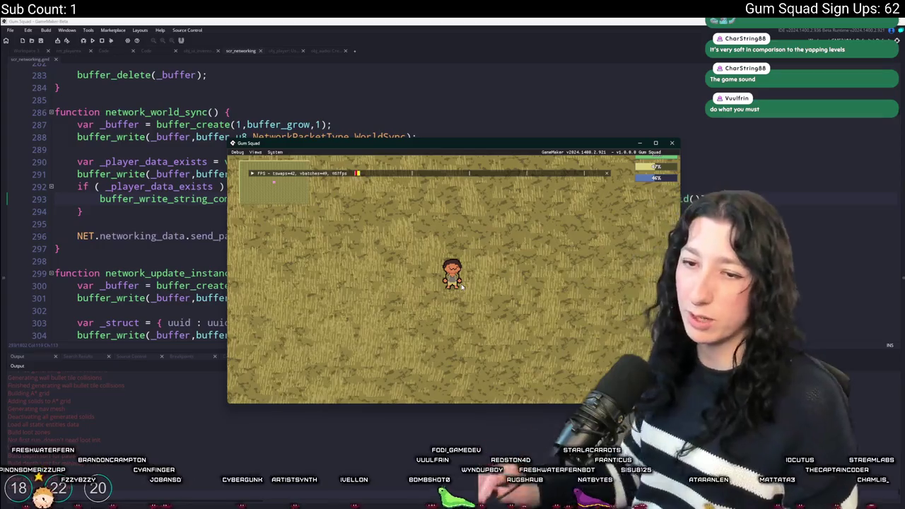
key(s)
key(a)
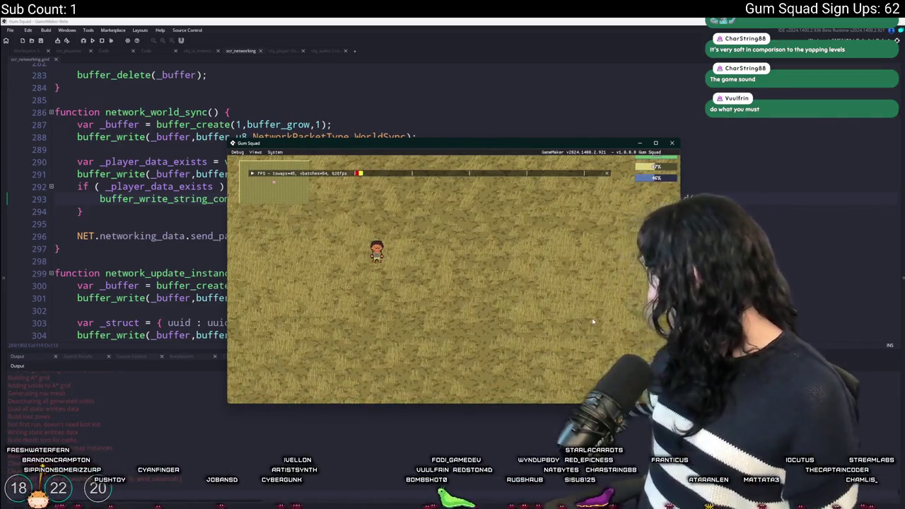
key(e)
key(e)
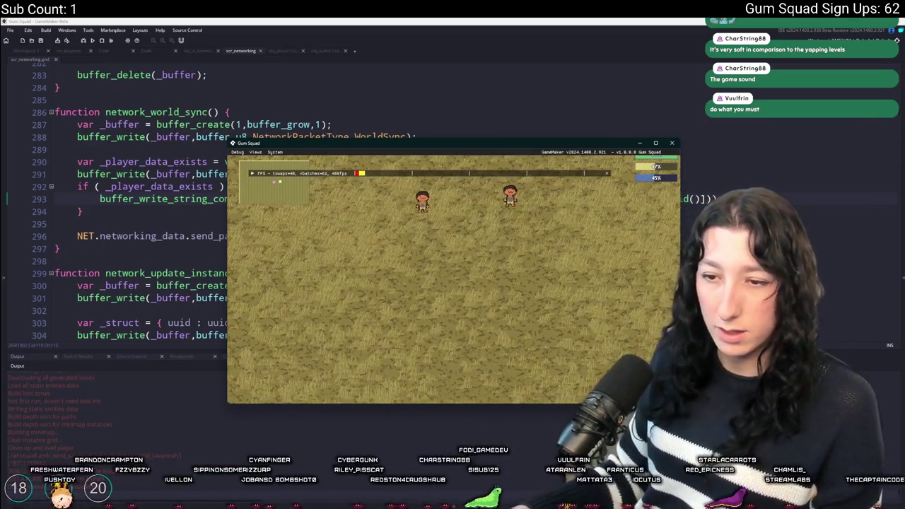
click(195, 454)
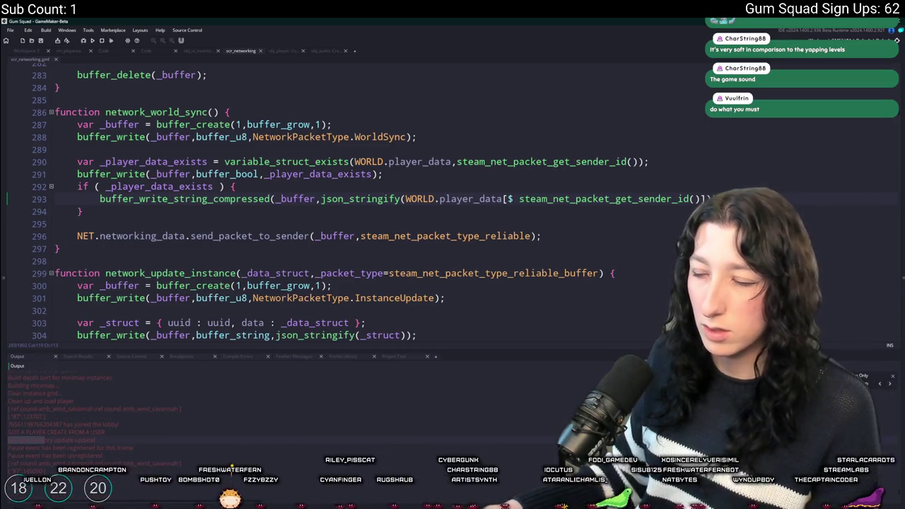
Save and quit, create a new PreciousAir world lobby to test joining, then close the game.
key(Escape)
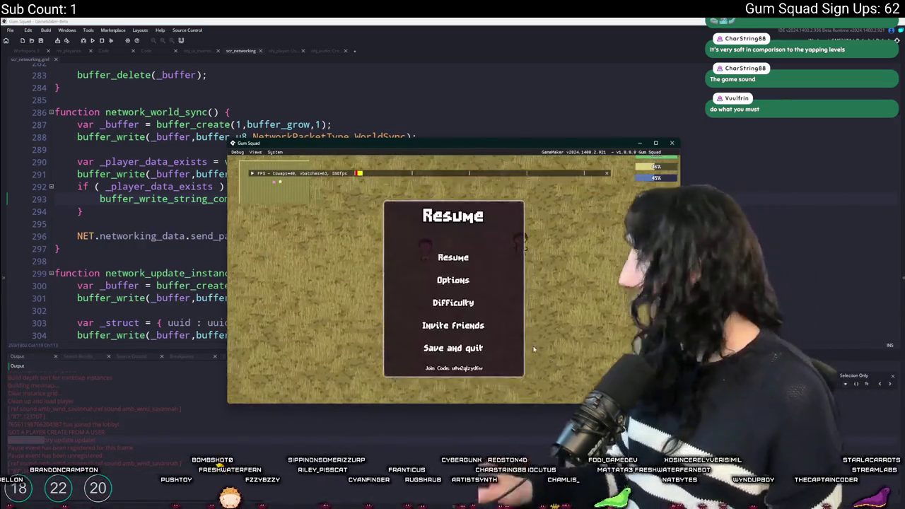
click(475, 350)
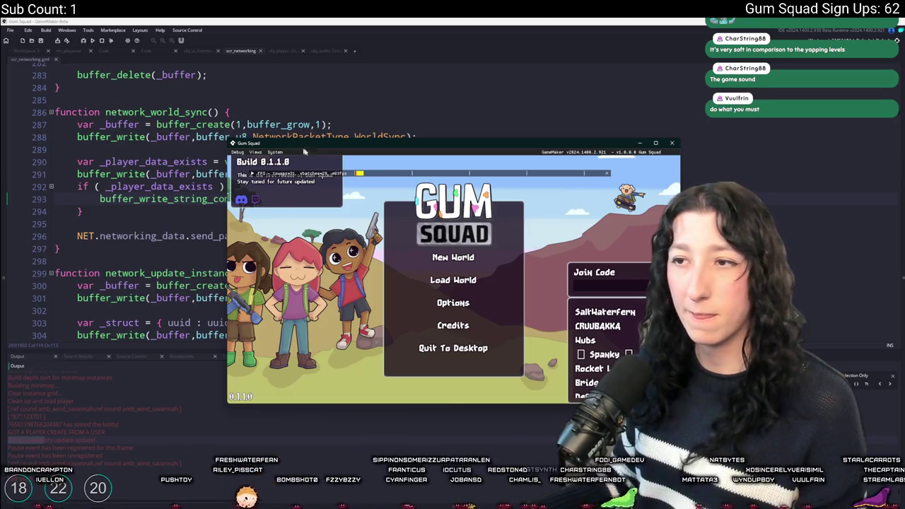
click(453, 258)
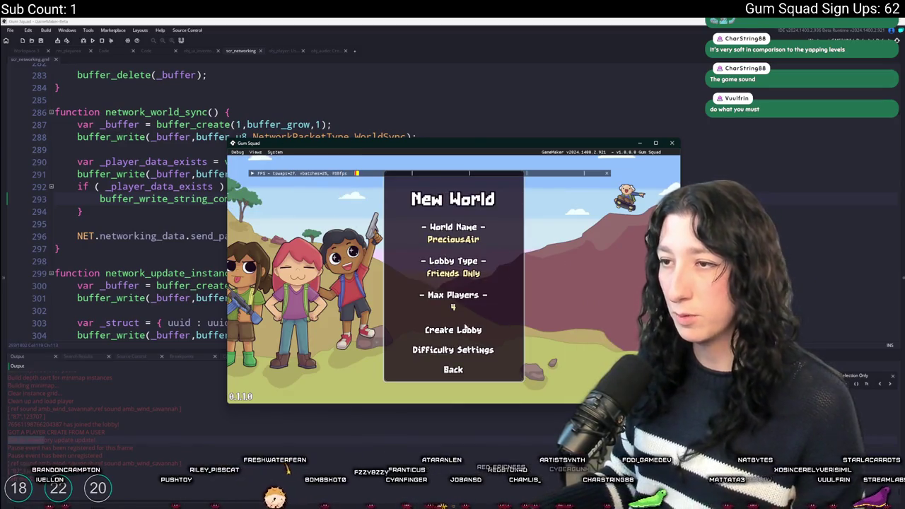
click(465, 328)
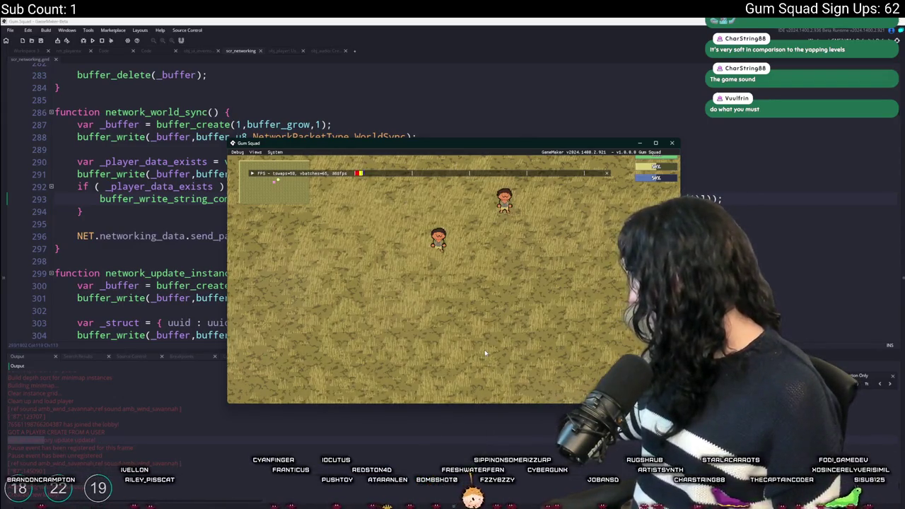
key(Escape)
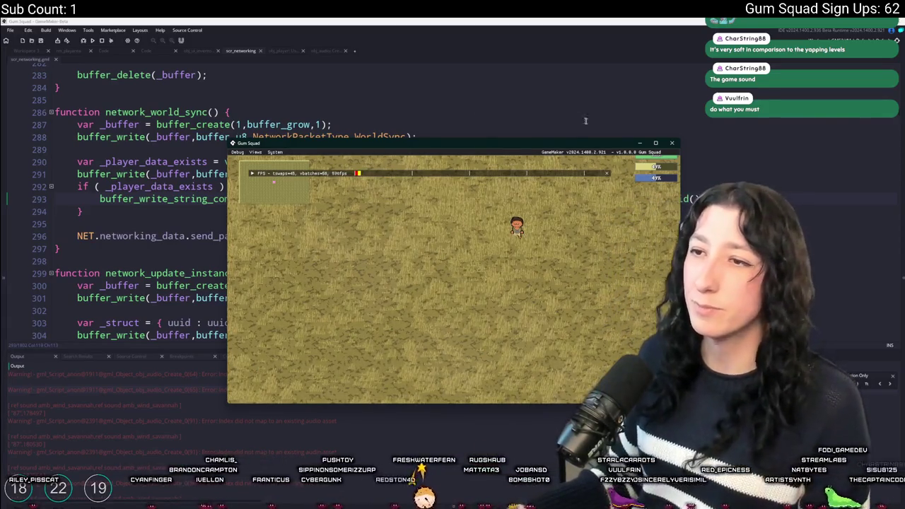
click(672, 142)
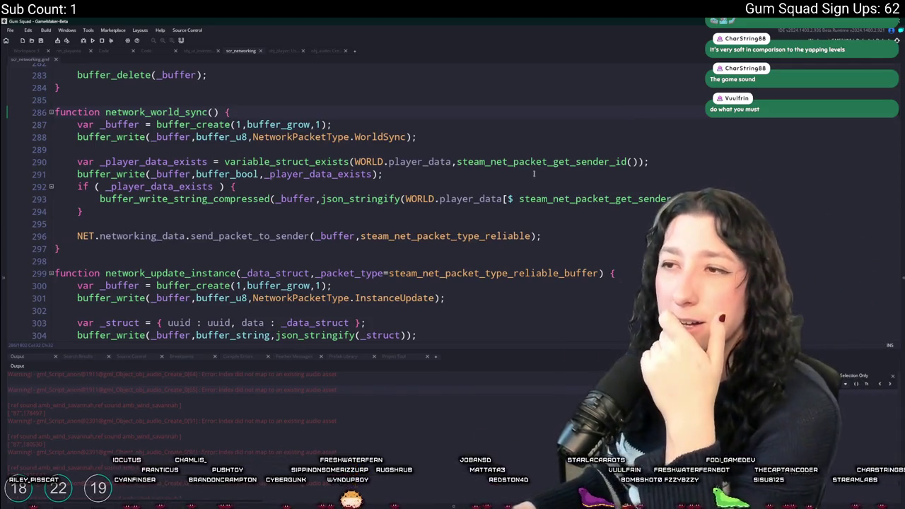
Scroll up through network_world_sync to review the world sync code.
scroll(358, 151, up, 1)
scroll(358, 151, up, 1)
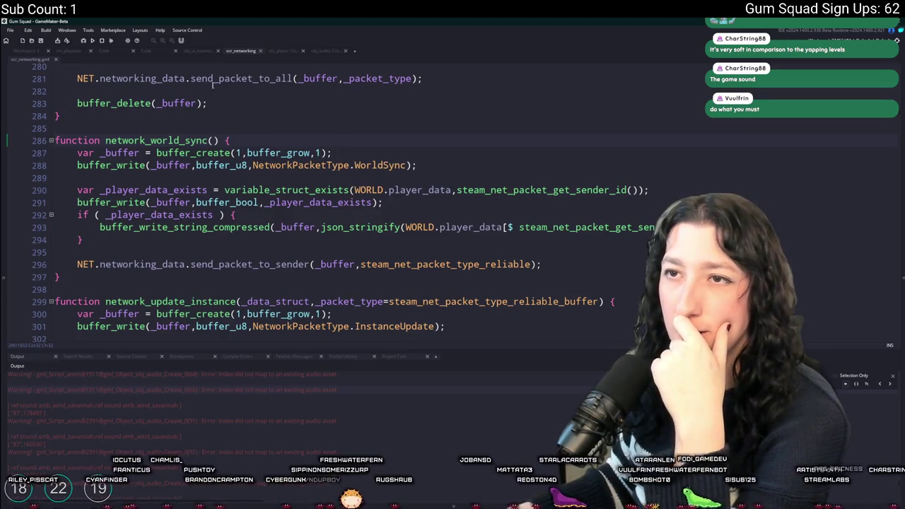
scroll(321, 225, up, 1)
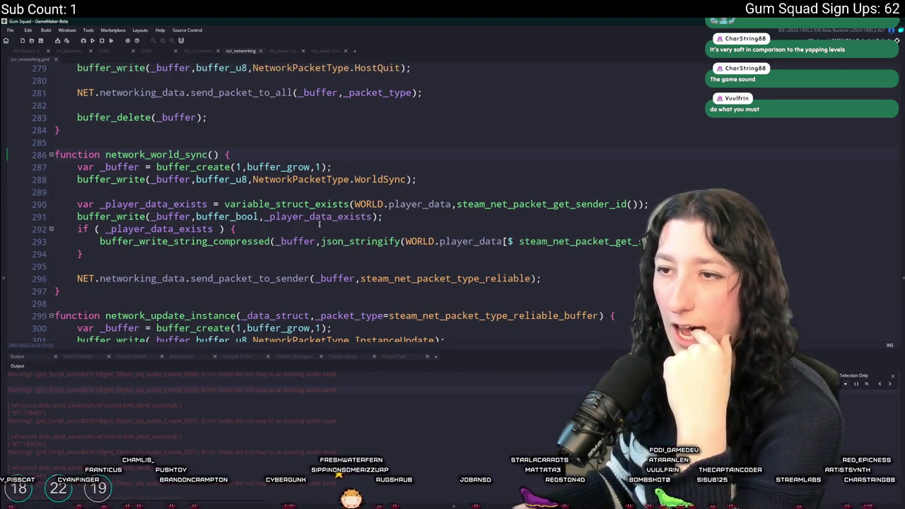
scroll(320, 225, up, 2)
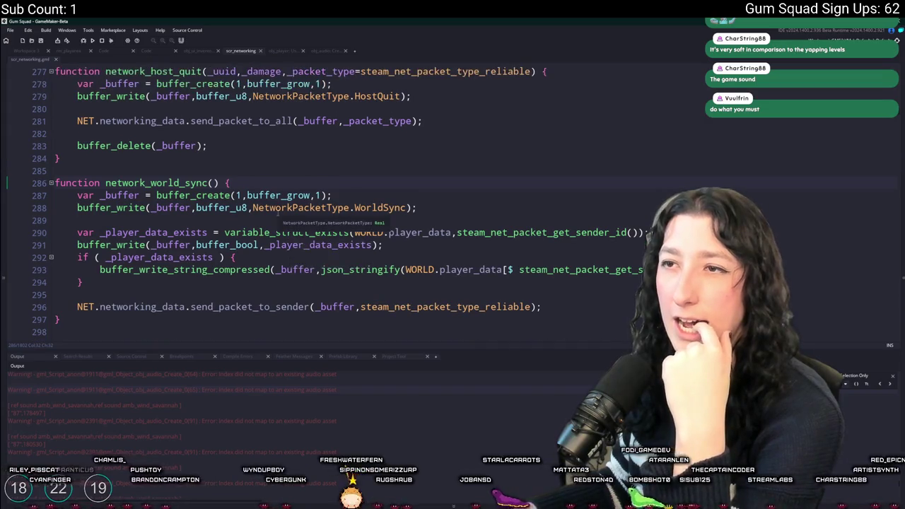
scroll(279, 216, up, 3)
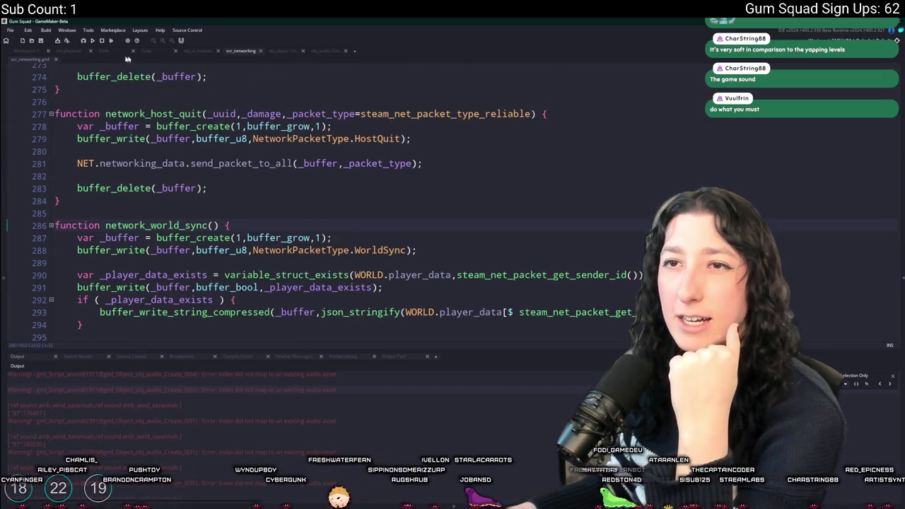
scroll(311, 145, down, 3)
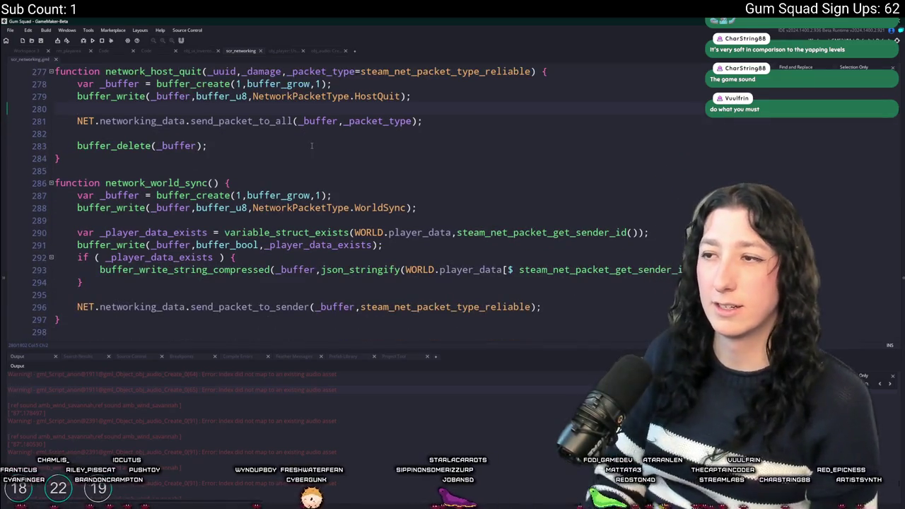
Jump to the PlayerCreate handler, read through it, then bring up obj_player's Destroy event.
key(Return)
key(Return)
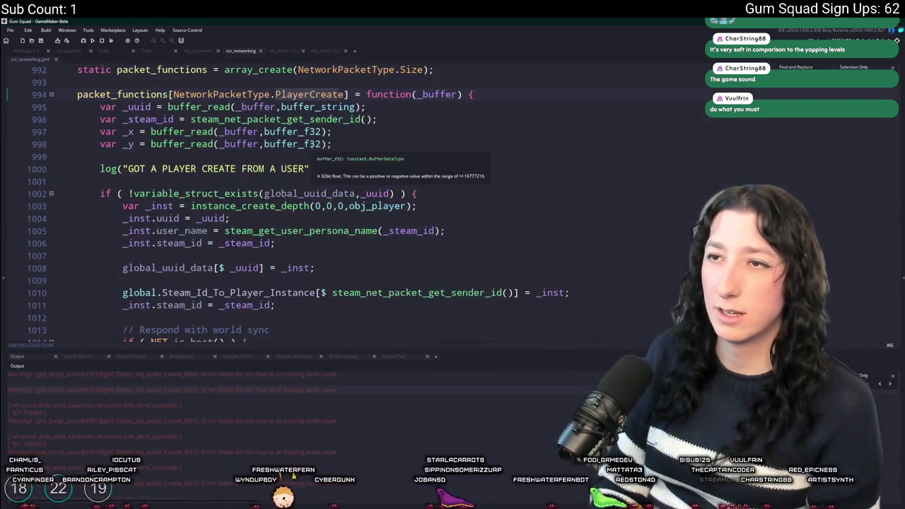
scroll(416, 239, down, 3)
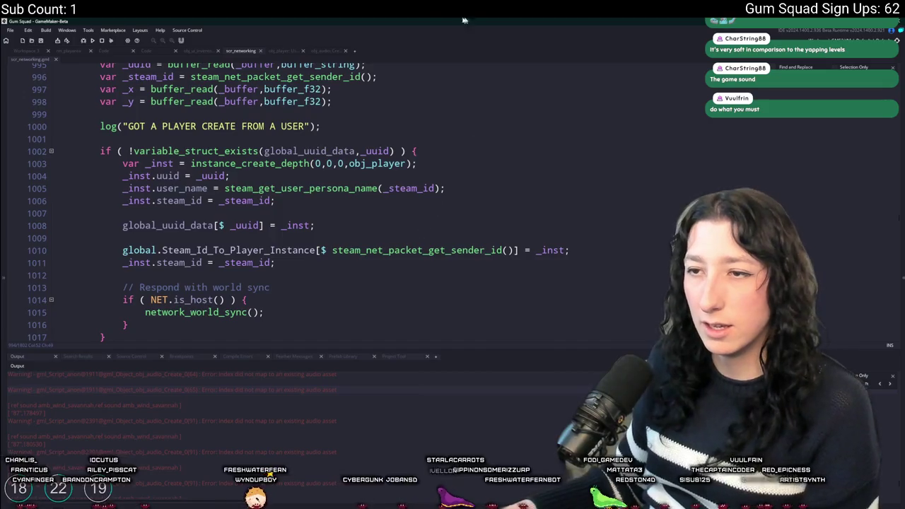
scroll(391, 193, down, 3)
scroll(408, 128, up, 2)
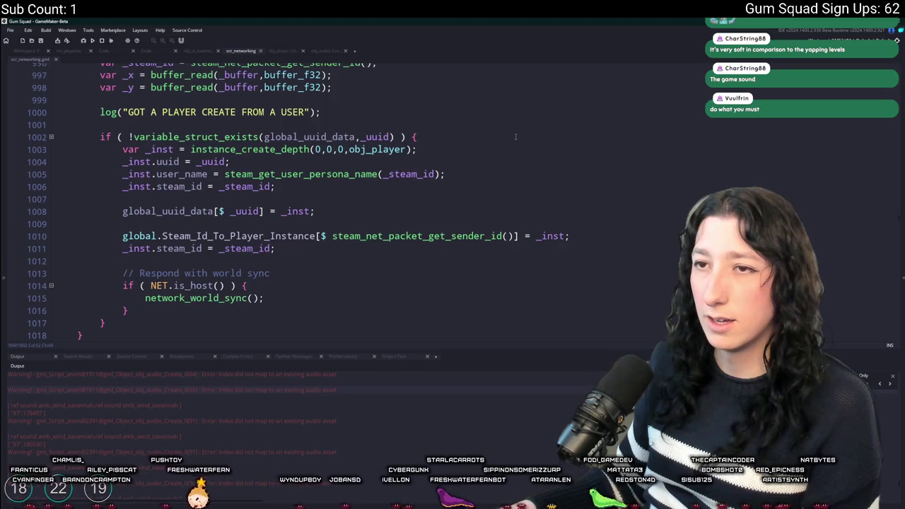
scroll(482, 159, up, 2)
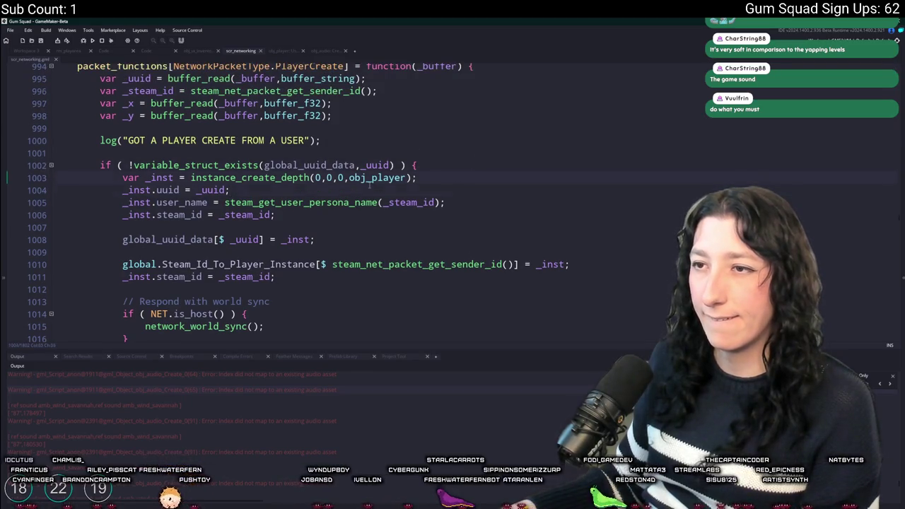
key(ctrl+Tab)
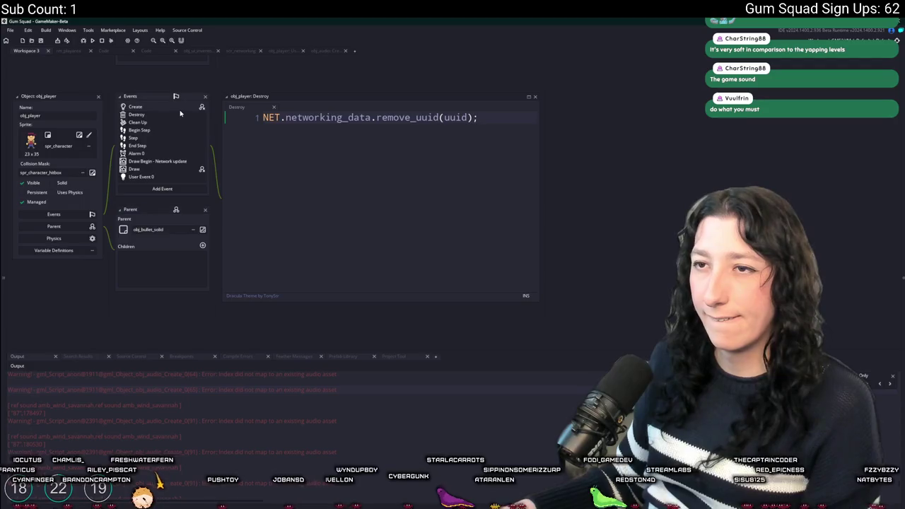
Select generate_starter_inventory in obj_player's Create event and search the project for every use.
key(ctrl+Tab)
click(174, 240)
click(132, 327)
scroll(249, 233, down, 2)
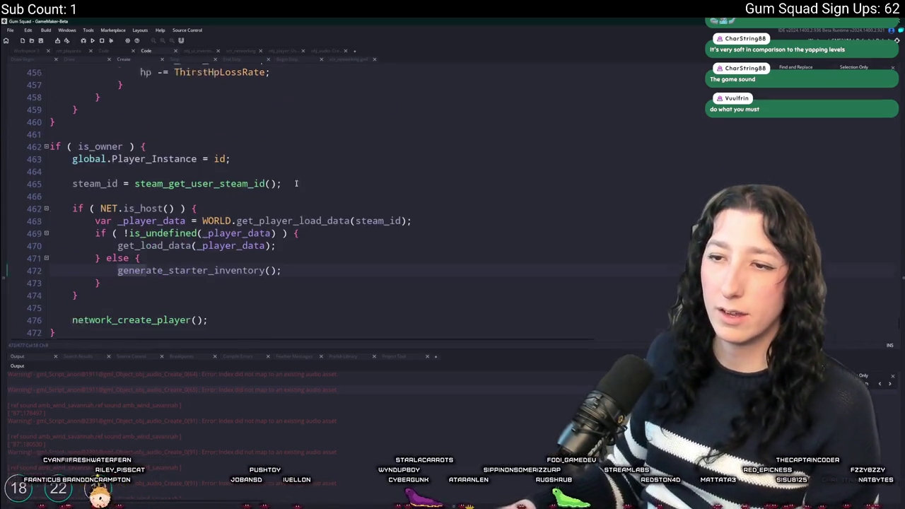
double_click(216, 256)
key(ctrl+shift+f)
key(Return)
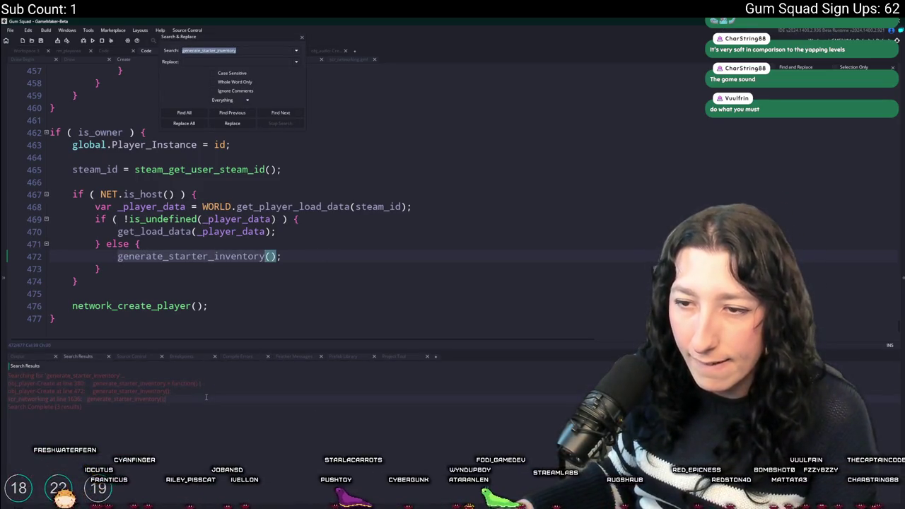
Open the scr_networking result at line 1636 and enlarge the code area over the output.
double_click(206, 398)
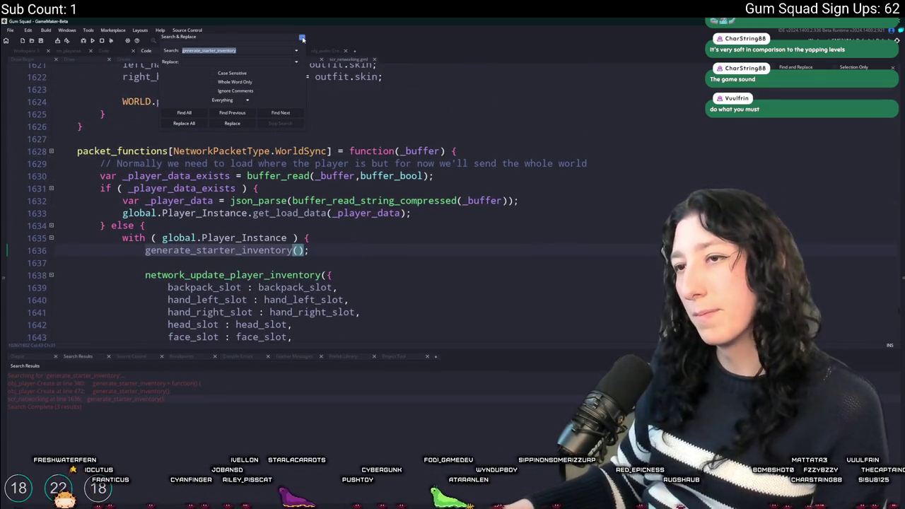
click(302, 38)
scroll(388, 332, down, 1)
drag(390, 355, 390, 413)
scroll(283, 234, down, 1)
click(233, 207)
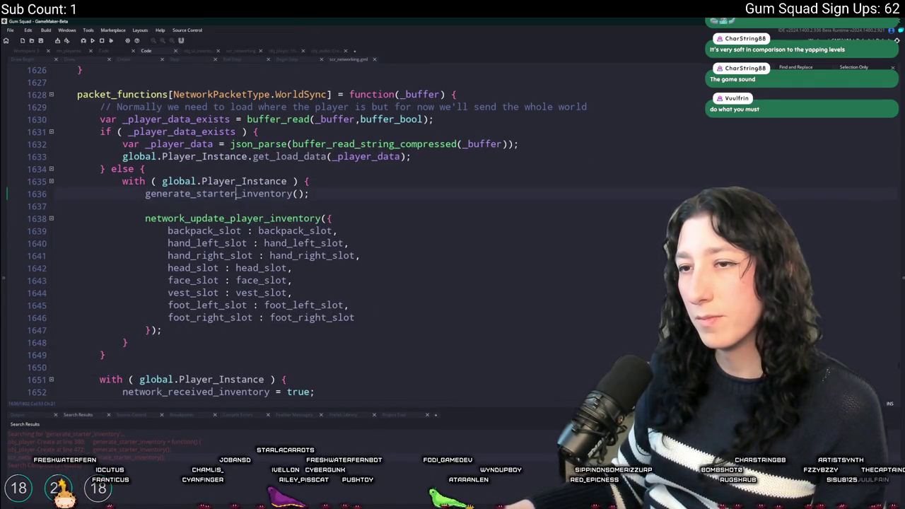
double_click(237, 194)
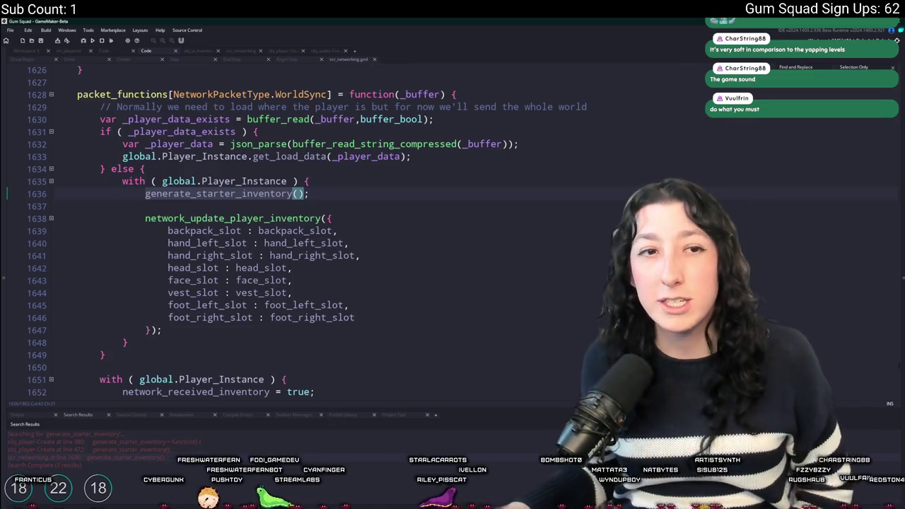
Add a new blank line after the network_update_player_inventory call on line 1647.
click(109, 249)
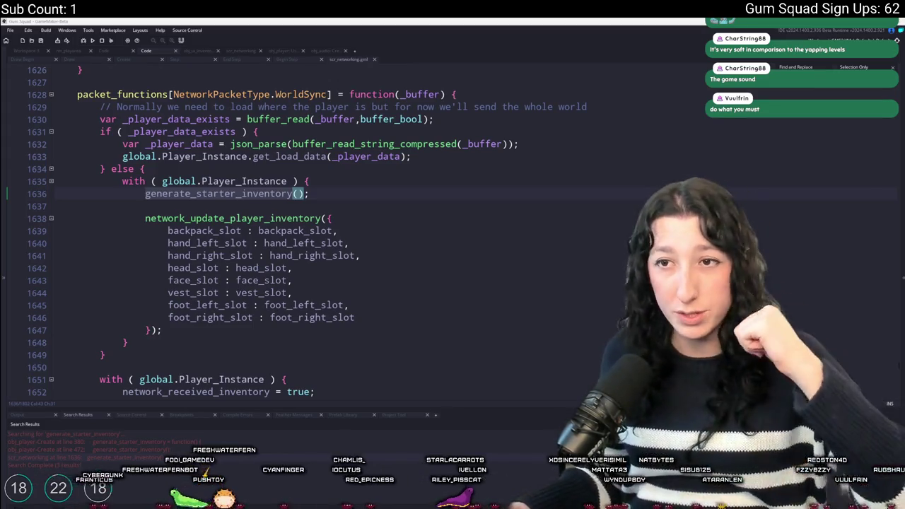
click(312, 329)
key(Return)
key(Return)
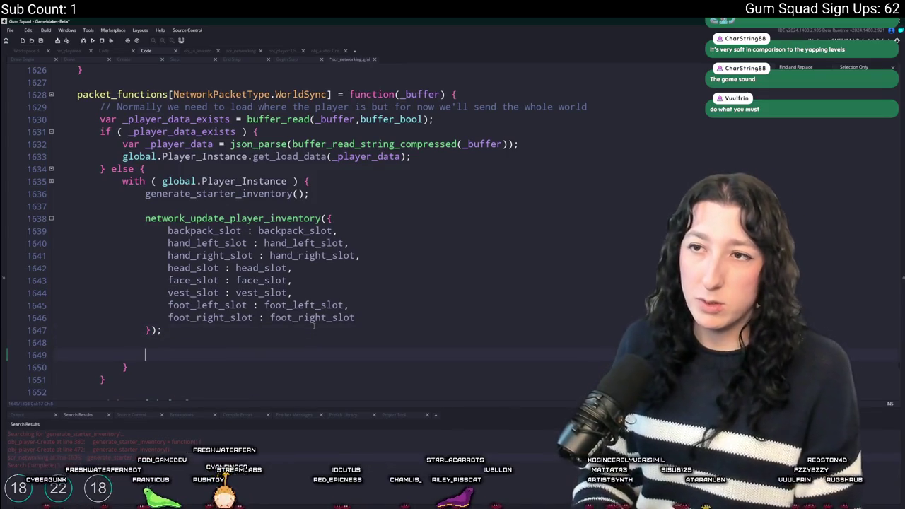
Start typing a set_load_data call on the new line 1649 in scr_networking.
text(Player)
key(BackSpace)
key(BackSpace)
key(BackSpace)
key(BackSpace)
key(BackSpace)
text(glo)
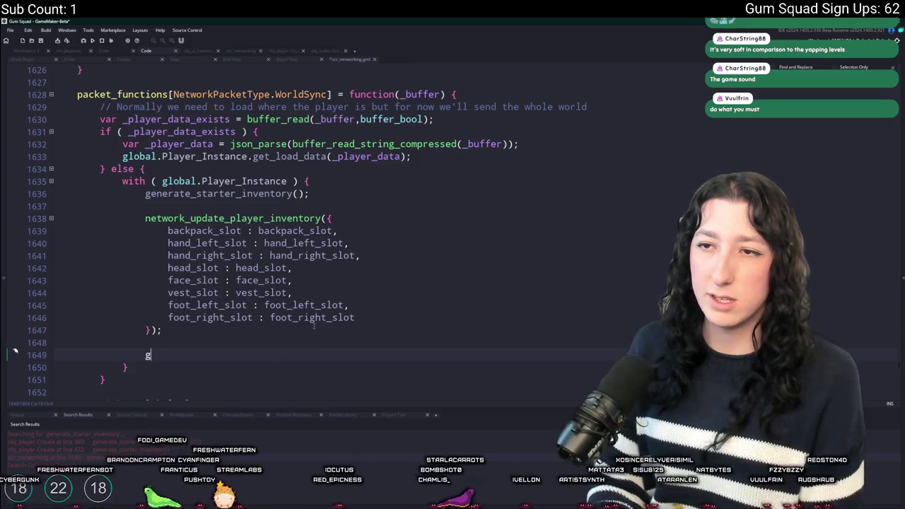
key(BackSpace)
key(BackSpace)
key(BackSpace)
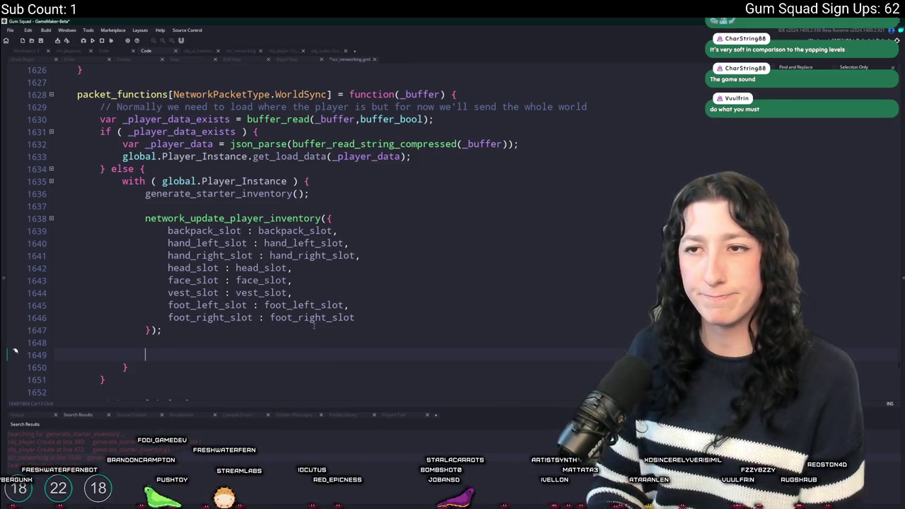
text(save_)
key(BackSpace)
key(BackSpace)
key(BackSpace)
key(BackSpace)
key(BackSpace)
text(set_load_data)
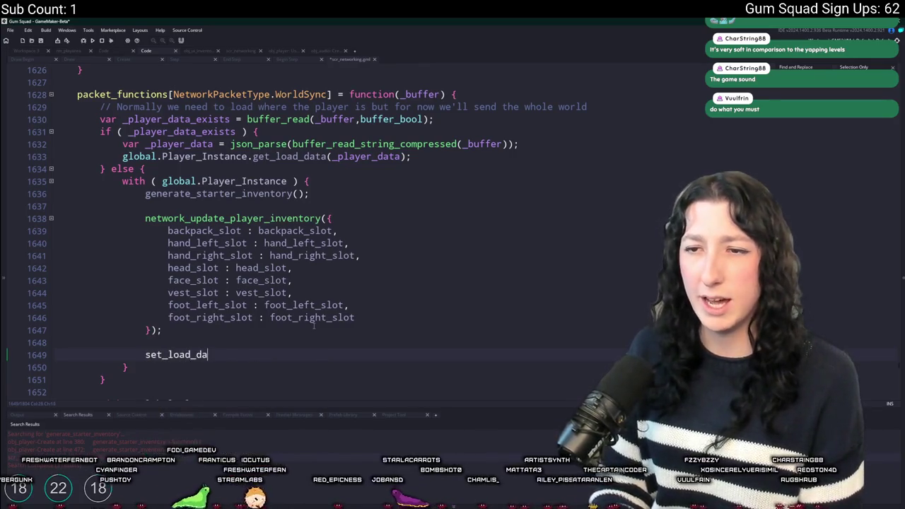
Inspect the host's player-data loading and the generate_starter_inventory definition in obj_player's Create event.
click(142, 63)
click(201, 237)
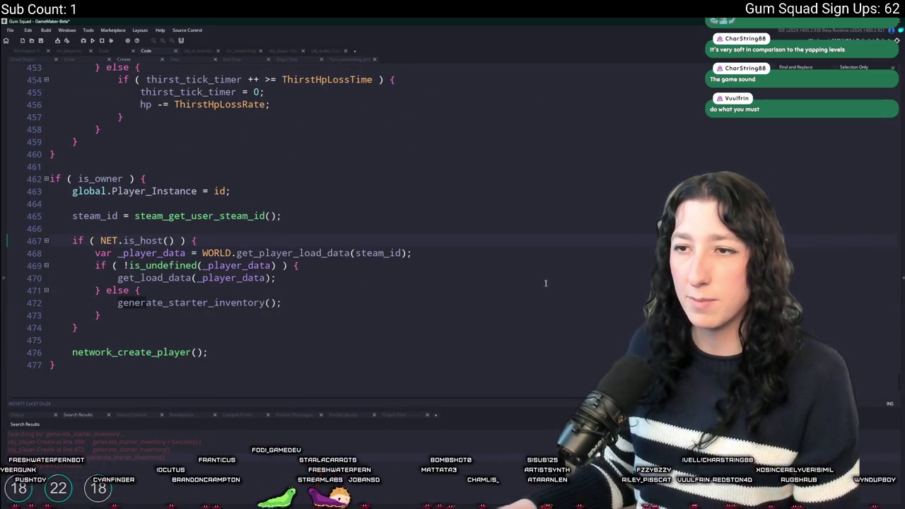
scroll(548, 283, up, 2)
scroll(479, 214, up, 12)
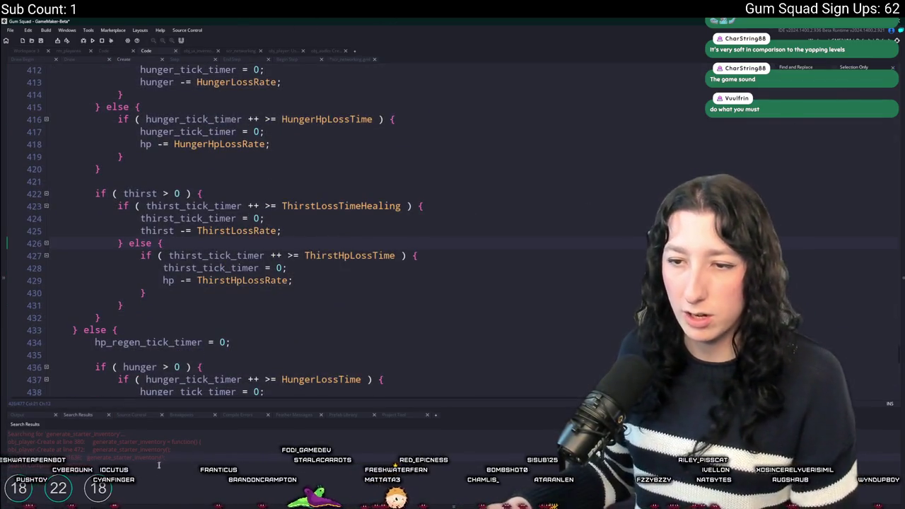
double_click(185, 444)
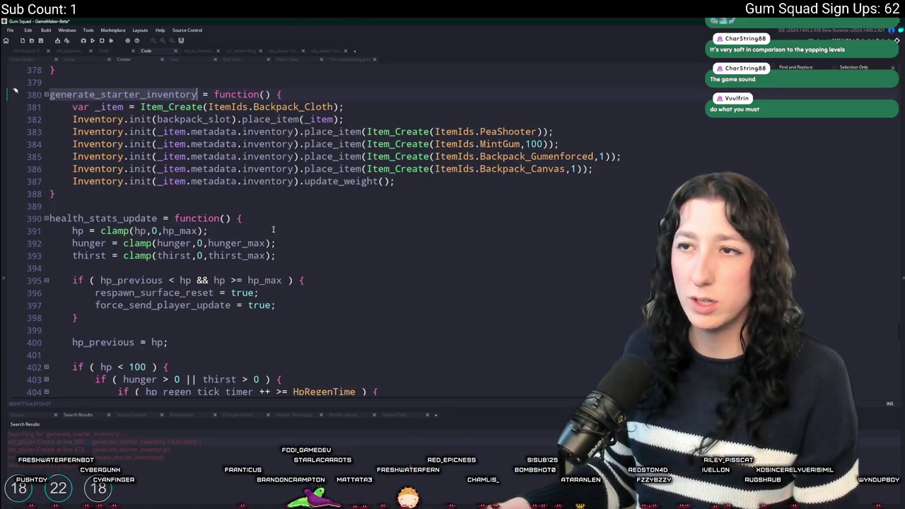
scroll(270, 227, down, 20)
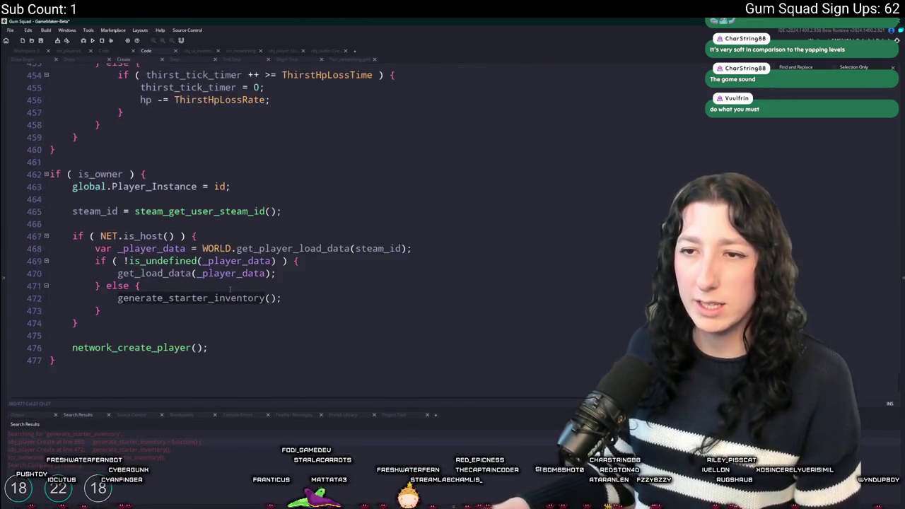
scroll(407, 327, up, 1)
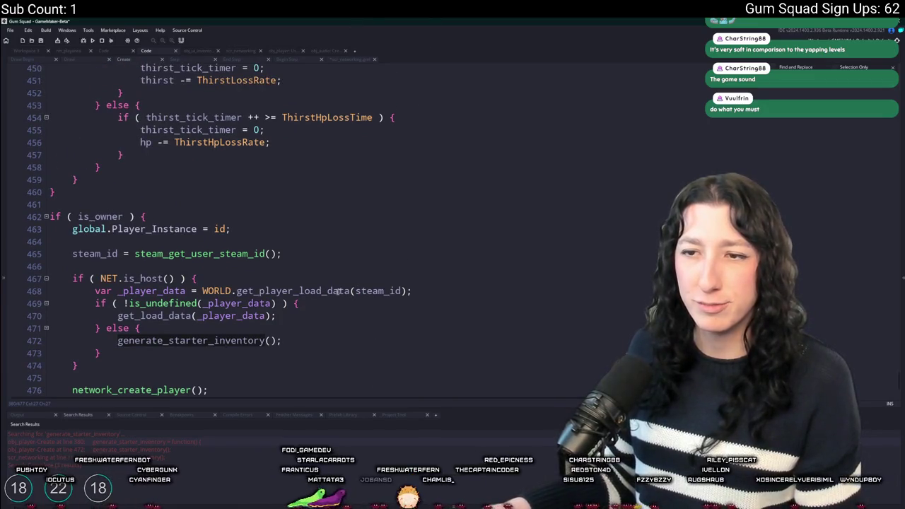
scroll(480, 263, up, 3)
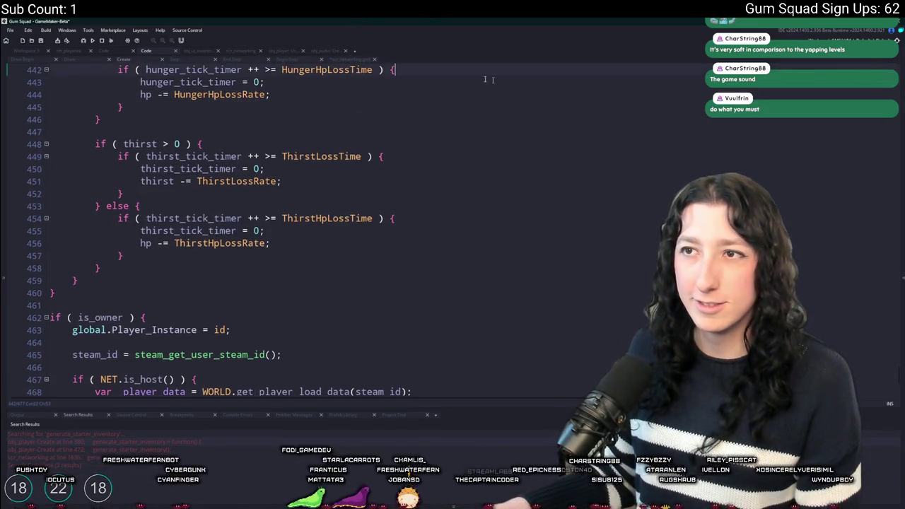
double_click(42, 457)
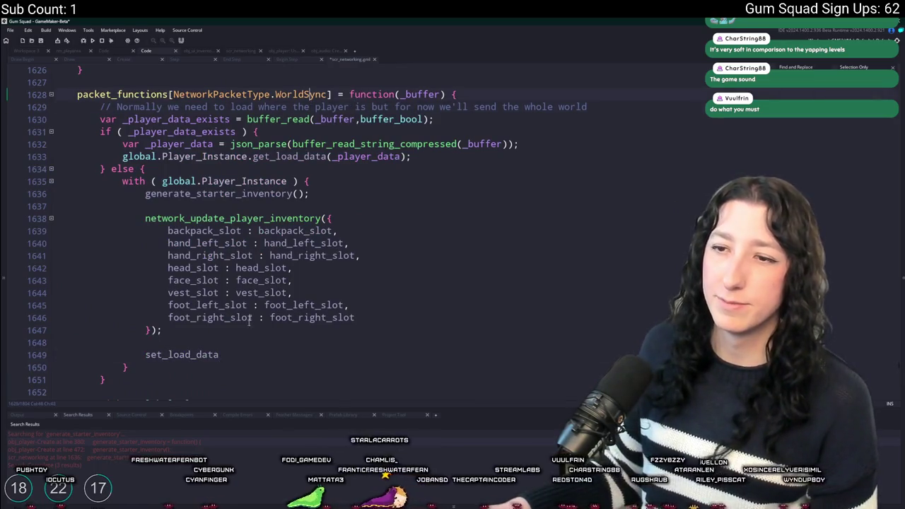
Delete the unfinished set_load_data line and search scr_networking for the next inventory match.
text(()
drag(225, 354, 249, 327)
key(BackSpace)
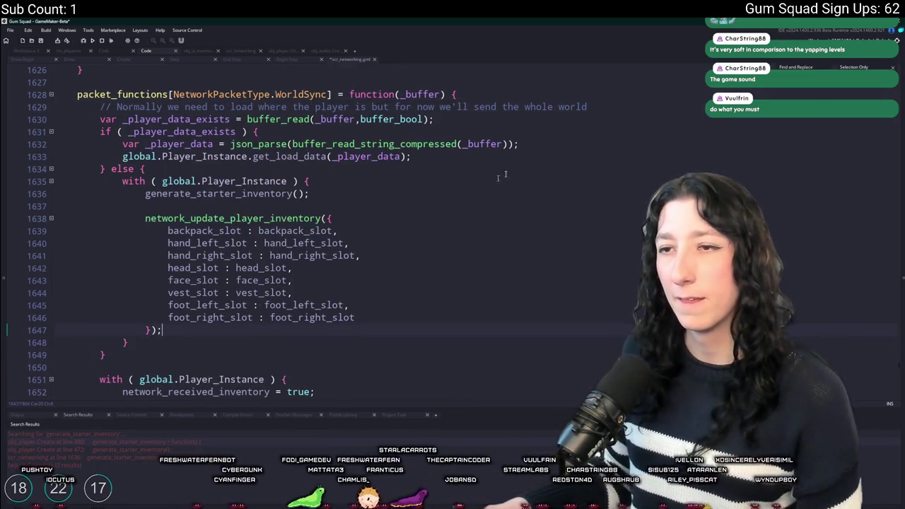
click(349, 191)
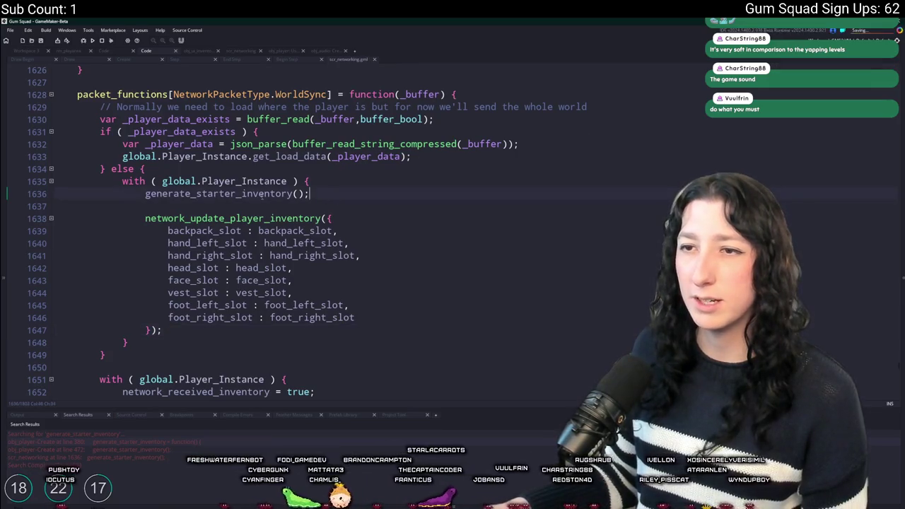
key(ctrl+f)
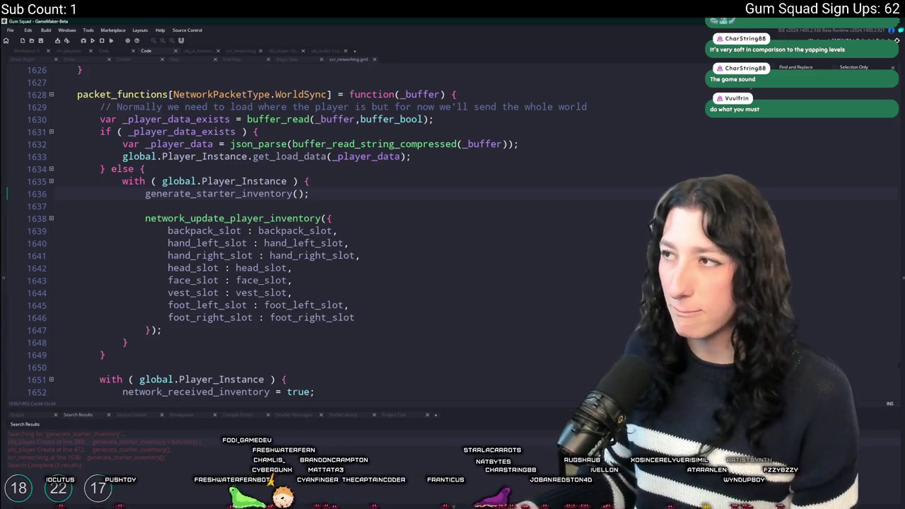
key(Return)
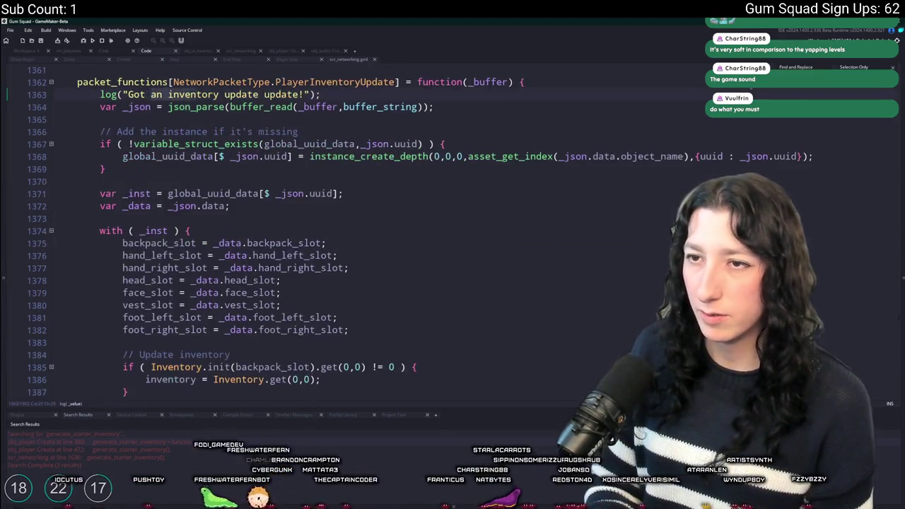
scroll(277, 320, down, 3)
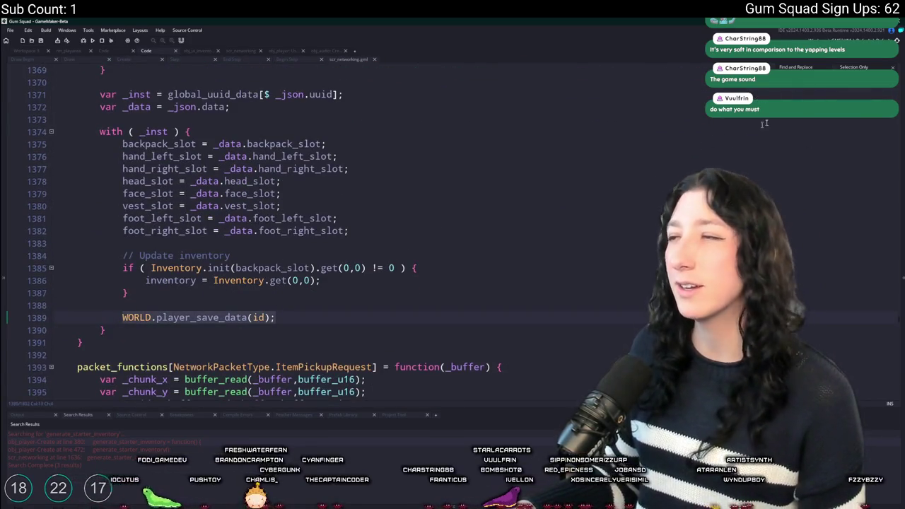
Paste WORLD.player_save_data(id); after update_weight() in generate_starter_inventory.
key(ctrl+Tab)
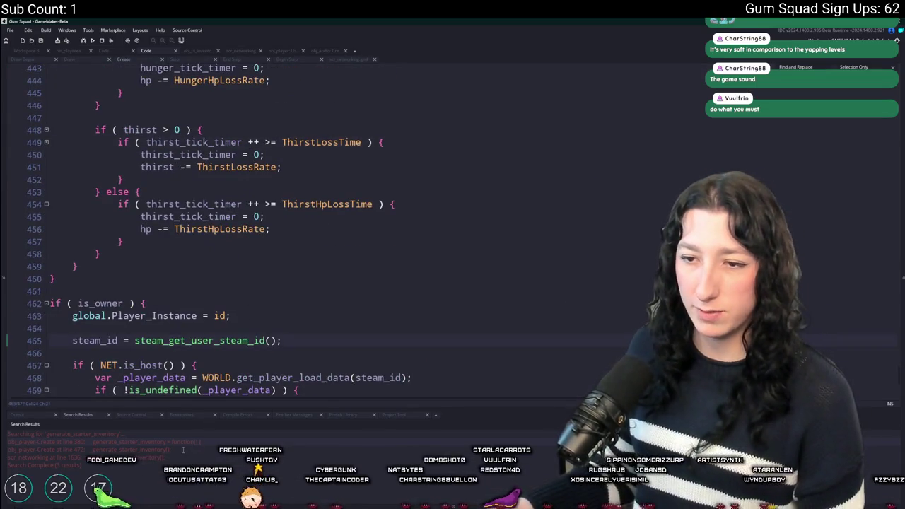
double_click(189, 442)
key(Return)
key(Return)
text(WORLD.player_save_data(id);)
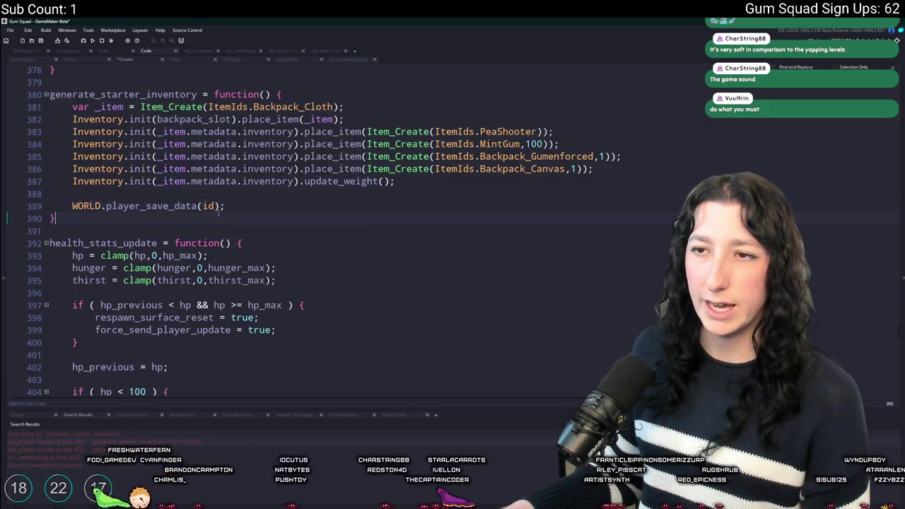
click(208, 205)
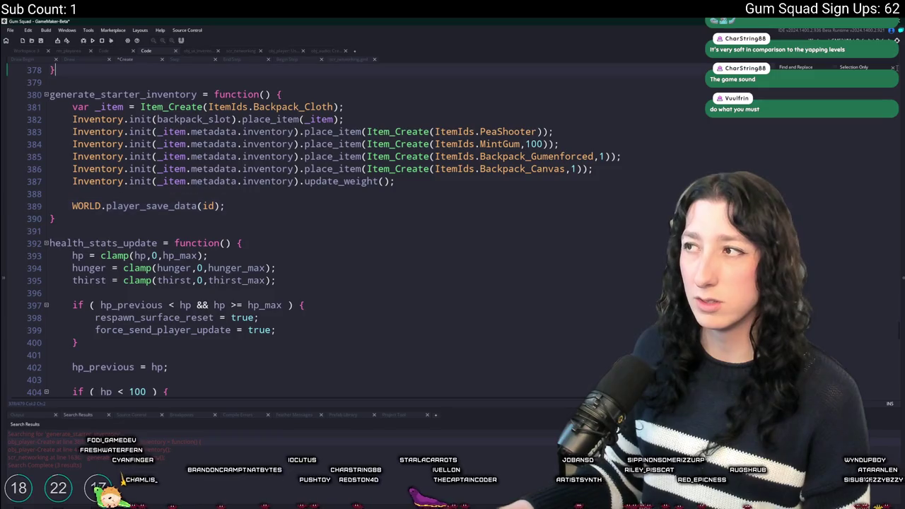
click(310, 194)
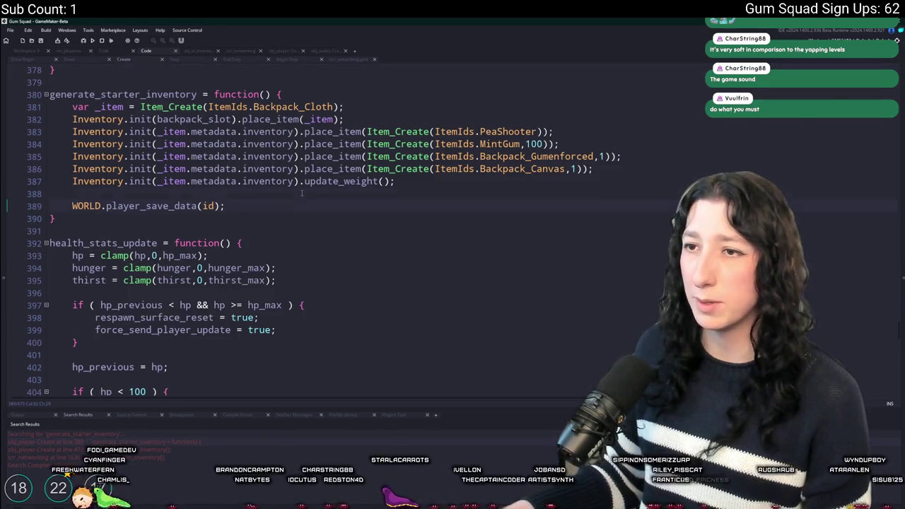
key(Down)
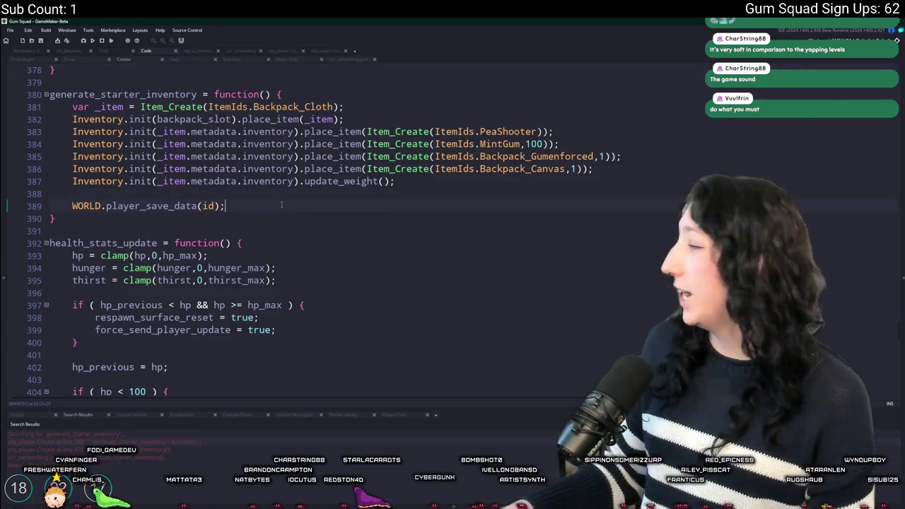
key(alt+Tab)
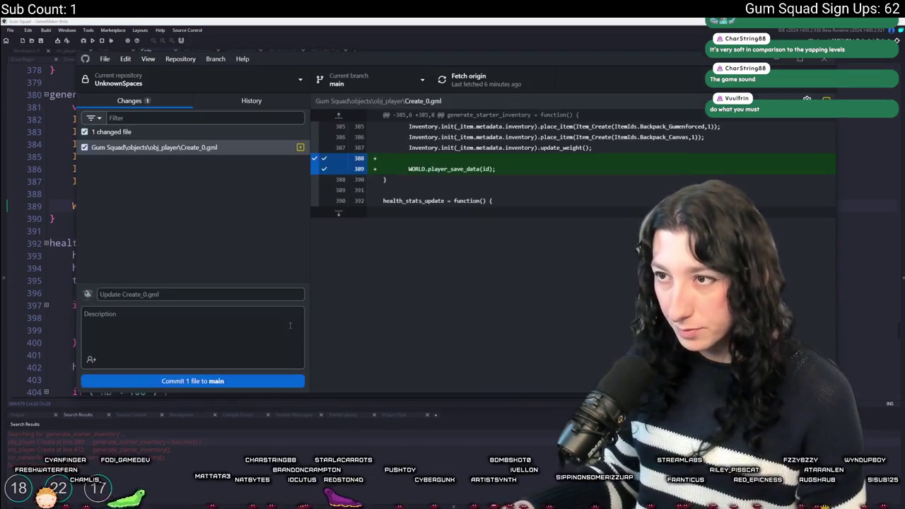
Commit Create_0.gml to main with summary 'TEST', push to origin, and return to GameMaker.
text(TEST)
click(162, 379)
click(502, 87)
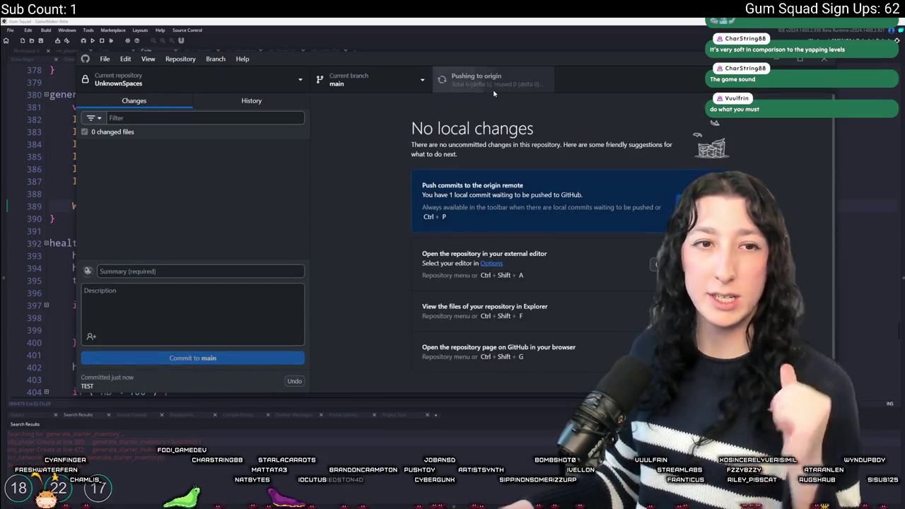
click(462, 19)
click(438, 157)
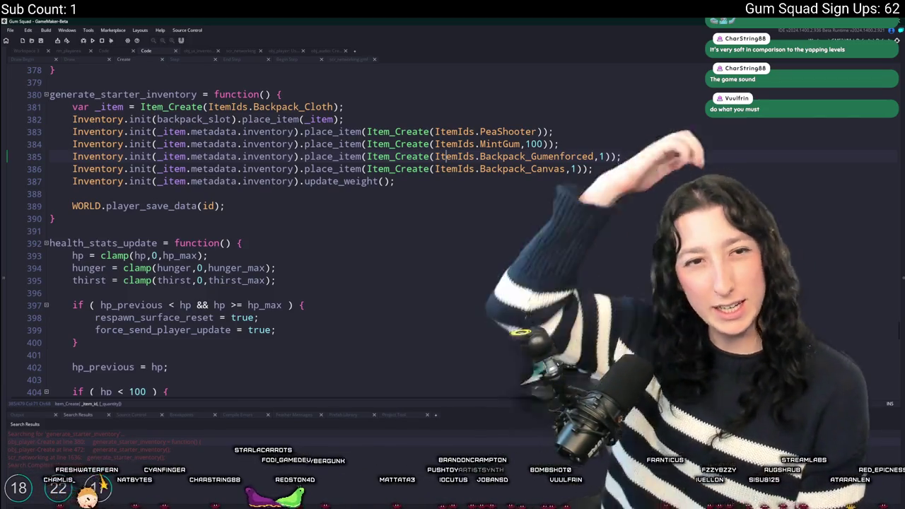
Run the game, then find obj_audio via asset search and open its Create event code.
key(F5)
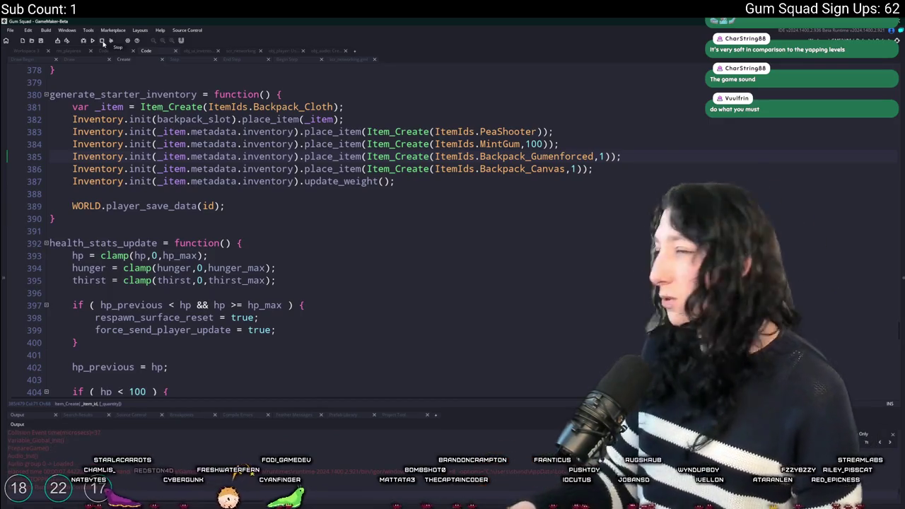
click(337, 118)
key(ctrl+t)
text(obj_audio)
key(Return)
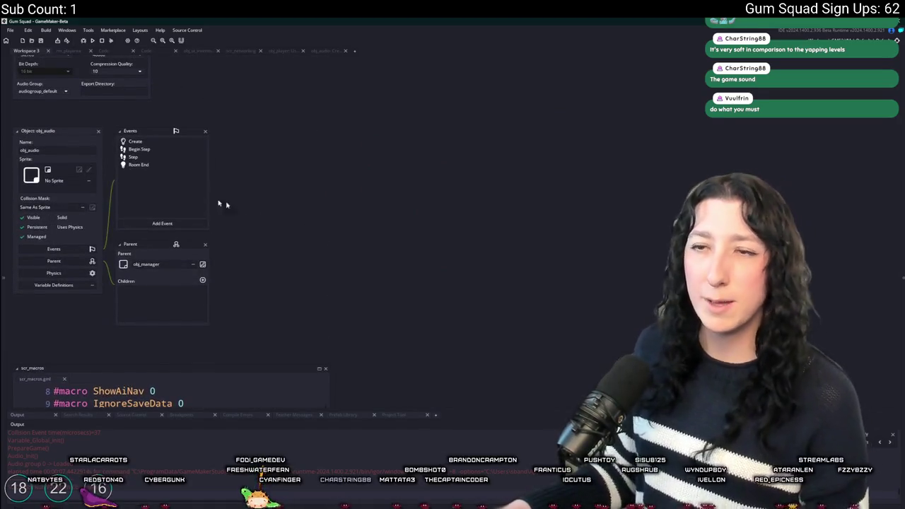
double_click(167, 159)
Delete the log("78") and log("87") debug lines from ambience_play's two branches.
scroll(339, 83, up, 1)
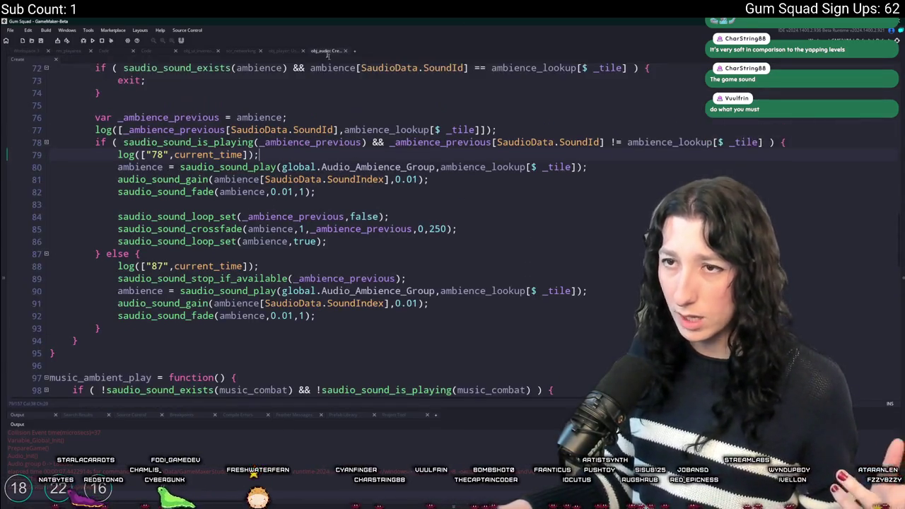
scroll(339, 83, up, 1)
key(F5)
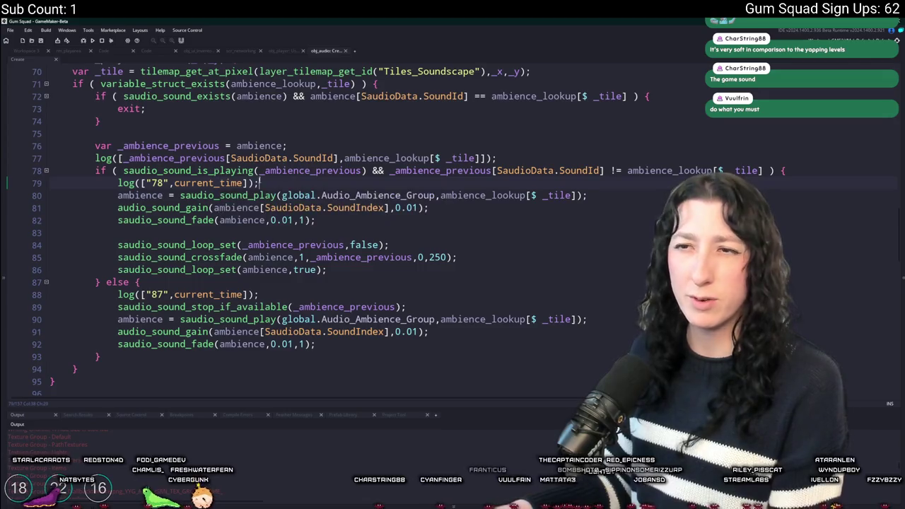
key(shift+Home)
key(shift+Home)
key(BackSpace)
key(BackSpace)
drag(315, 285, 316, 274)
key(BackSpace)
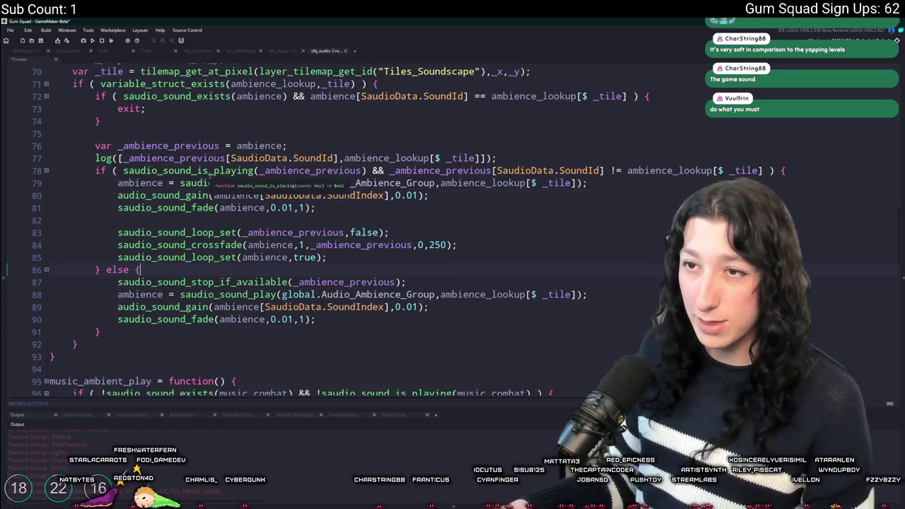
Try inserting a snd_backpack_open sound name after line 74, then undo the stray edits.
click(318, 157)
scroll(433, 156, up, 1)
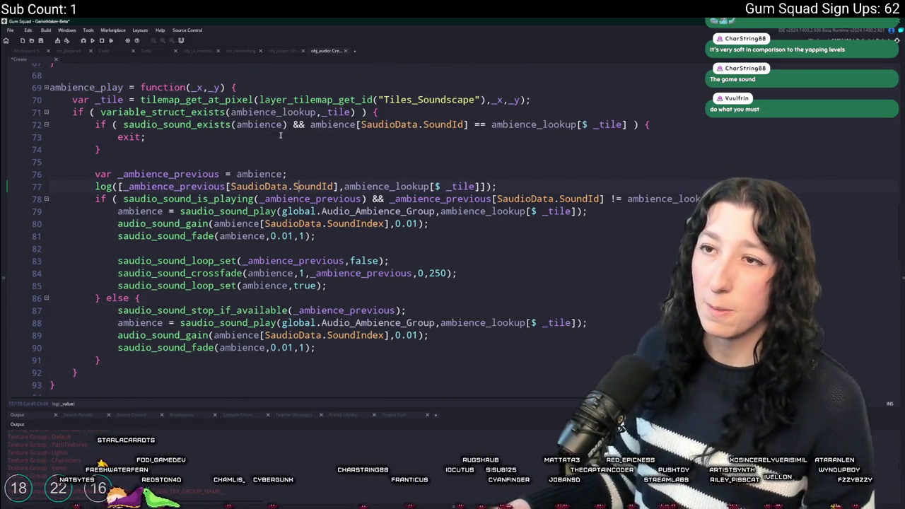
click(224, 149)
scroll(422, 210, up, 3)
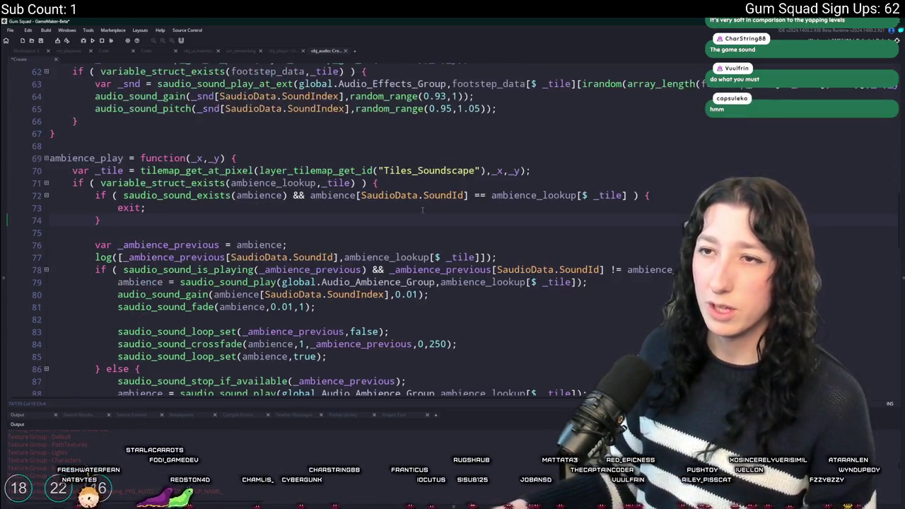
text(snd_)
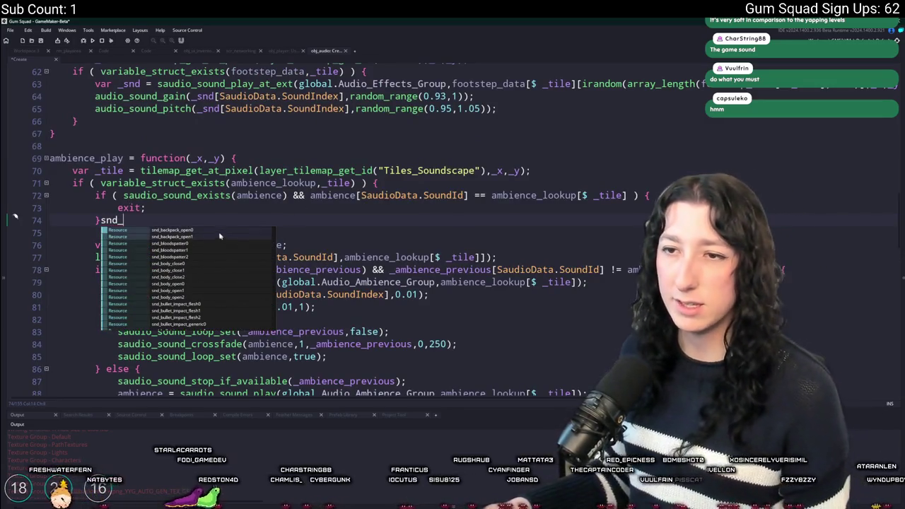
click(155, 236)
mouse_move(155, 222)
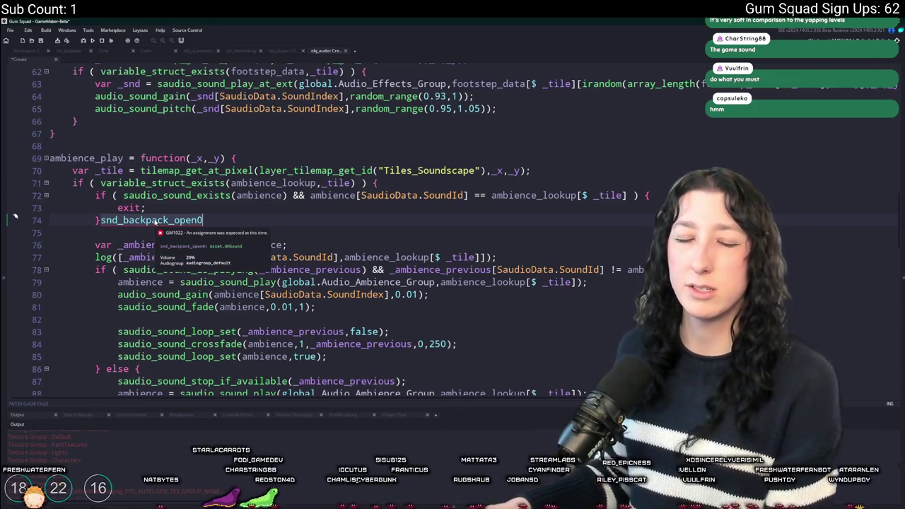
text(=)
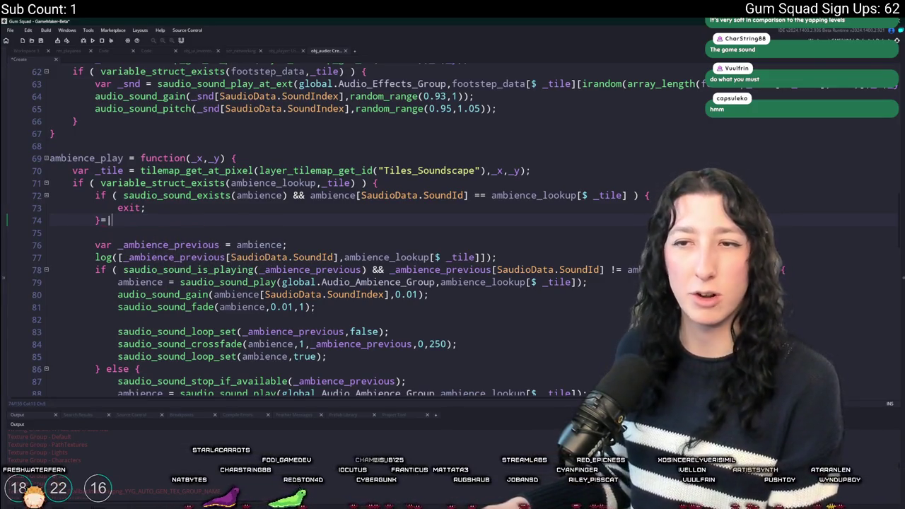
key(BackSpace)
key(Return)
key(ctrl+z)
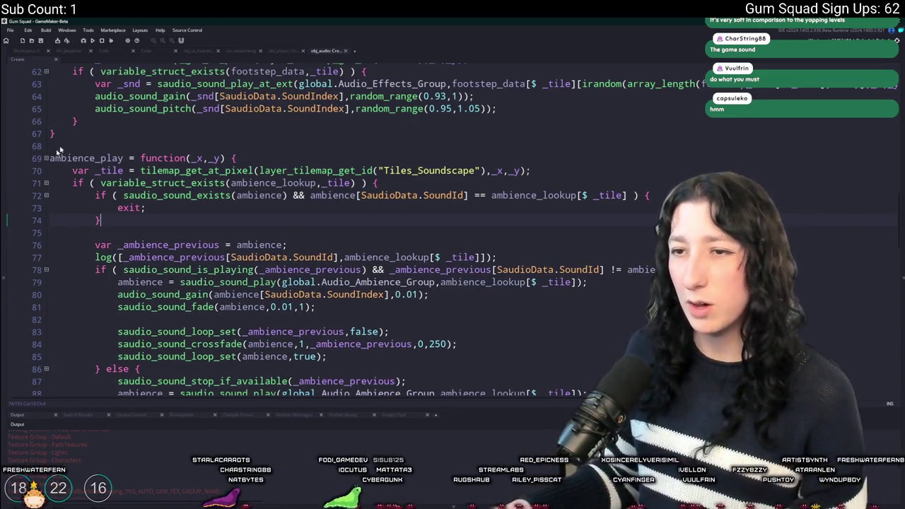
Trim the extra comparison from the line 78 condition.
click(292, 269)
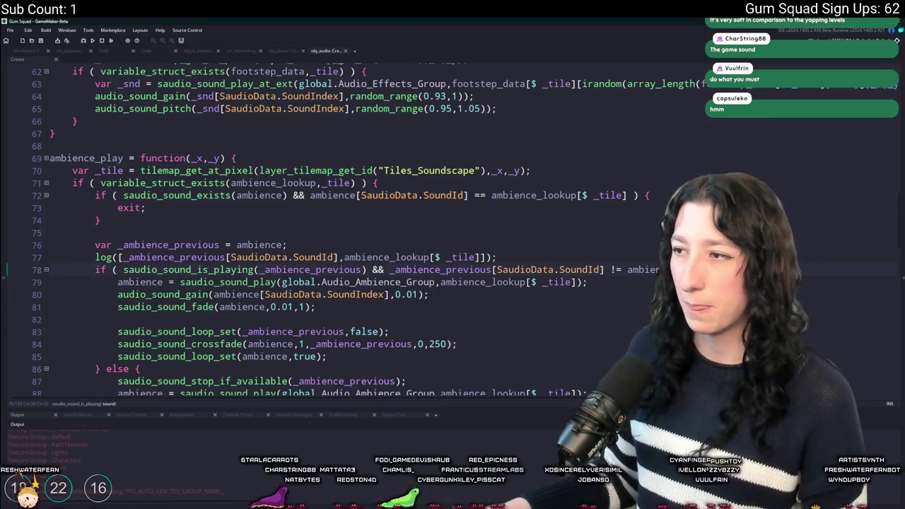
drag(760, 269, 363, 269)
key(BackSpace)
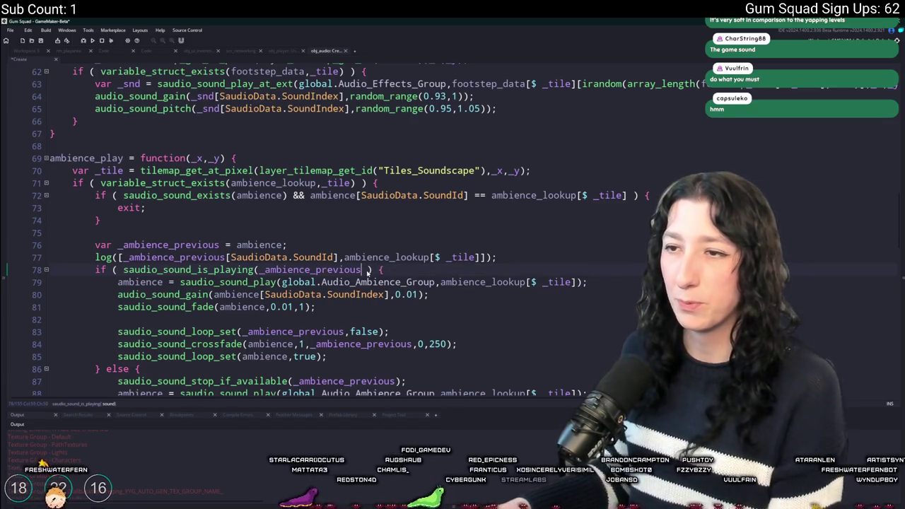
text())
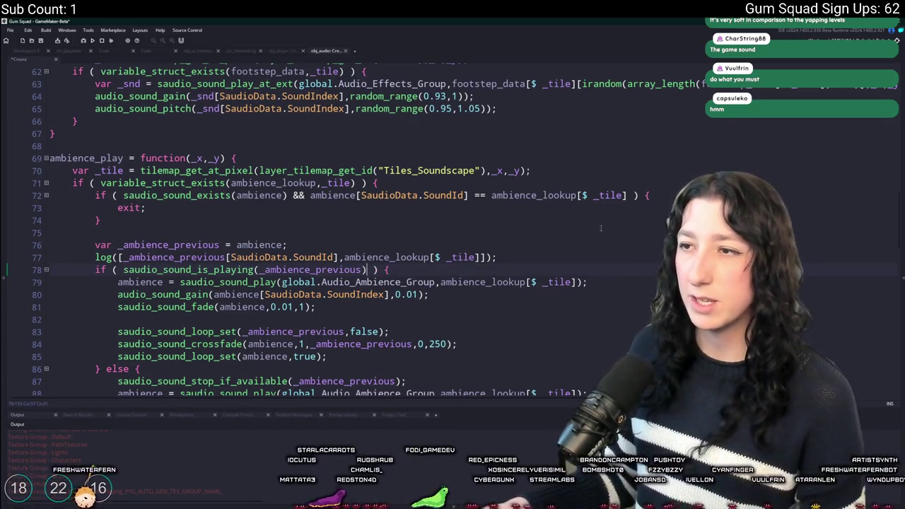
Wrap both ambience sides of the line 72 check in audio_get_name().
click(309, 195)
text(audio_get_nam)
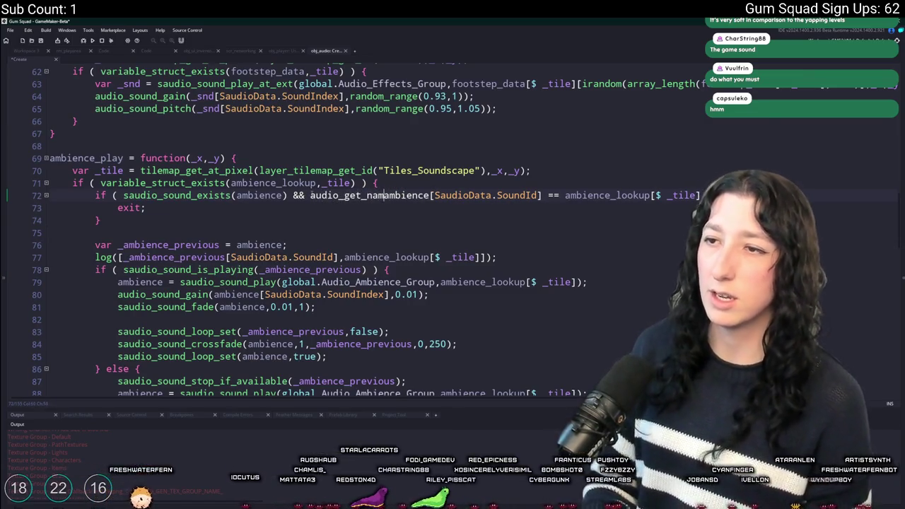
text(e()
click(555, 195)
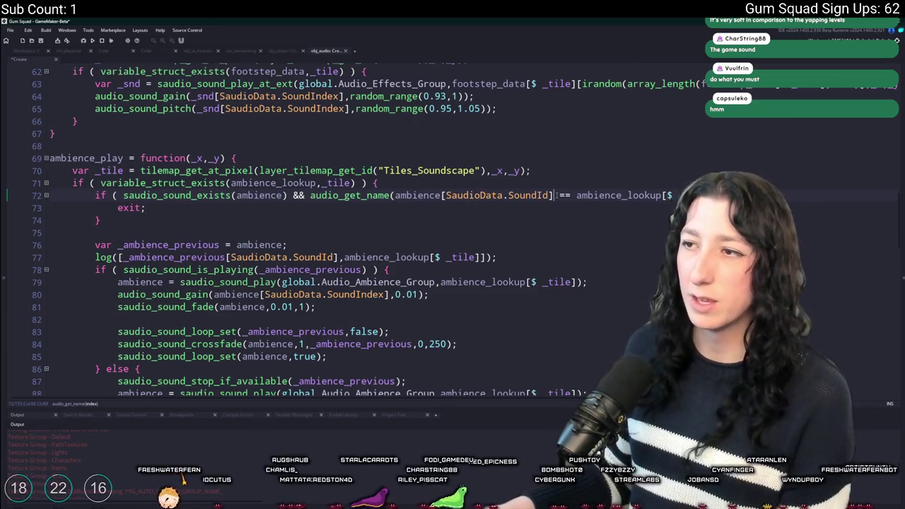
text())
mouse_move(311, 199)
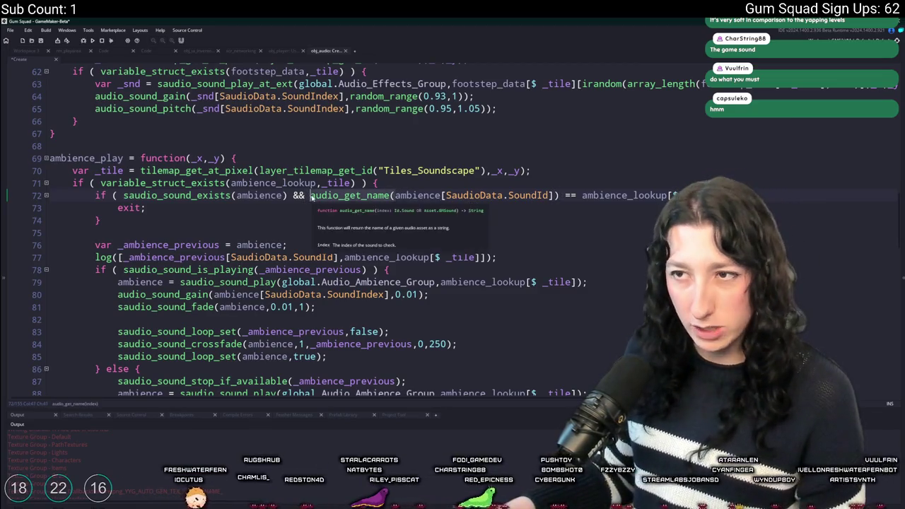
click(582, 195)
text(audio_get_name(a)
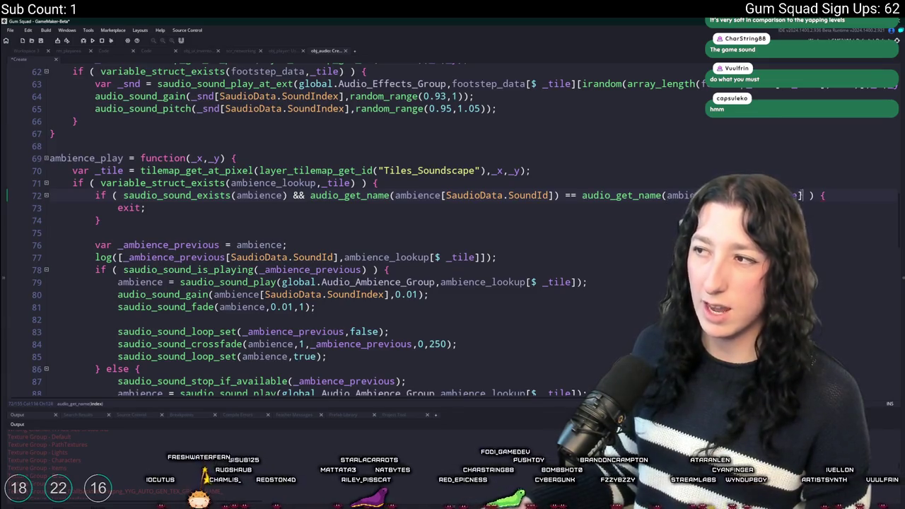
text())
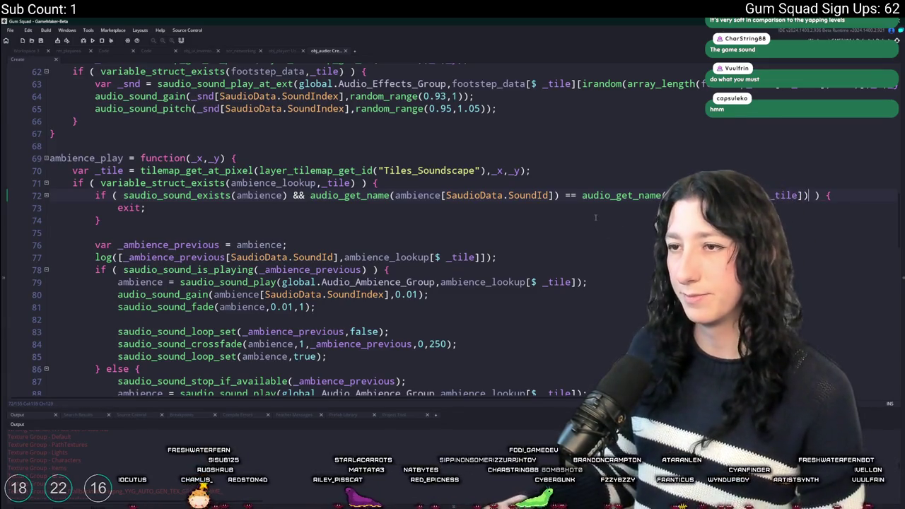
Delete the remaining log() debug line from ambience_play.
click(403, 221)
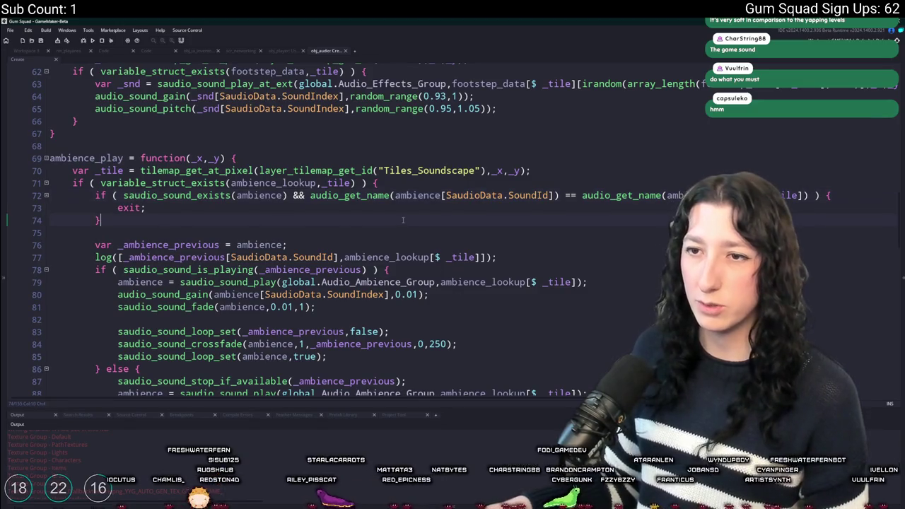
triple_click(452, 256)
key(BackSpace)
scroll(491, 298, down, 2)
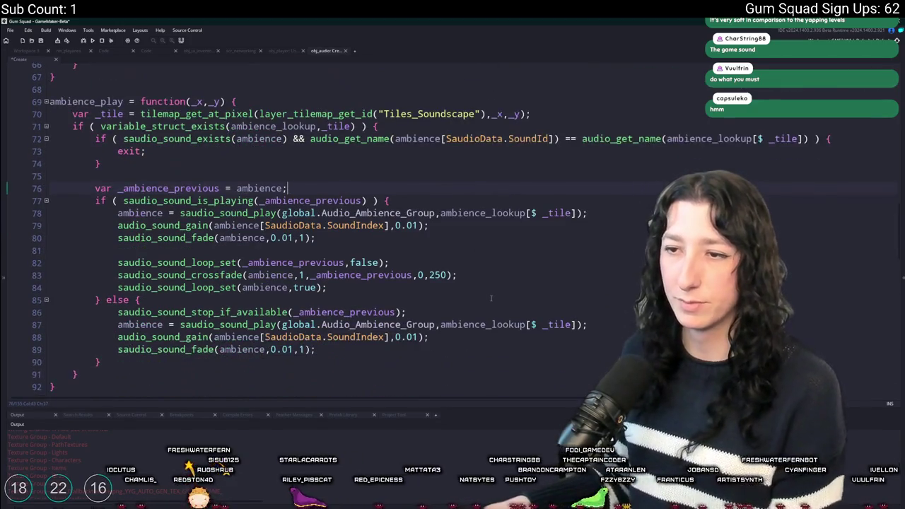
key(alt+Tab)
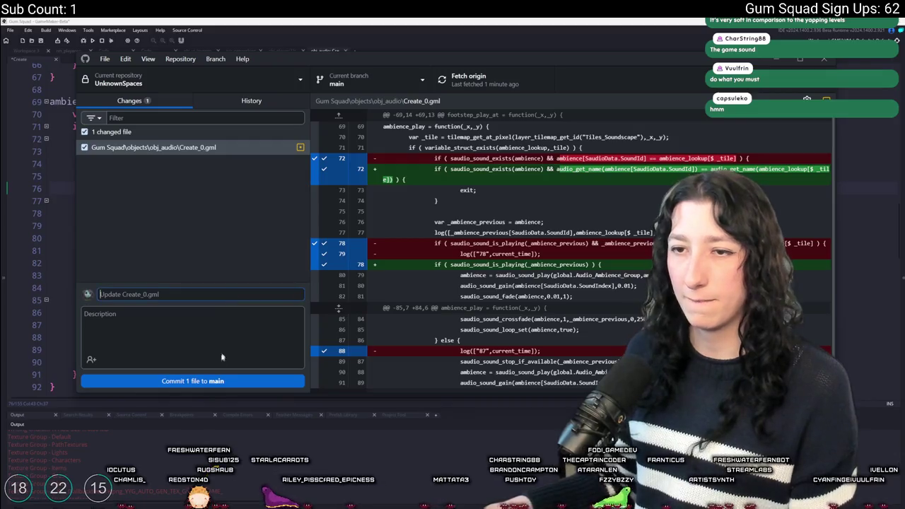
Commit Create_0.gml to main, push to origin, then open saudio_sound_exists's definition in GameMaker.
click(233, 381)
click(485, 84)
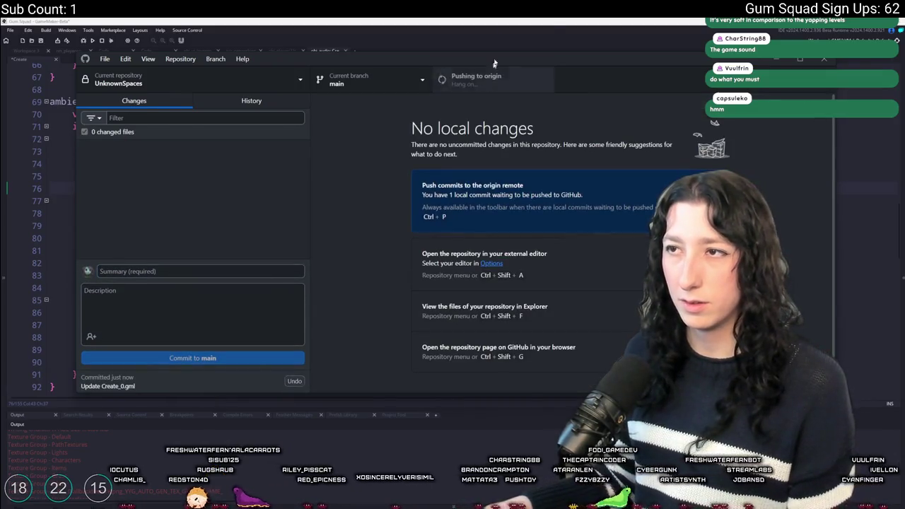
key(alt+Tab)
click(196, 138)
middle_click(196, 139)
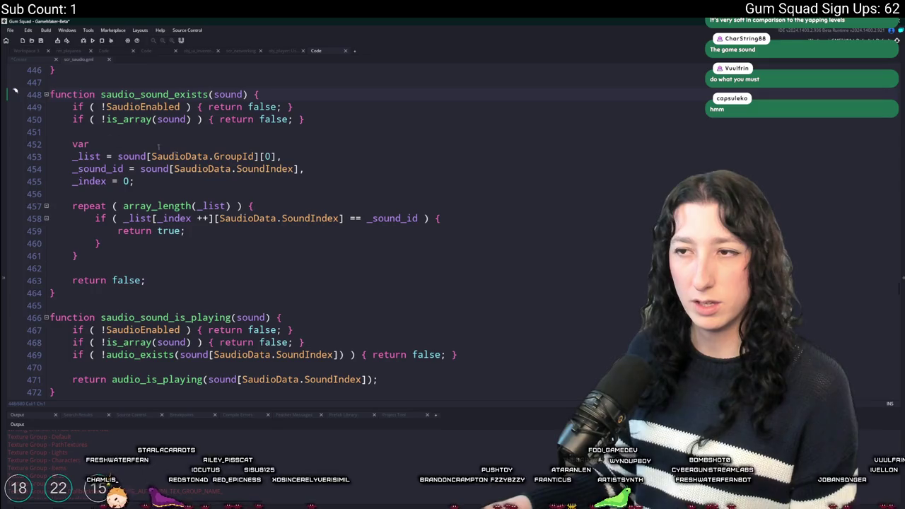
Close scr_saudio, return to the ambience_play exit line, and build and run the game.
middle_click(71, 60)
click(290, 188)
key(Up)
key(Up)
key(Up)
click(437, 229)
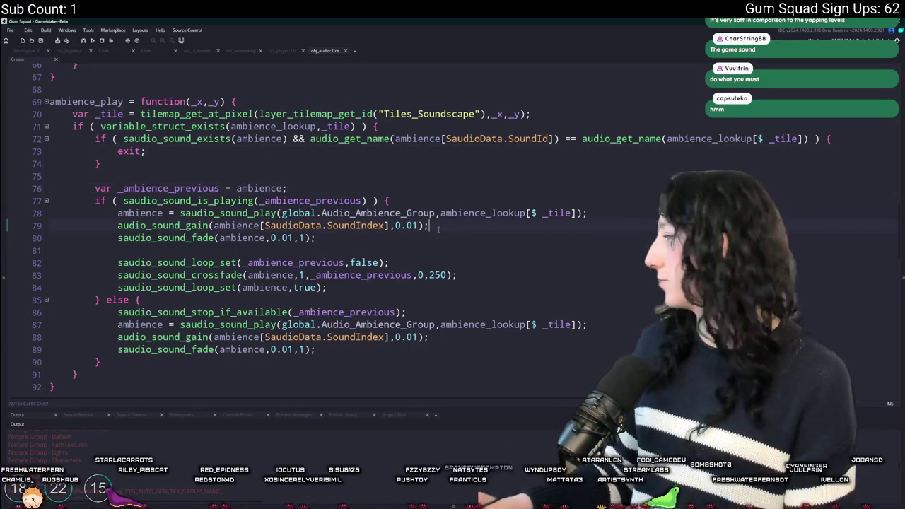
key(F5)
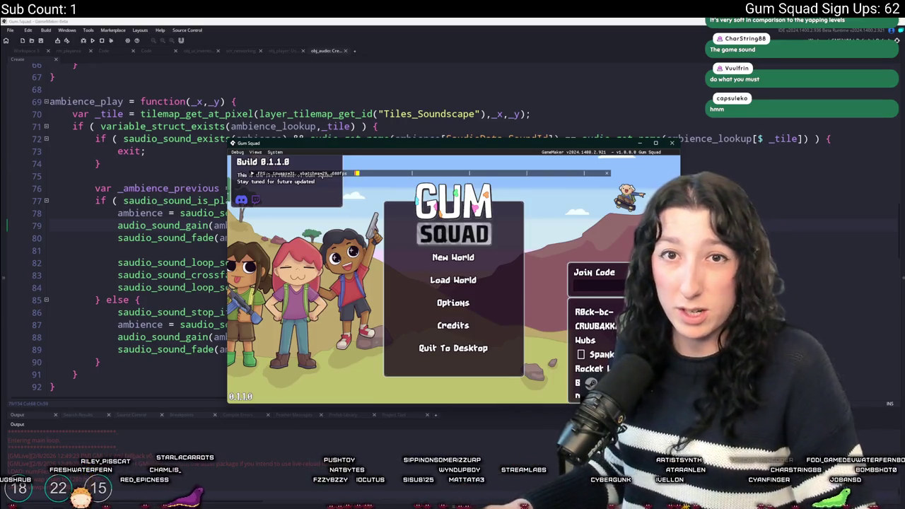
Maximize the game window and create a new Friends Only world lobby.
double_click(444, 145)
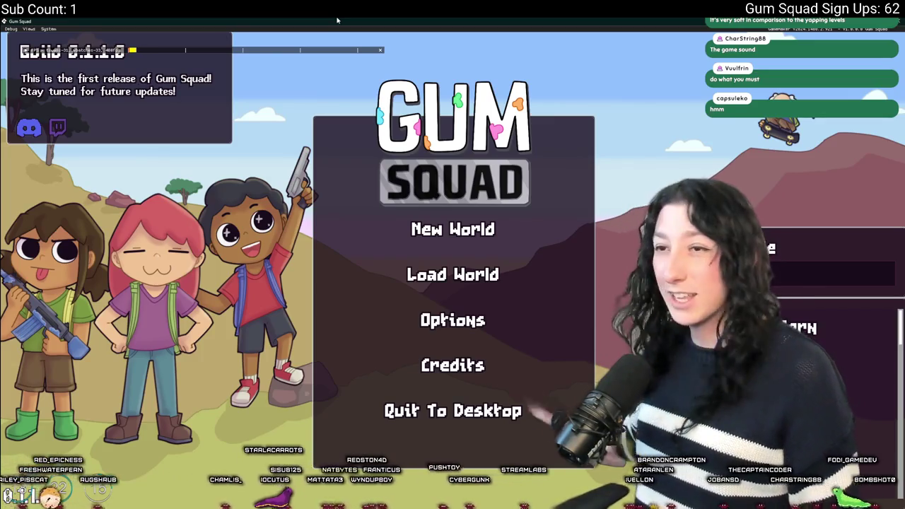
click(475, 232)
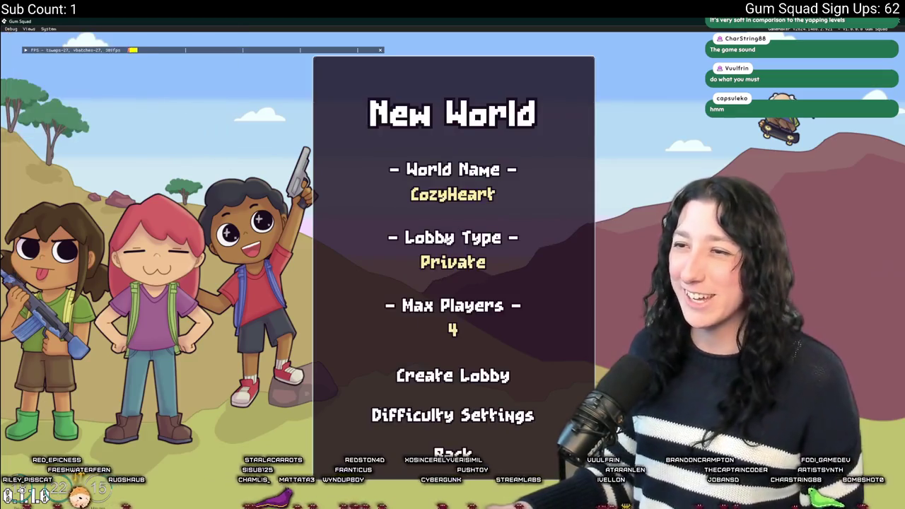
click(452, 261)
click(452, 374)
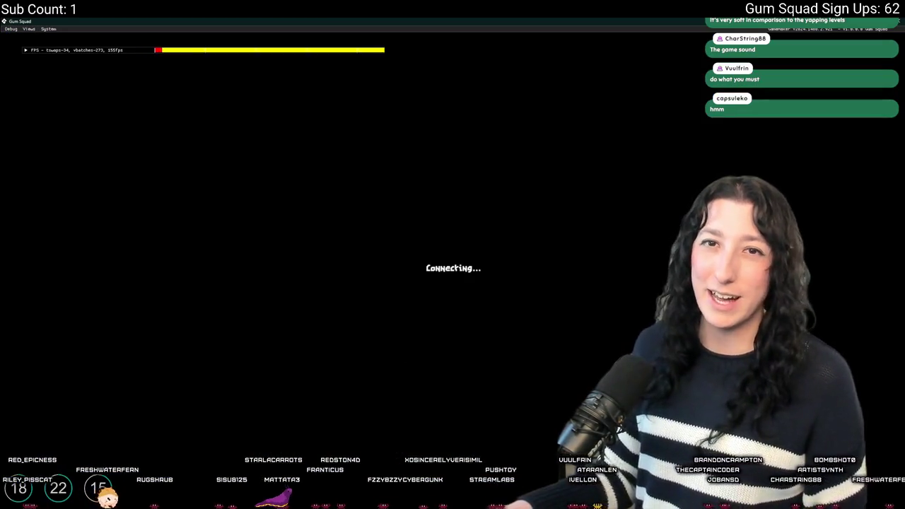
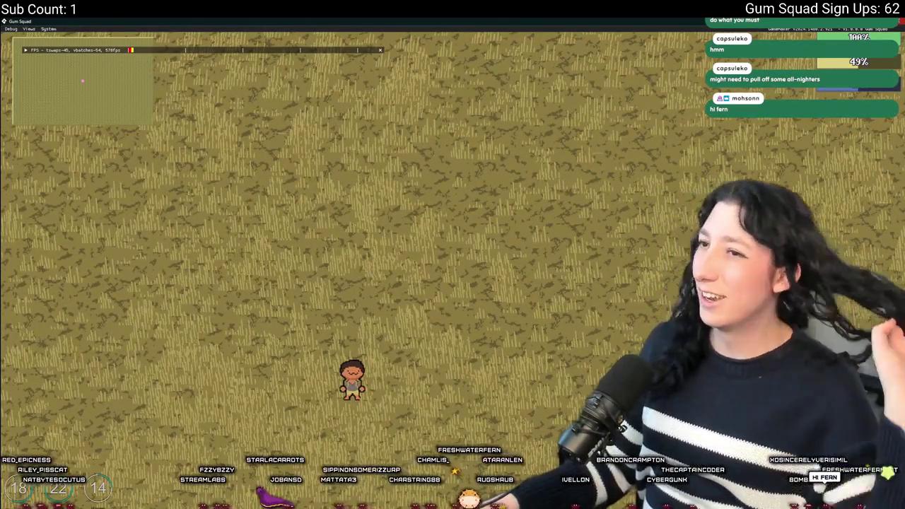
Leave the running game and view obj_player's network_update_inventory call with its eight-slot inventory struct.
key(alt+Tab)
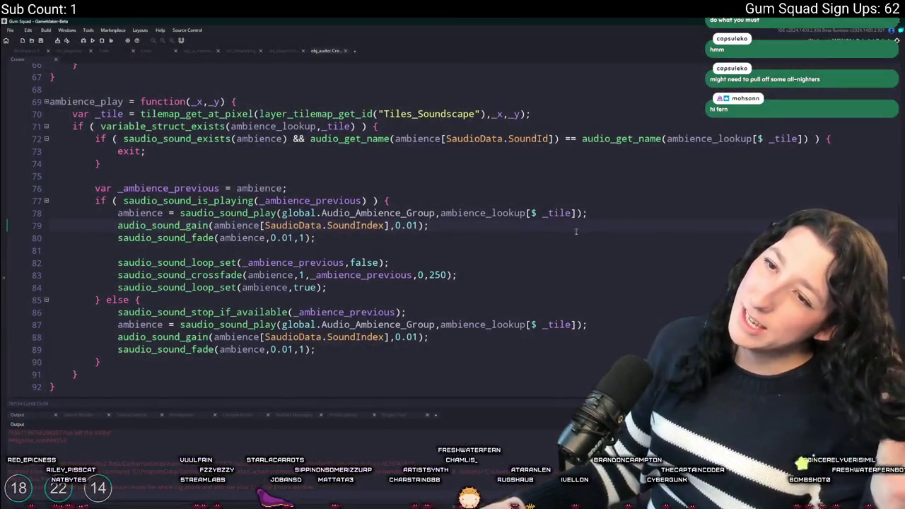
click(298, 50)
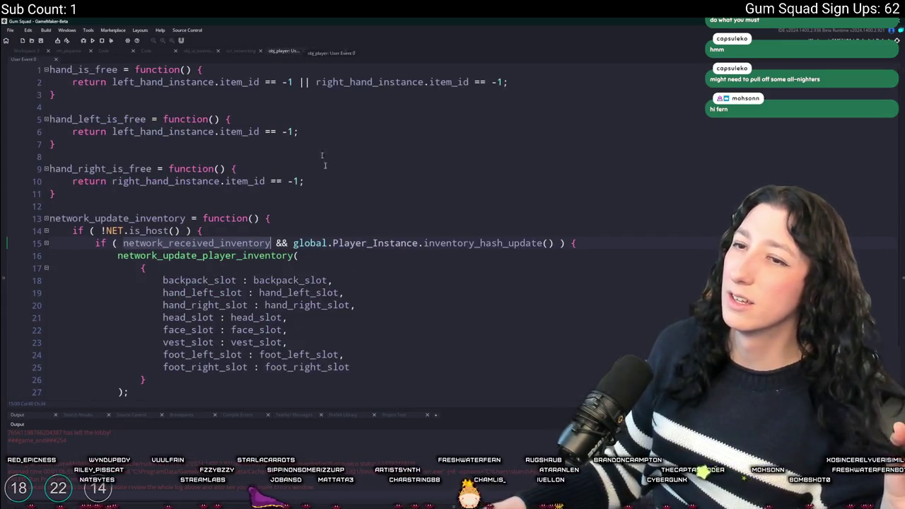
click(358, 253)
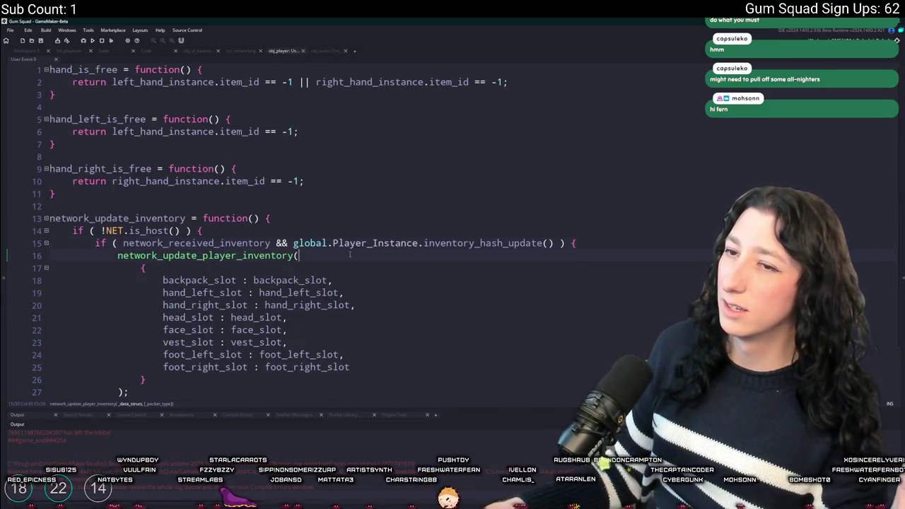
scroll(349, 261, down, 2)
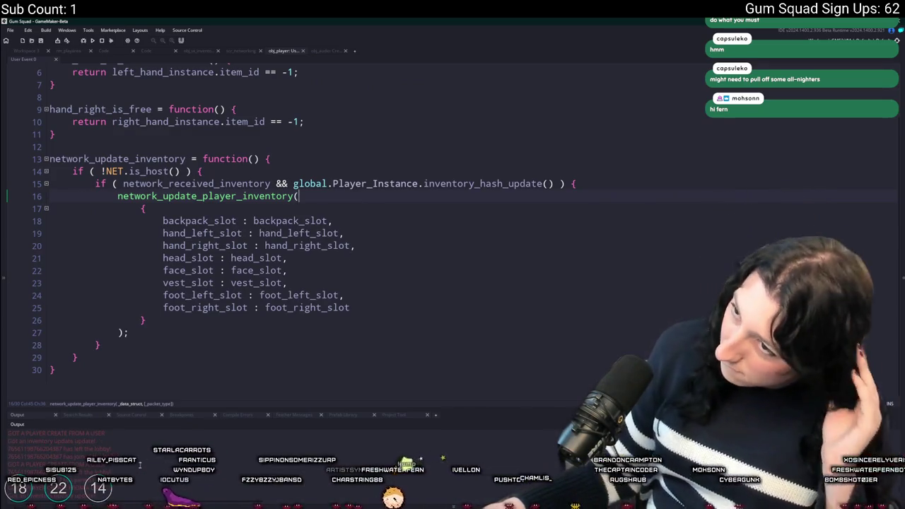
click(231, 206)
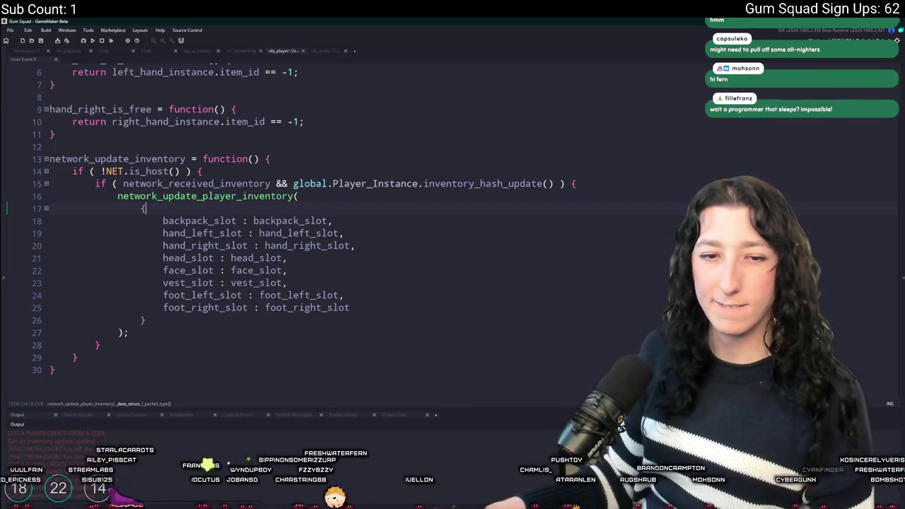
mouse_move(292, 235)
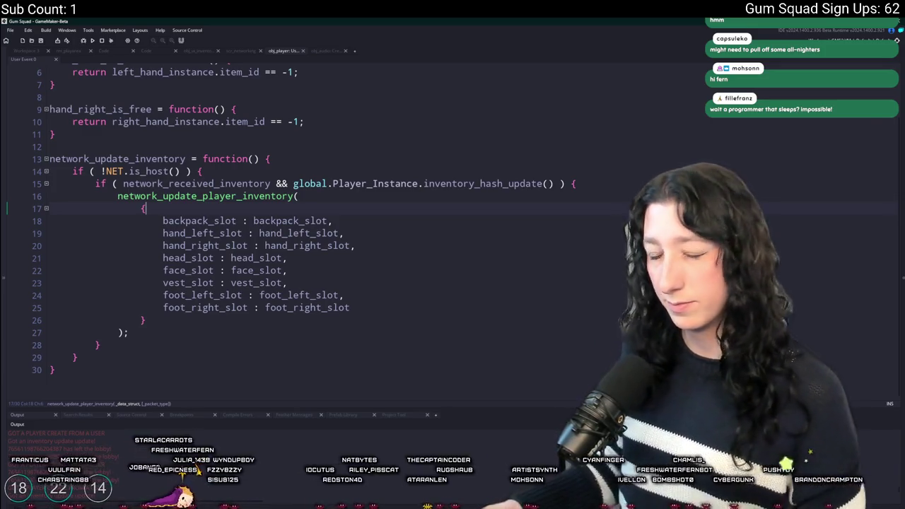
Search the project for 'player_save_data = func' and open its definition in obj_world.
click(326, 194)
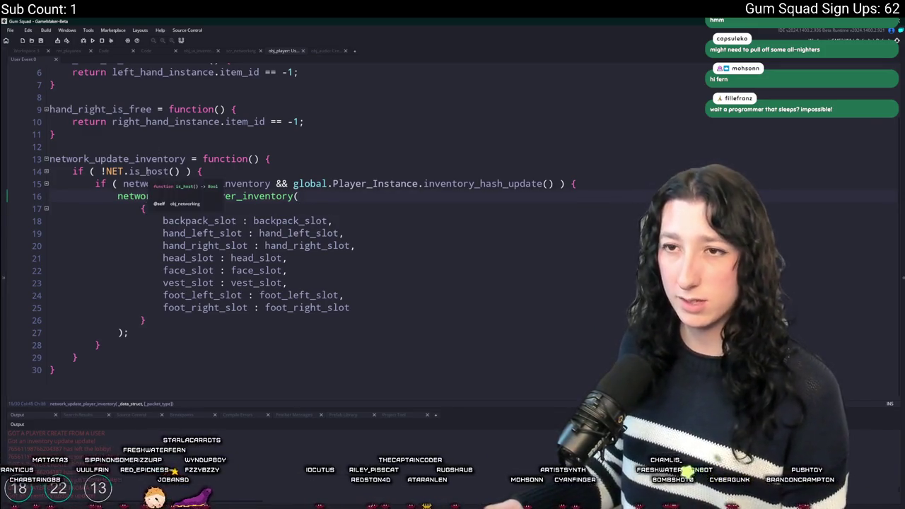
scroll(212, 177, up, 1)
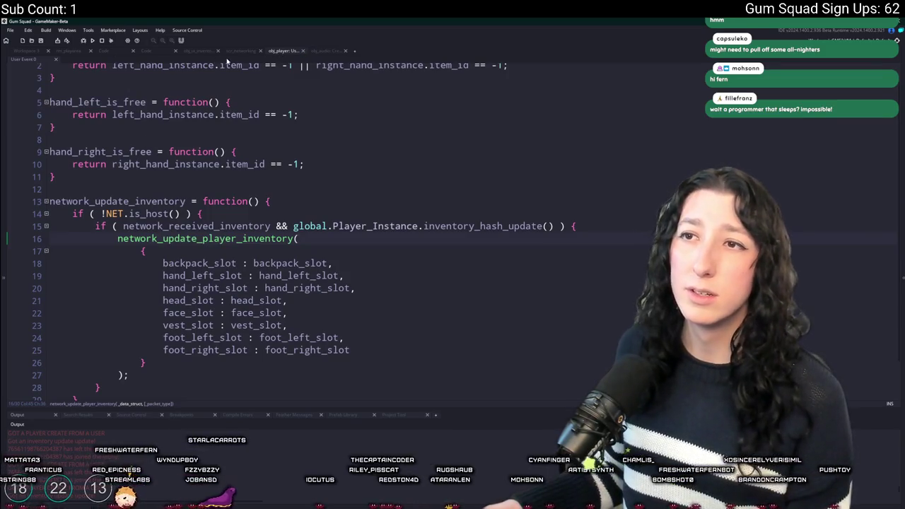
click(190, 55)
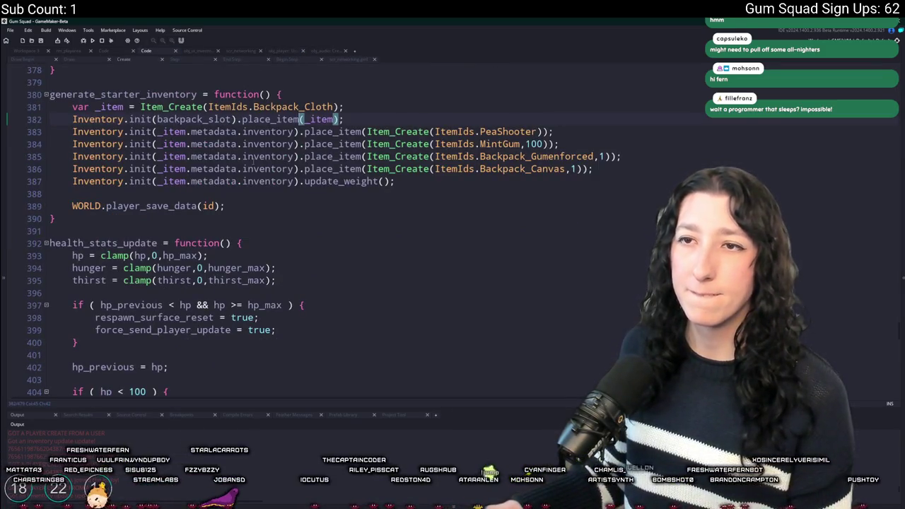
double_click(170, 206)
key(ctrl+f)
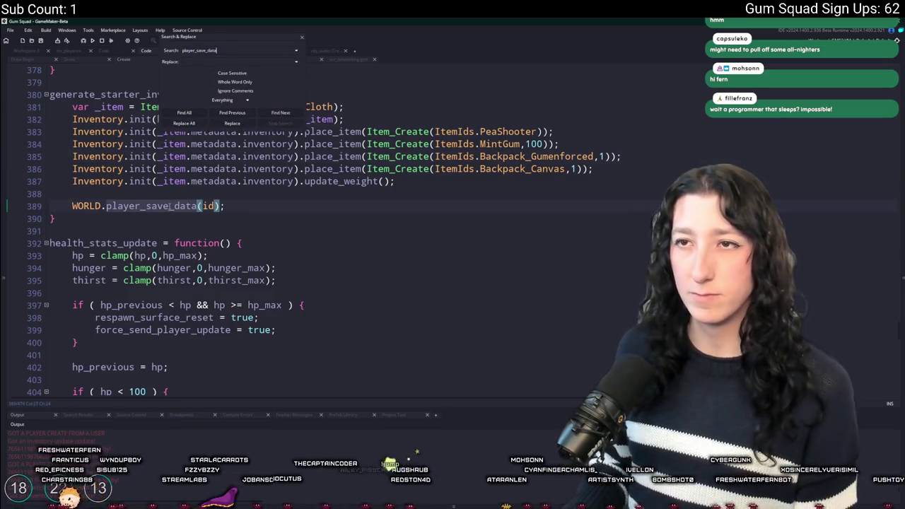
text( = func)
key(Return)
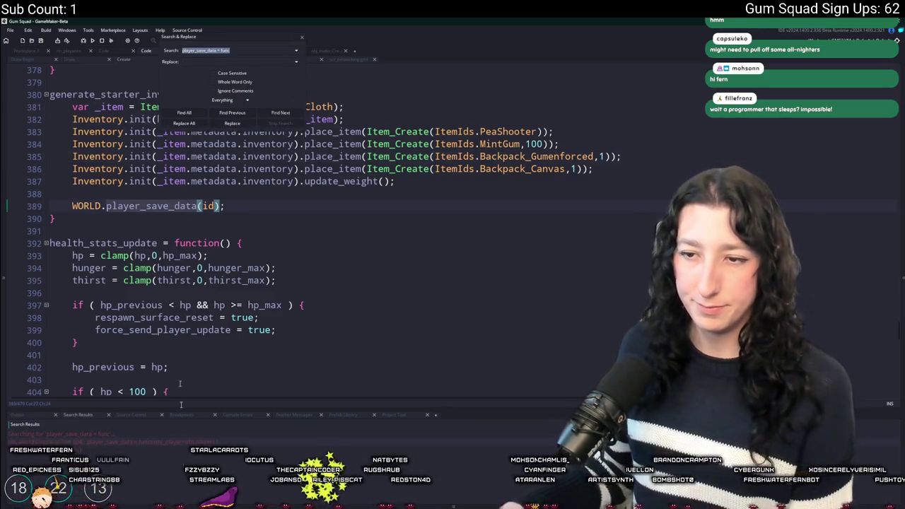
double_click(234, 438)
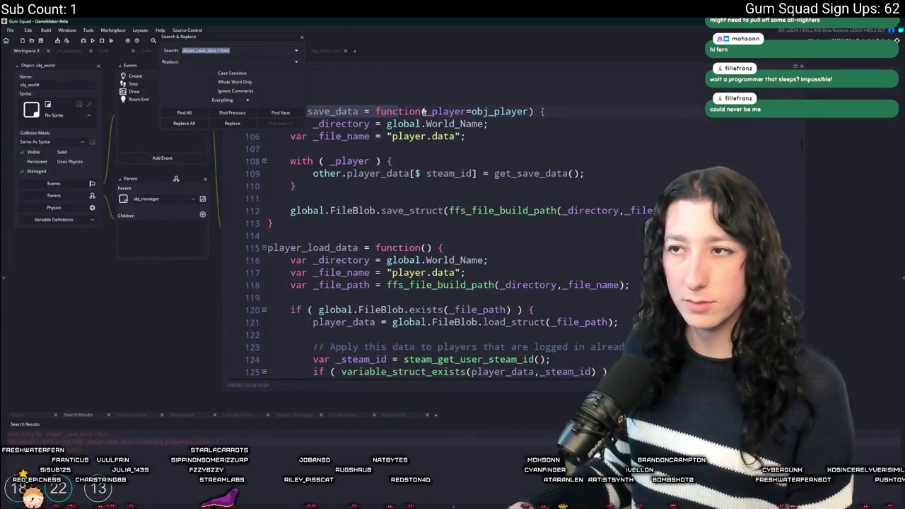
Close the search panel and go back through the tabs to generate_starter_inventory.
click(477, 164)
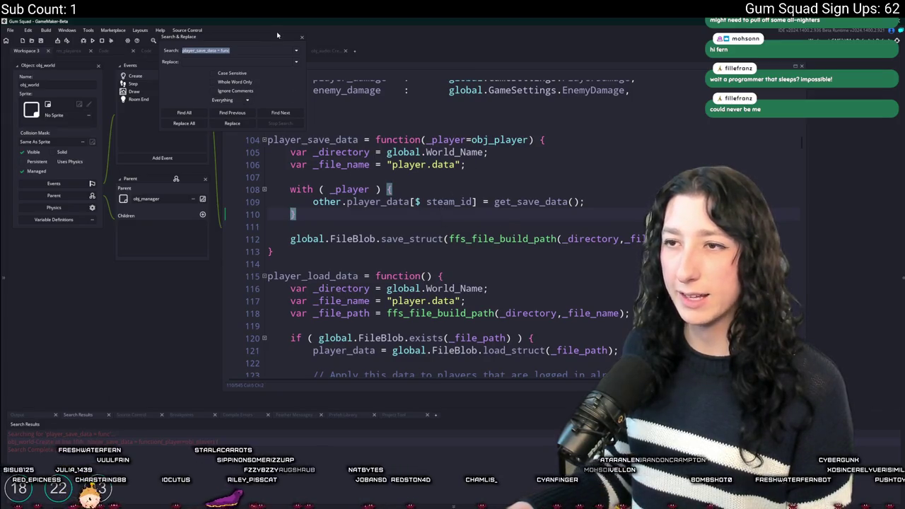
click(302, 38)
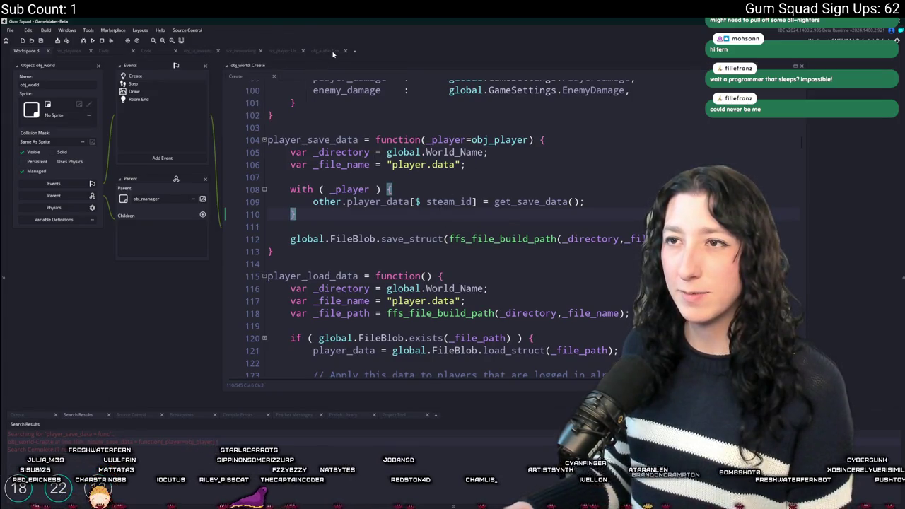
click(285, 51)
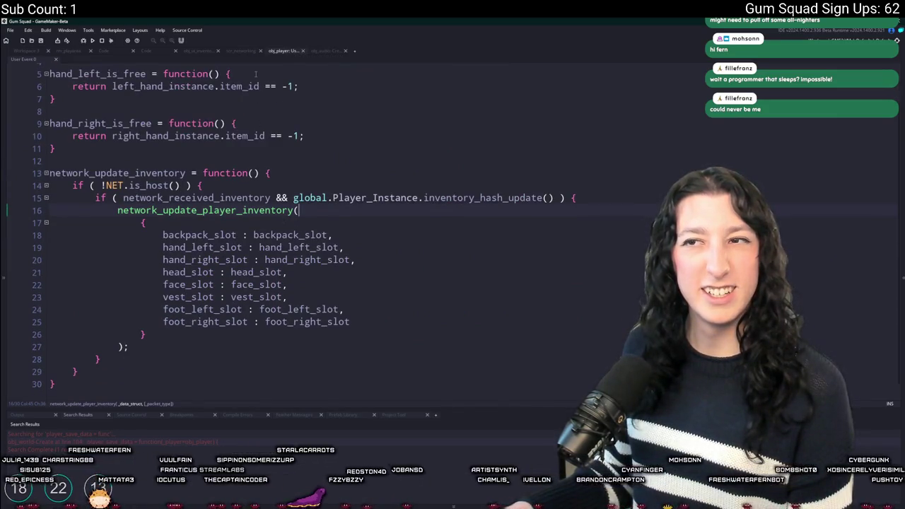
click(249, 52)
click(195, 50)
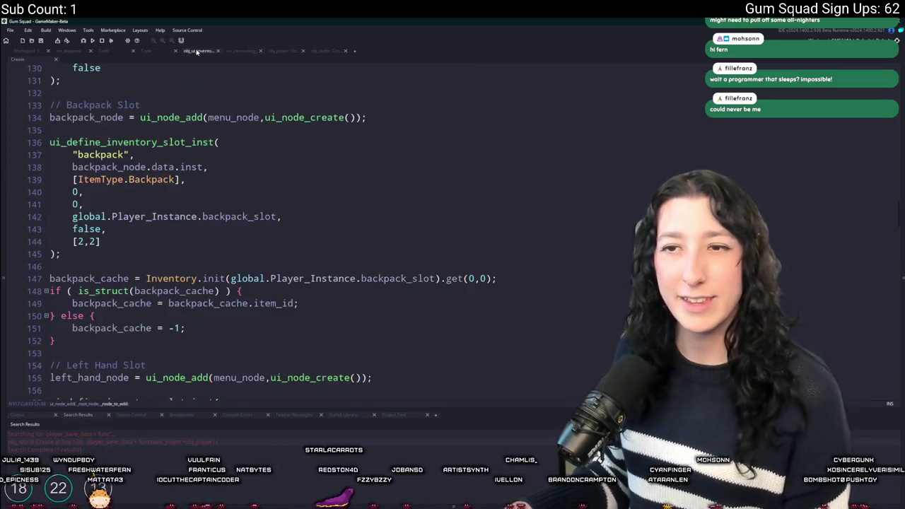
click(149, 51)
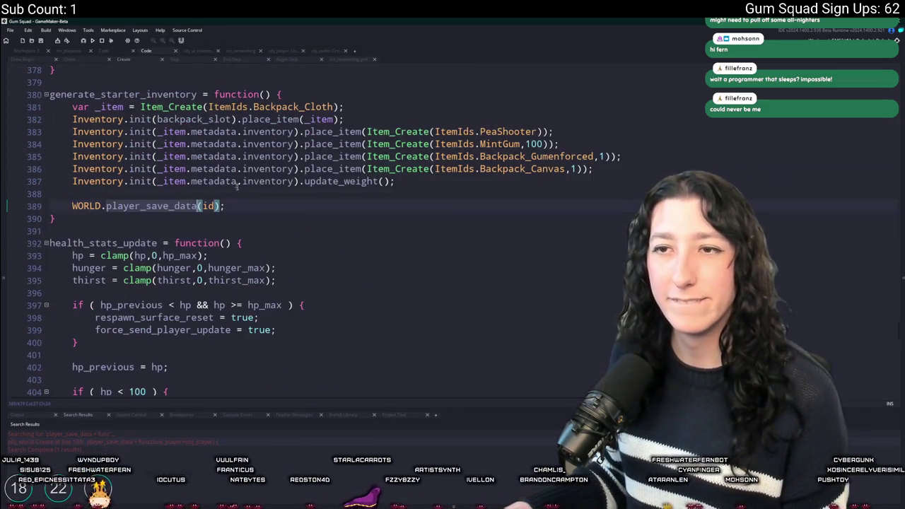
scroll(267, 255, up, 1)
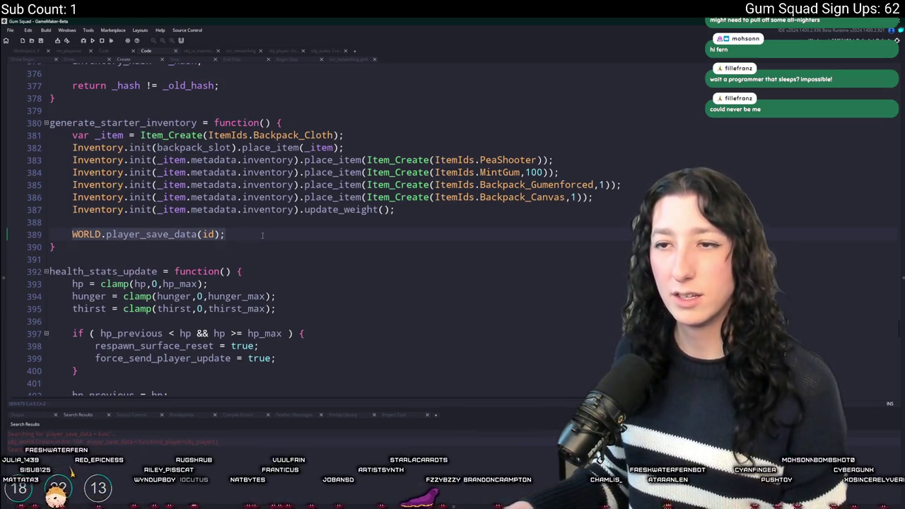
Delete the WORLD.player_save_data(id) lines from generate_starter_inventory.
drag(72, 234, 94, 211)
key(shift+End)
key(BackSpace)
Search for generate_starter_inventory and inspect its call in scr_networking's WorldSync handler.
double_click(137, 122)
key(ctrl+shift+f)
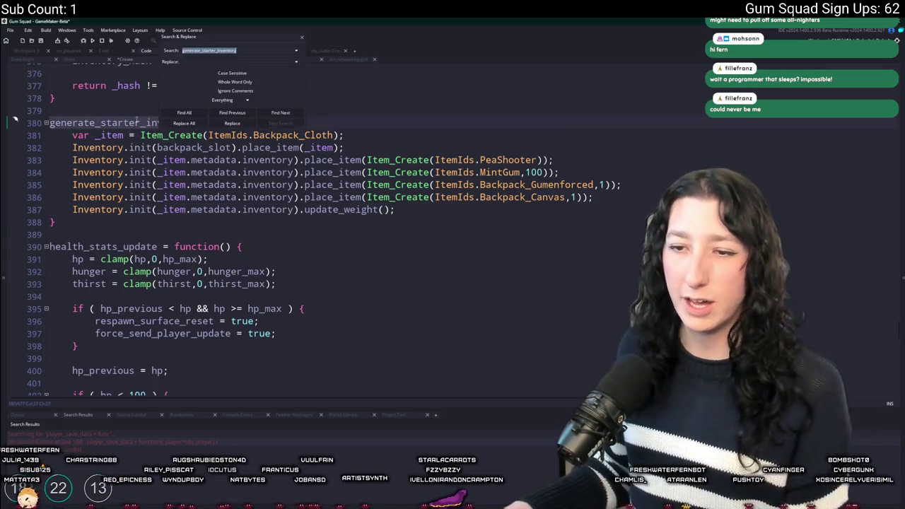
key(Return)
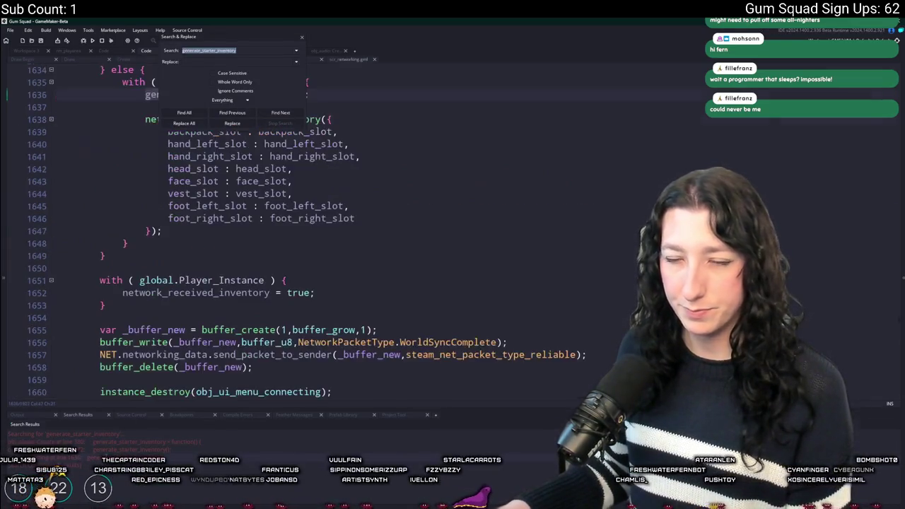
click(301, 37)
click(330, 165)
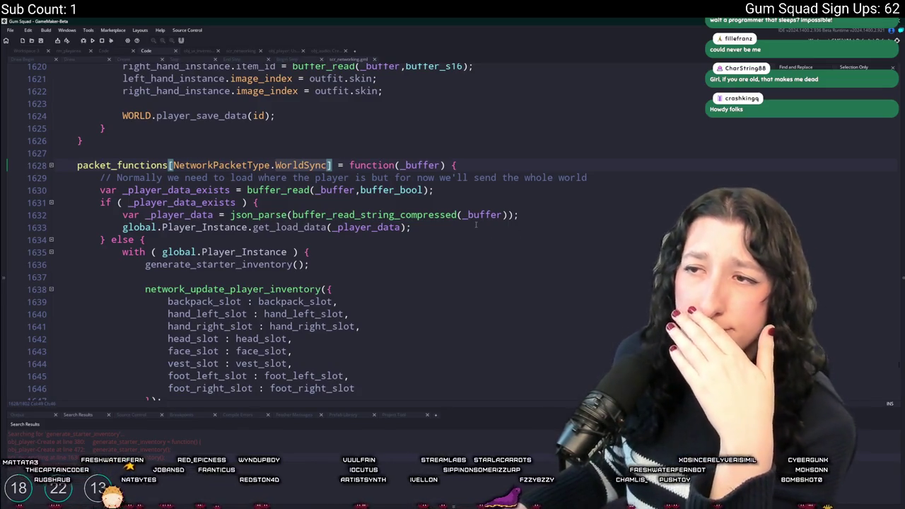
scroll(325, 249, down, 1)
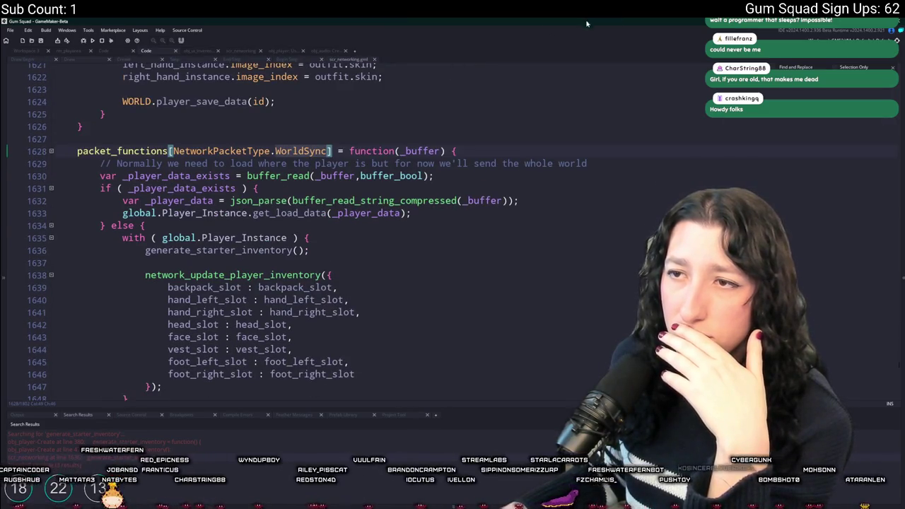
key(alt+Left)
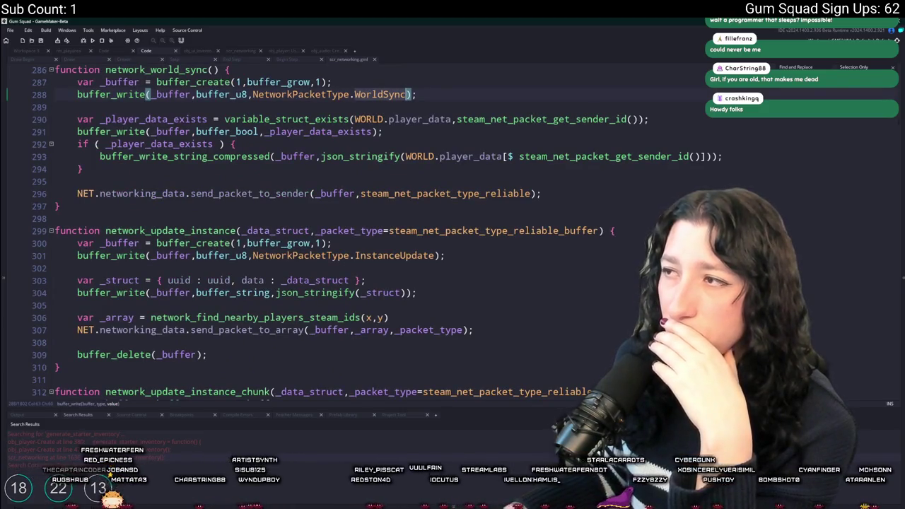
key(alt+Right)
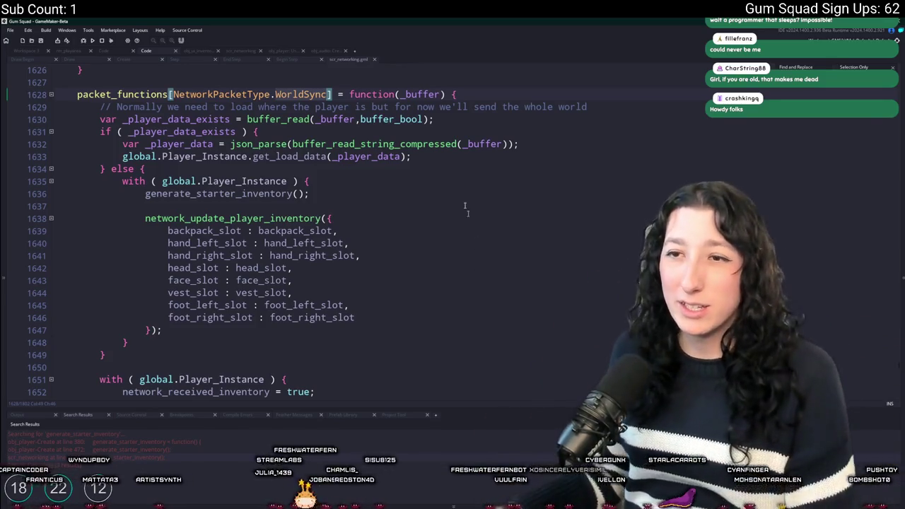
Step through the WorldSync references and jump to the network_world_sync definition.
drag(308, 193, 125, 197)
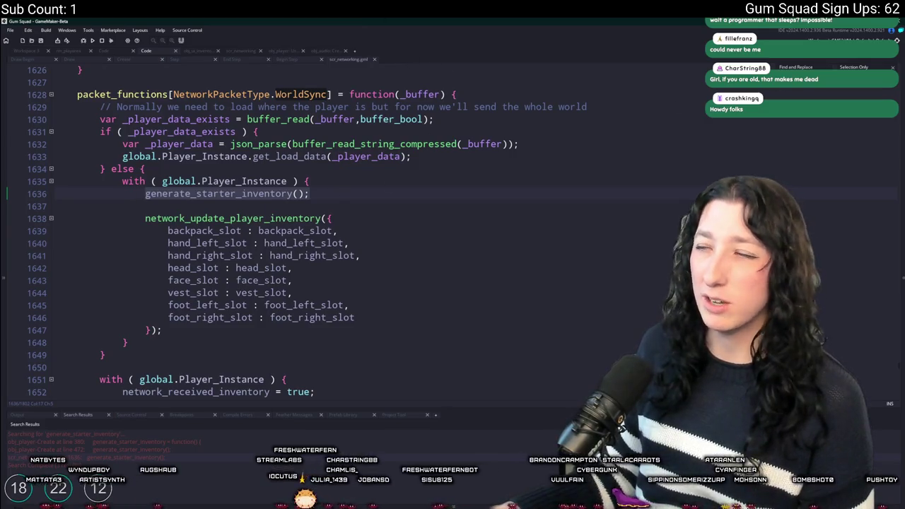
key(Return)
key(Return)
key(shift+Return)
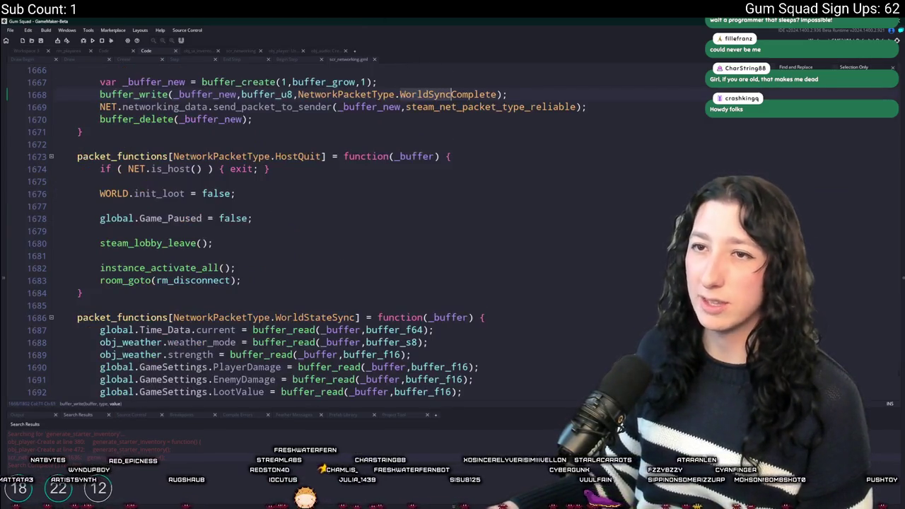
key(shift+Return)
key(shift+Return)
key(shift+Return)
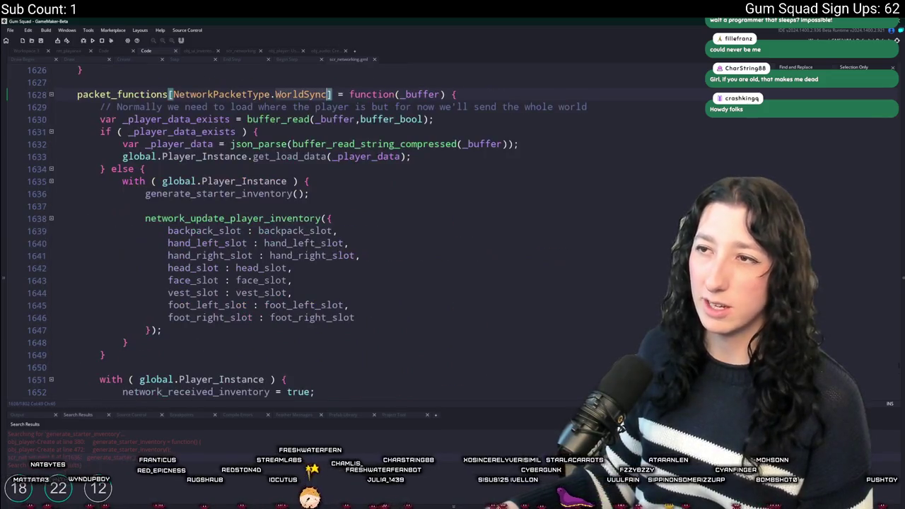
key(shift+Return)
scroll(283, 132, up, 6)
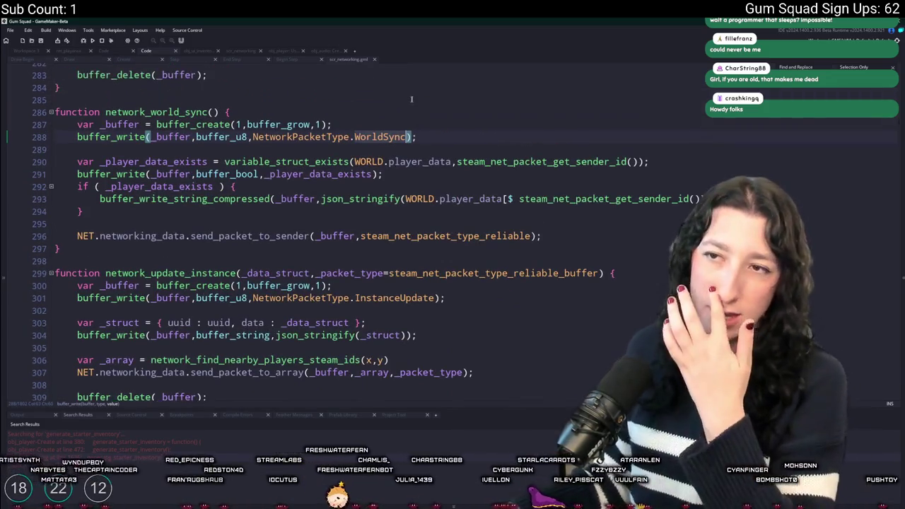
scroll(410, 217, down, 1)
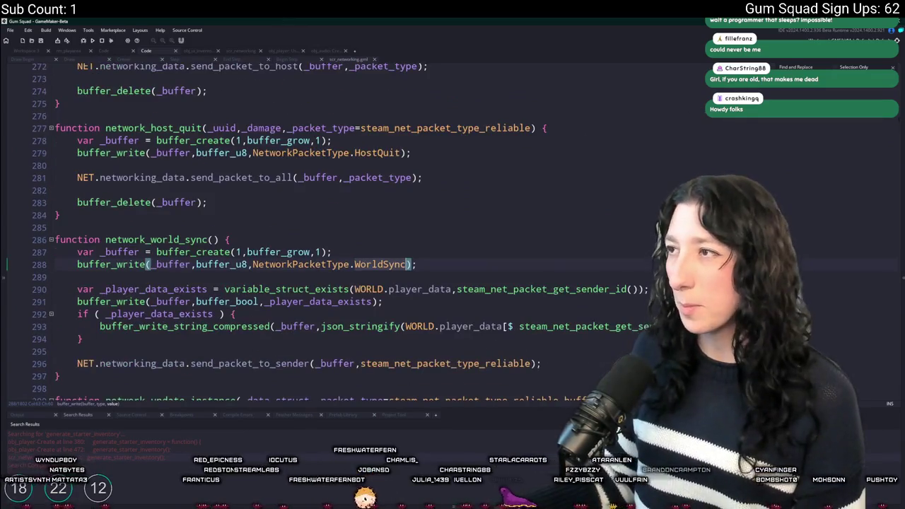
key(Return)
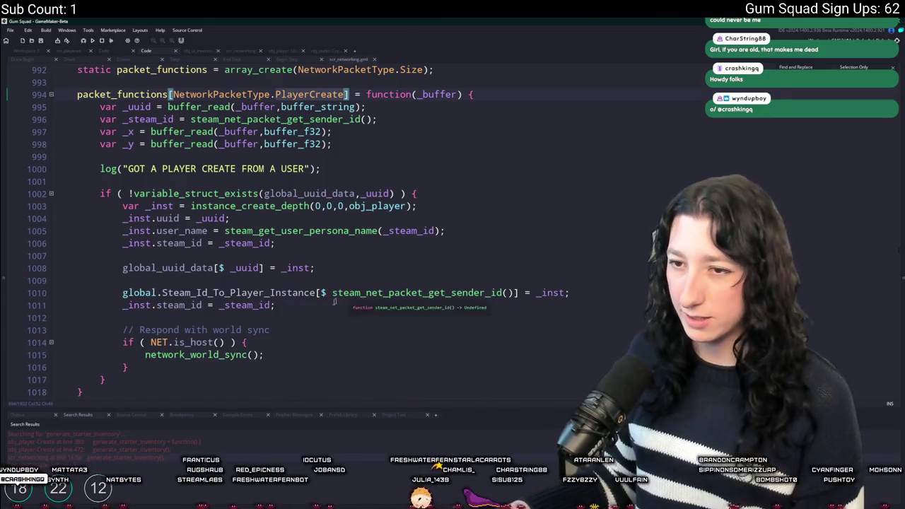
scroll(222, 121, down, 1)
middle_click(198, 317)
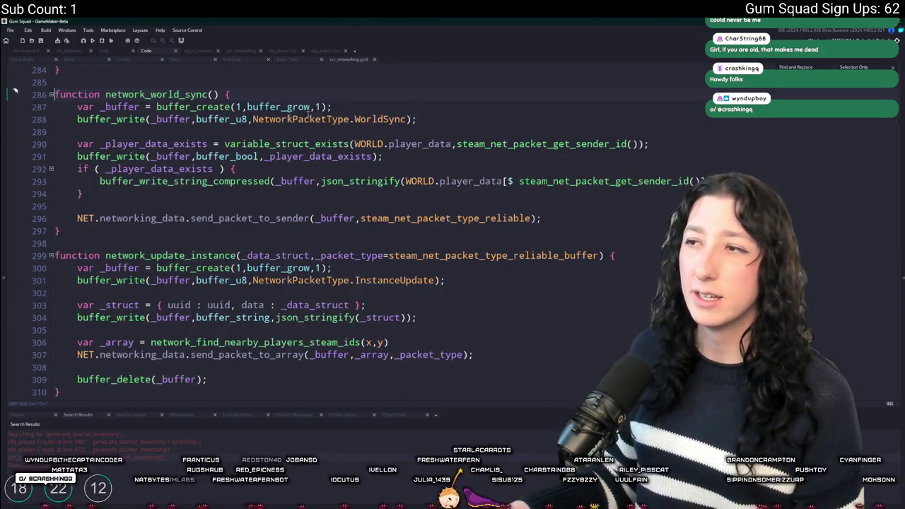
scroll(470, 182, up, 1)
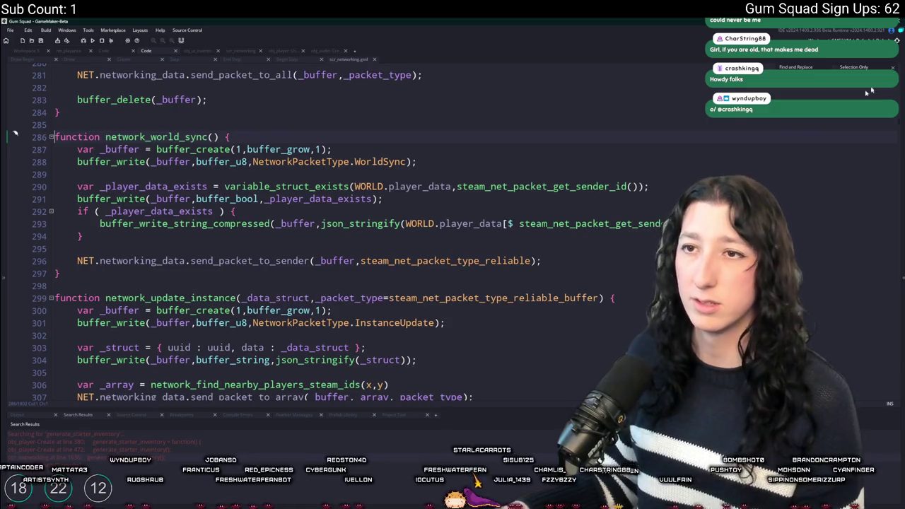
Go to the WorldSync handler and open the network_update_player_inventory definition from its call.
double_click(379, 162)
key(F12)
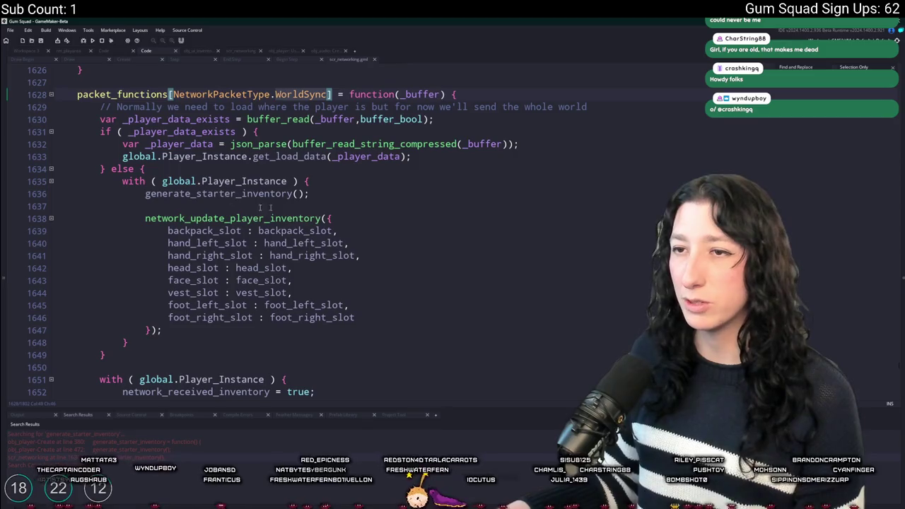
click(145, 218)
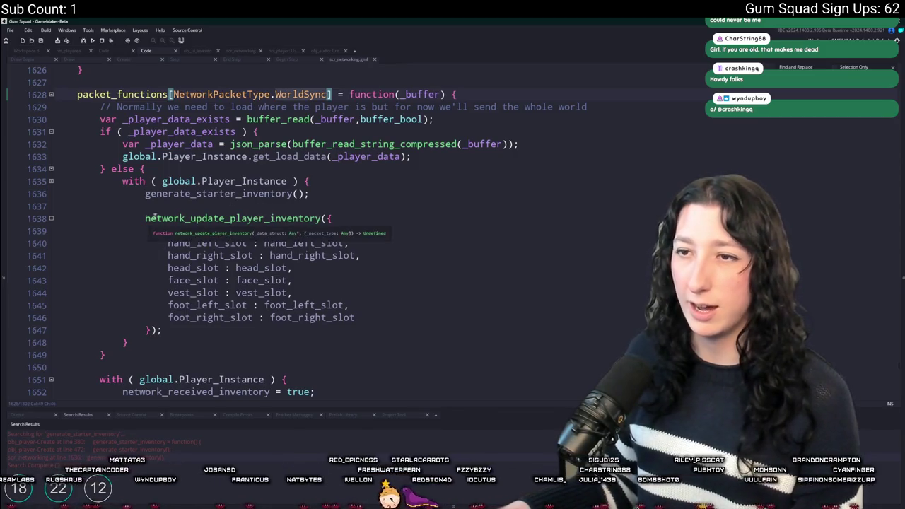
click(319, 194)
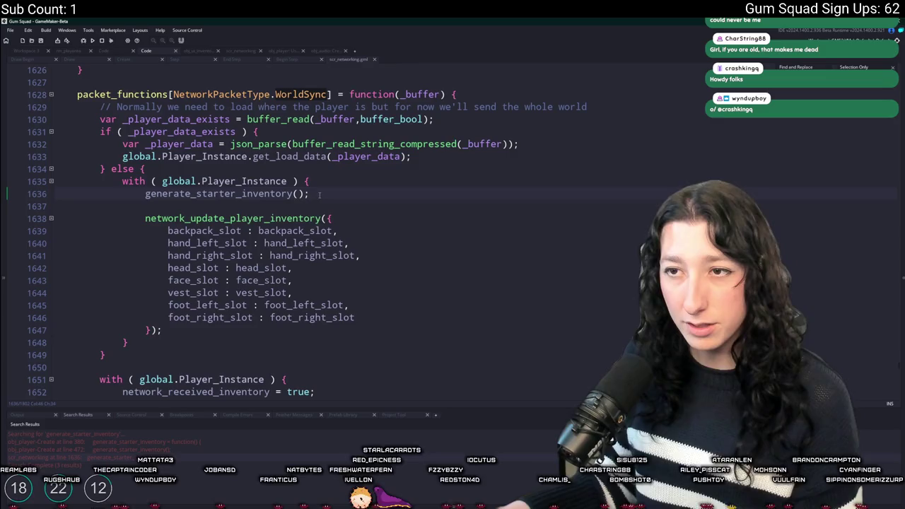
scroll(320, 195, down, 1)
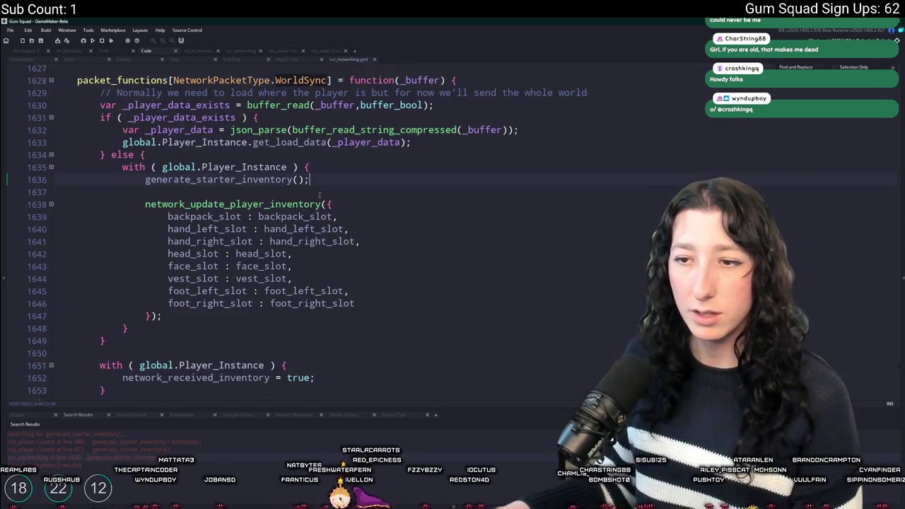
click(267, 340)
scroll(266, 318, down, 1)
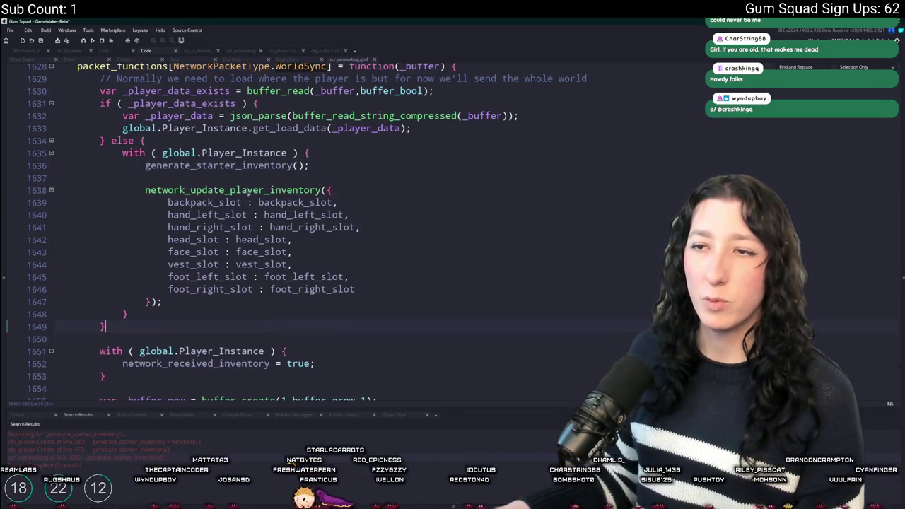
middle_click(282, 190)
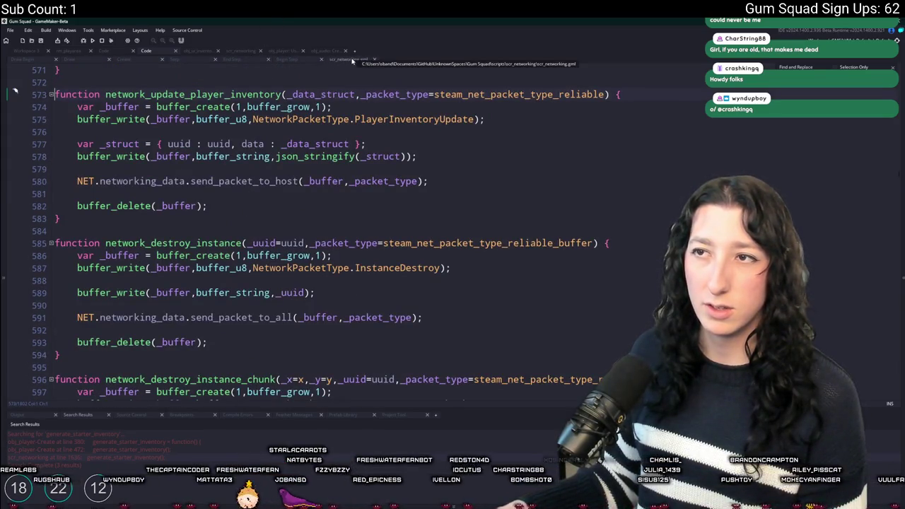
Check the PlayerInventoryUpdate packet handler, then return to the inventory update call.
click(472, 118)
click(838, 88)
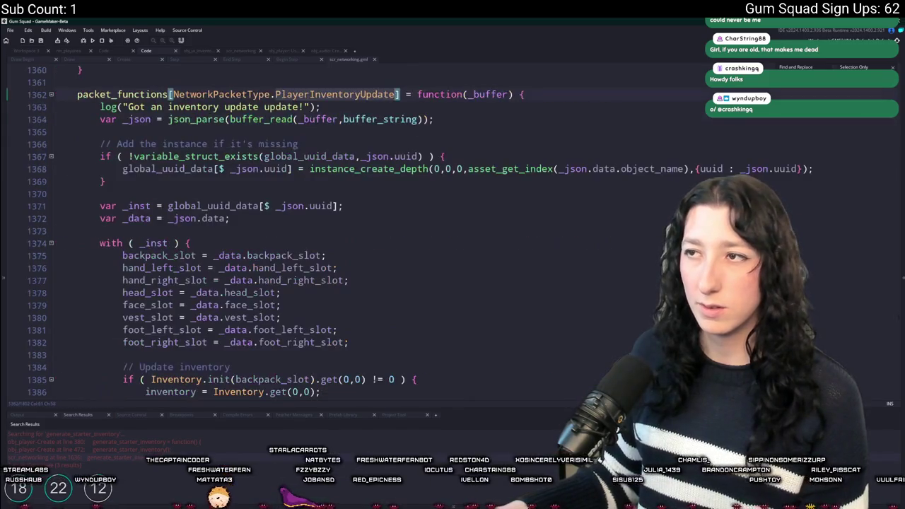
key(Return)
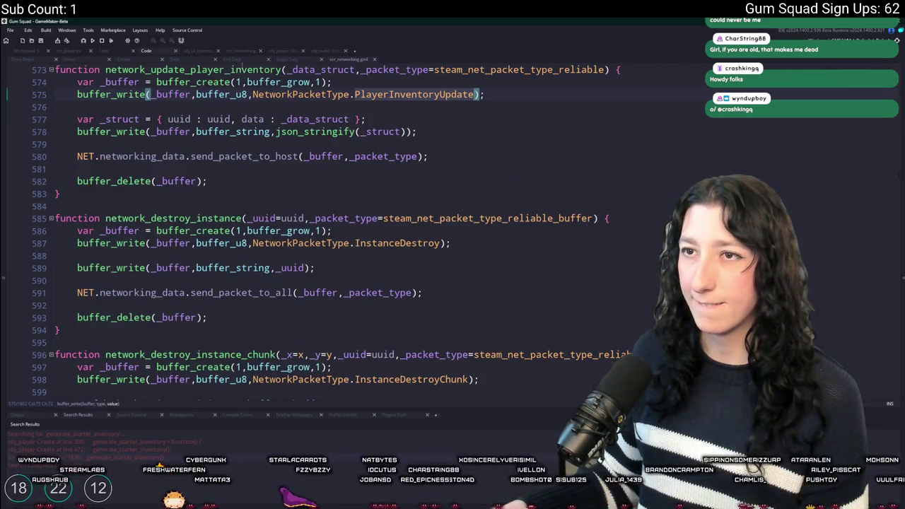
click(287, 69)
scroll(281, 99, up, 1)
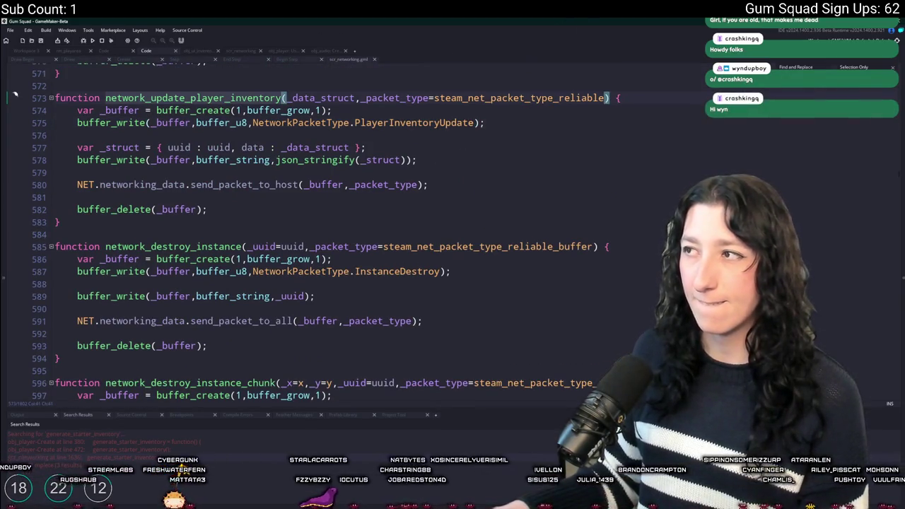
key(Return)
scroll(283, 212, up, 3)
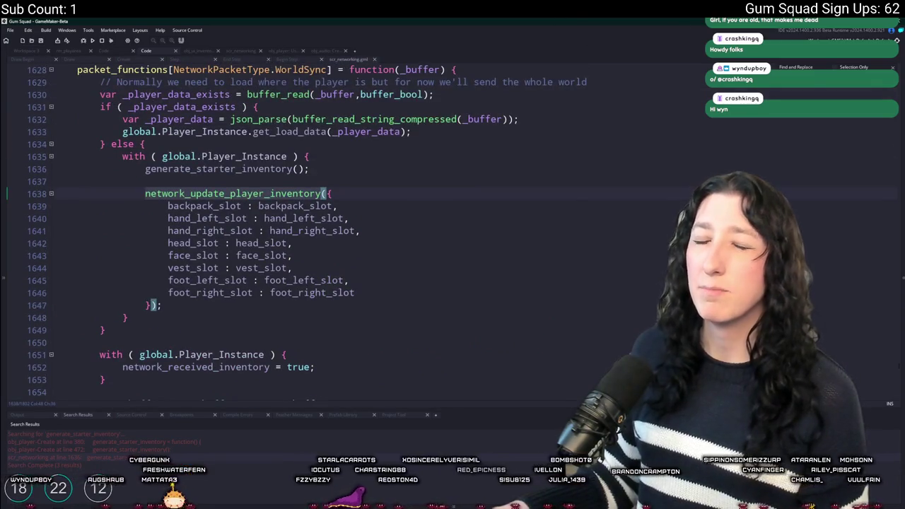
Inspect the _buffer and get_load_data lines, then search WorldSync to locate network_world_sync.
click(538, 119)
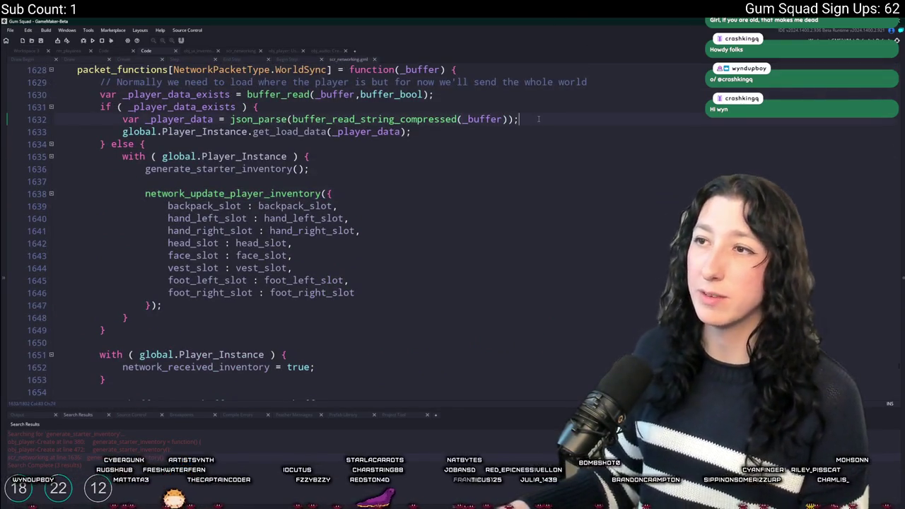
click(500, 119)
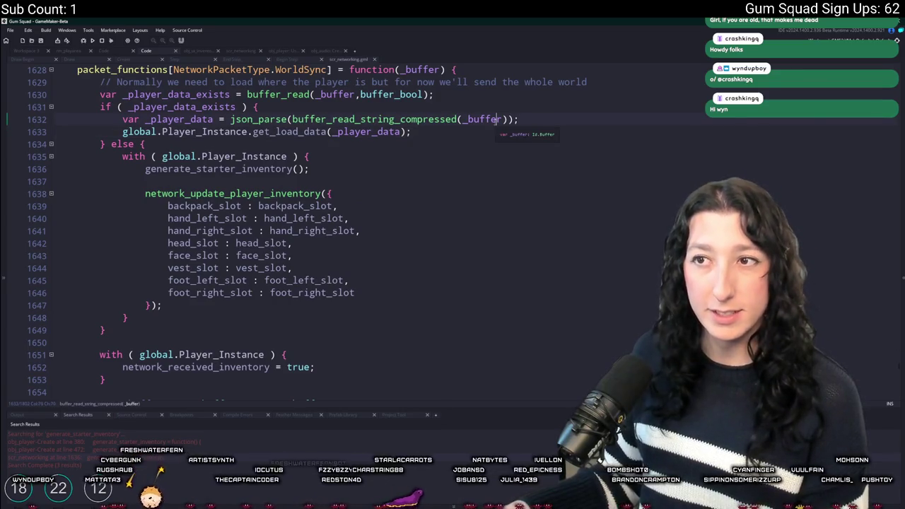
key(Down)
scroll(242, 190, up, 3)
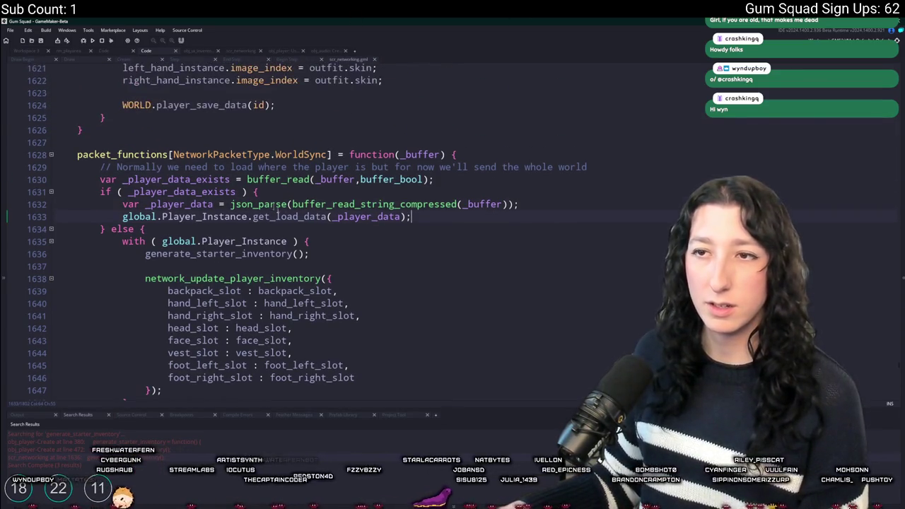
scroll(353, 127, down, 1)
scroll(385, 114, up, 1)
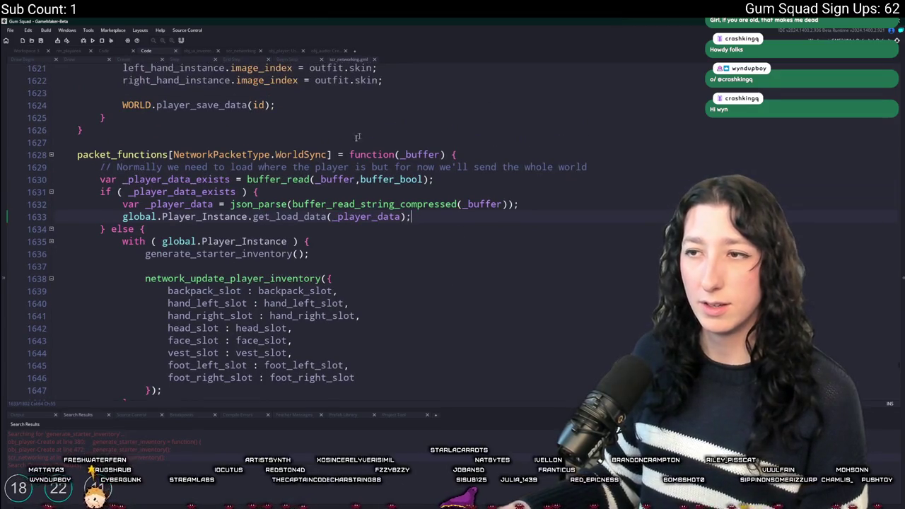
click(247, 216)
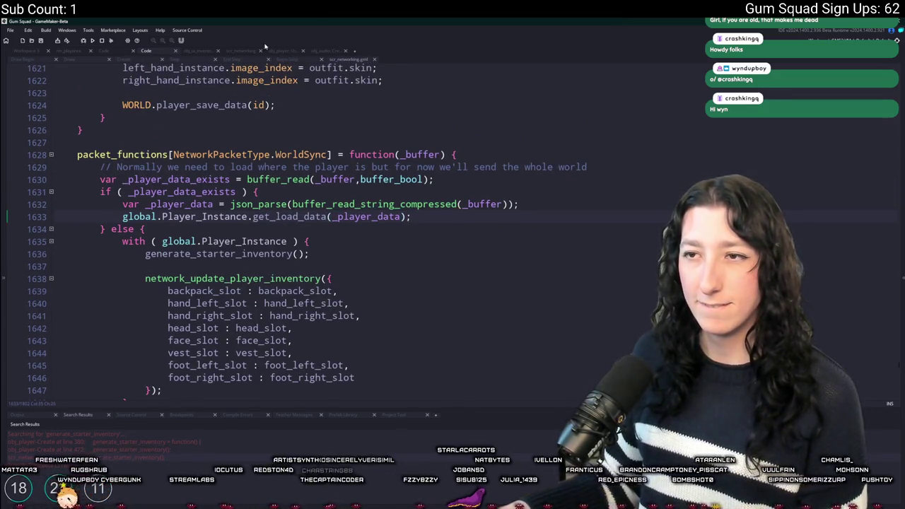
mouse_move(252, 206)
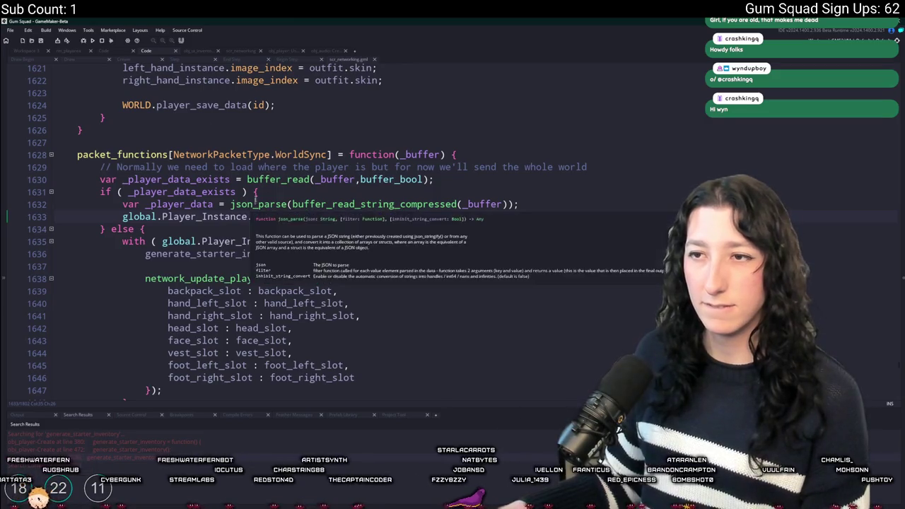
double_click(318, 154)
key(ctrl+f)
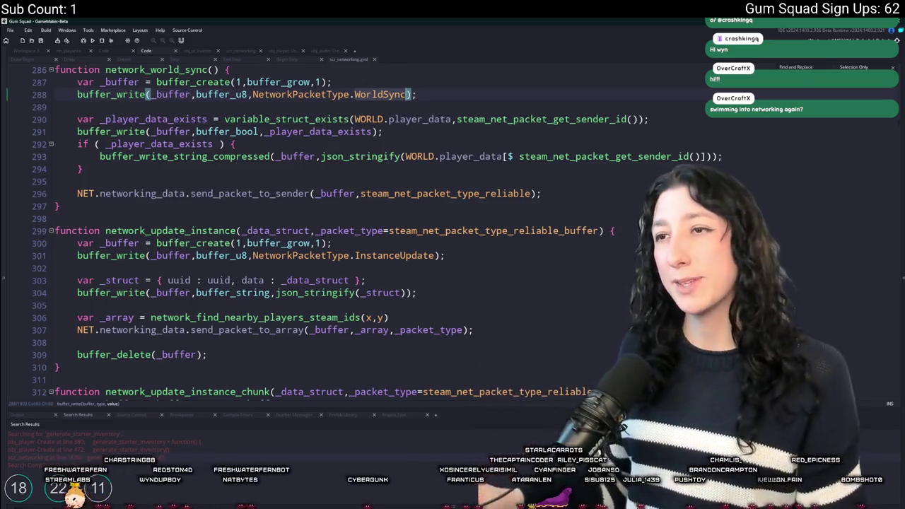
Check the output log, review WORLD.player_data in network_world_sync, and search for player_data.
click(28, 417)
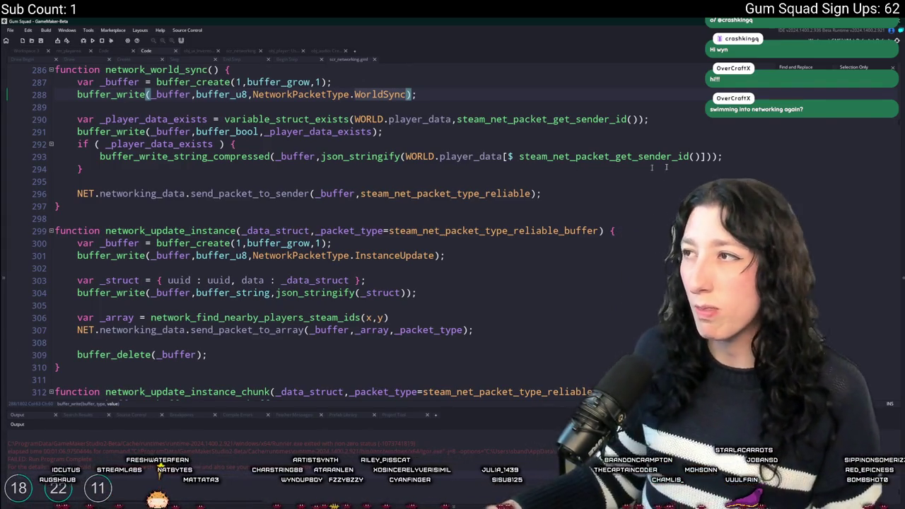
click(559, 97)
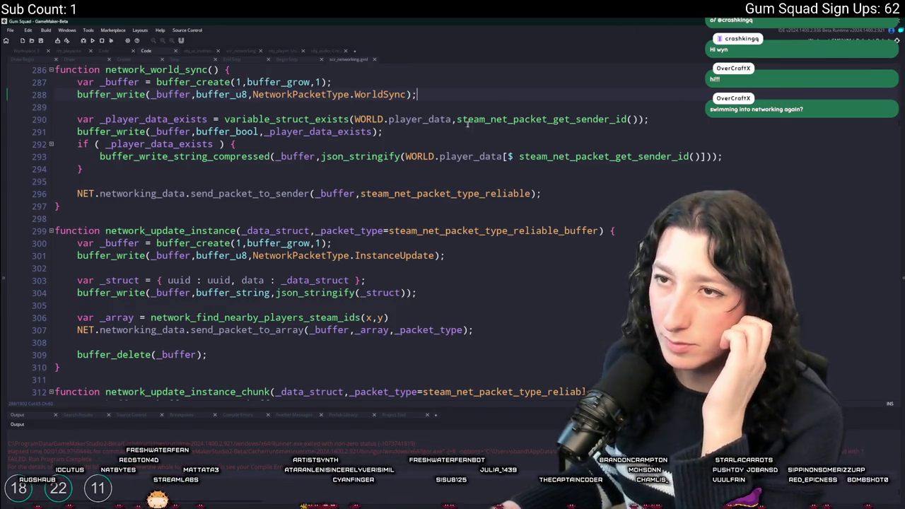
scroll(345, 179, up, 1)
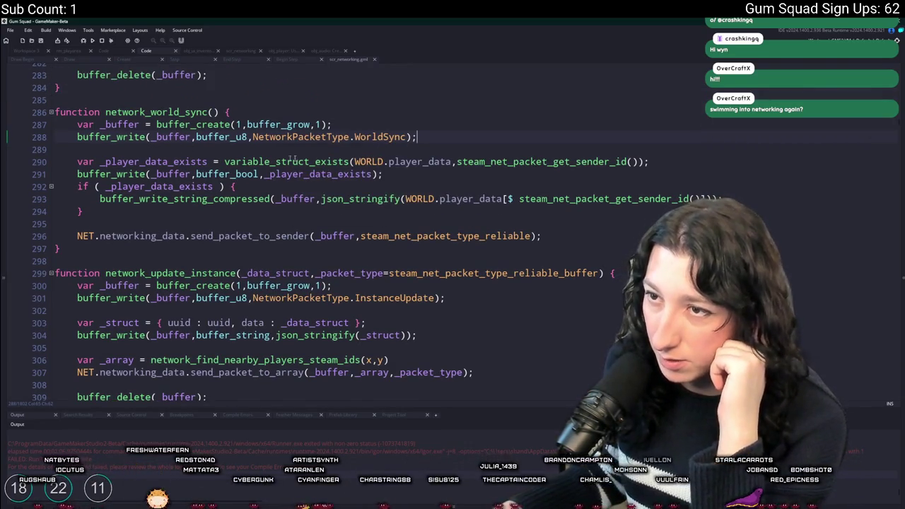
drag(451, 162, 355, 162)
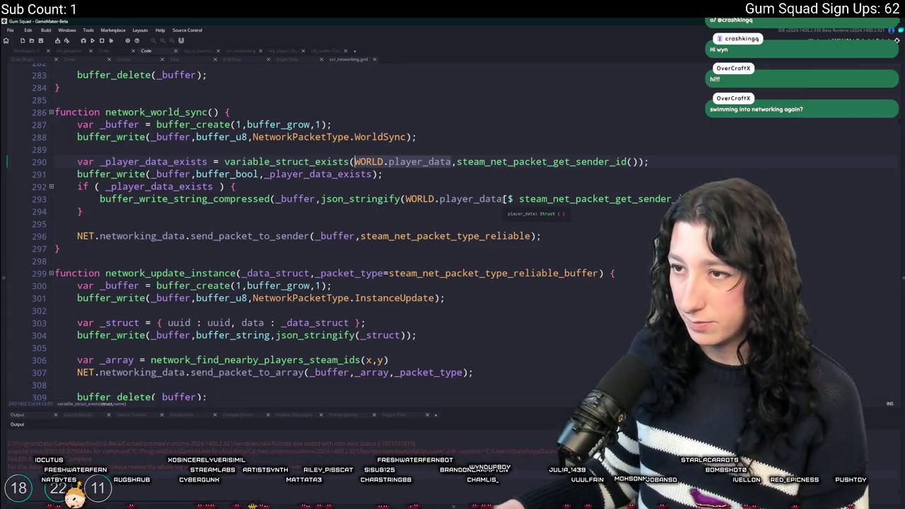
drag(503, 199, 405, 200)
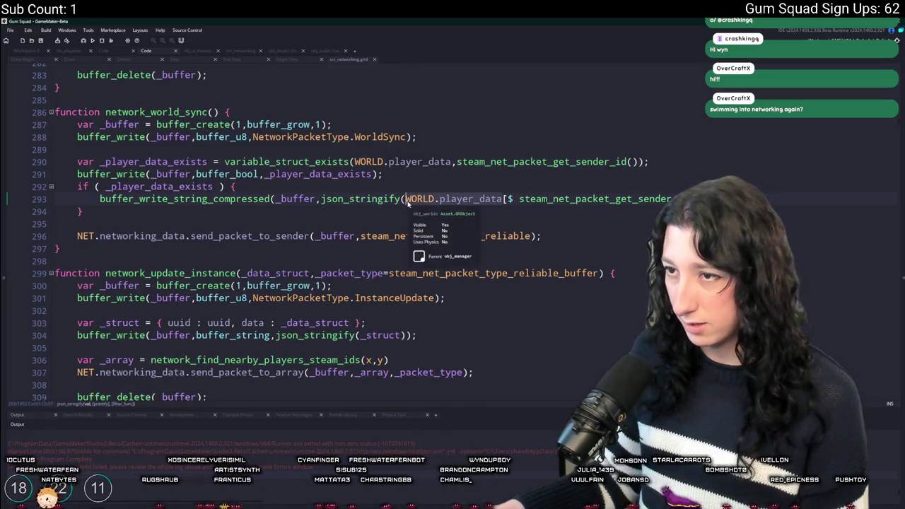
scroll(476, 268, up, 1)
double_click(486, 241)
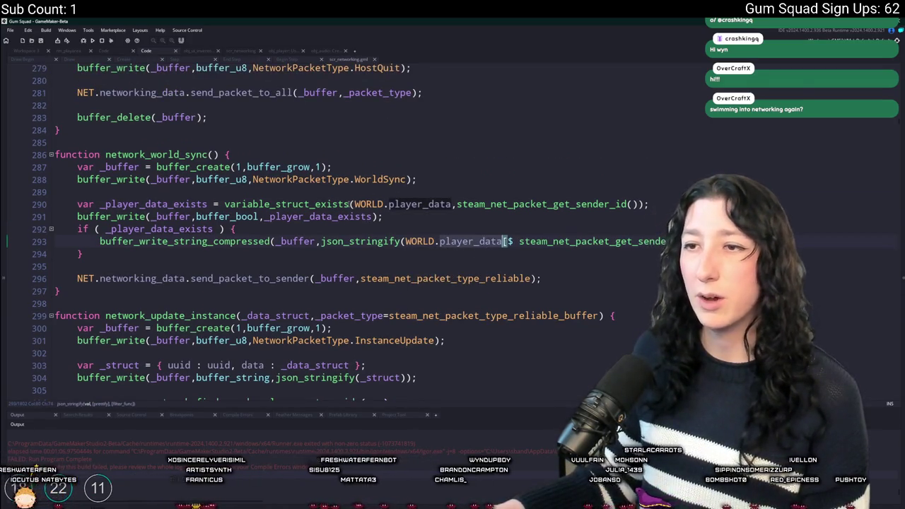
key(ctrl+shift+f)
key(Return)
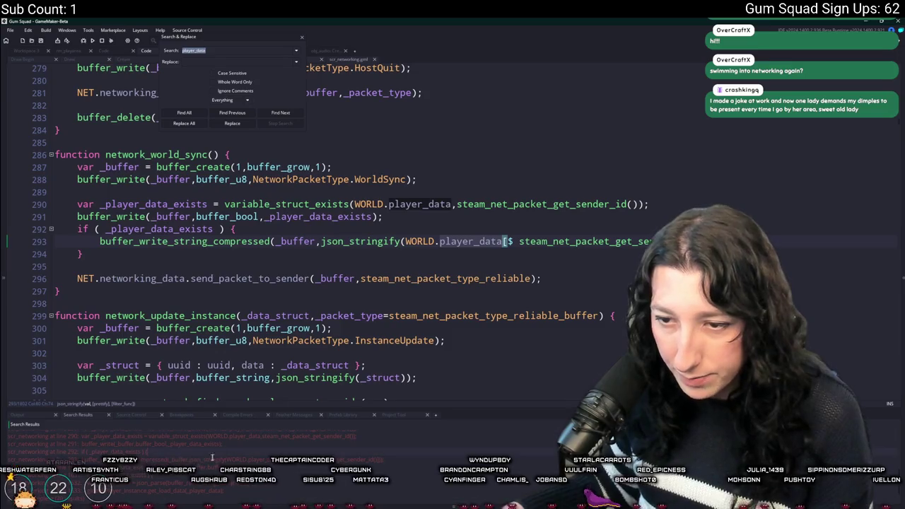
Open the player_data matches and find the get_save_data call.
scroll(187, 490, up, 3)
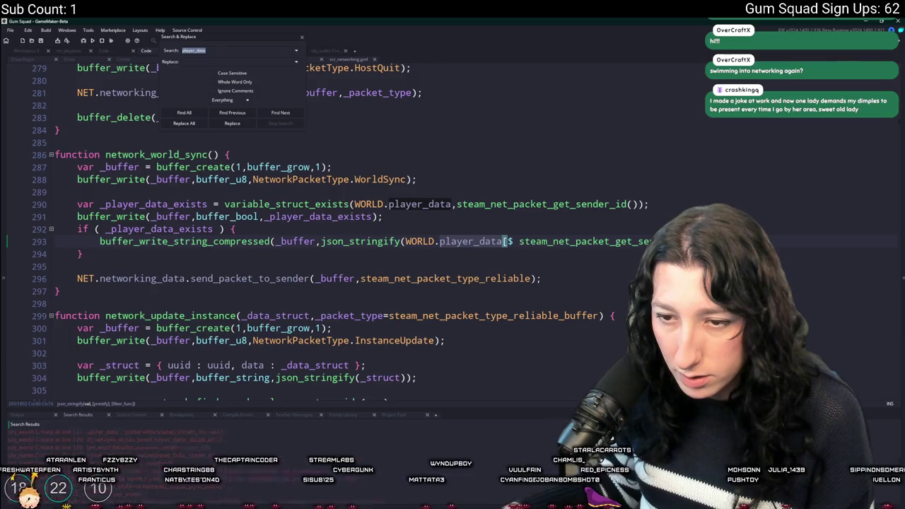
double_click(196, 446)
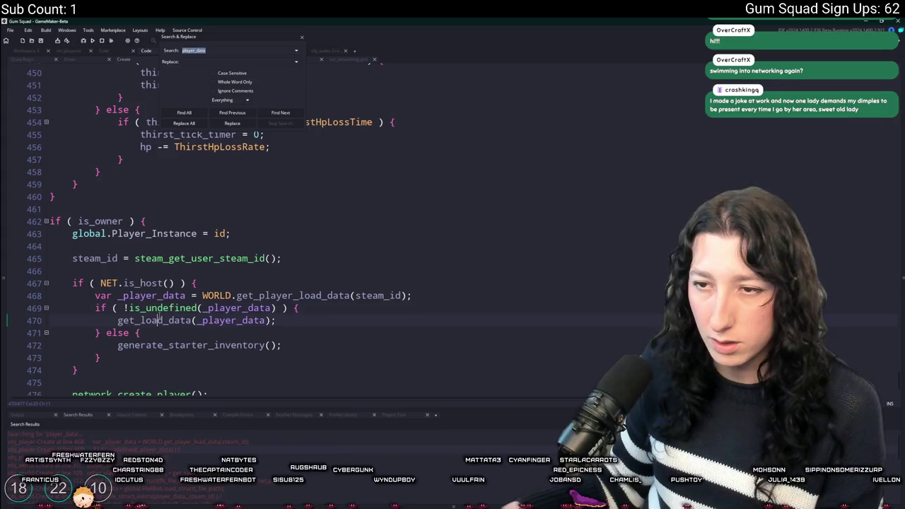
double_click(156, 320)
key(Return)
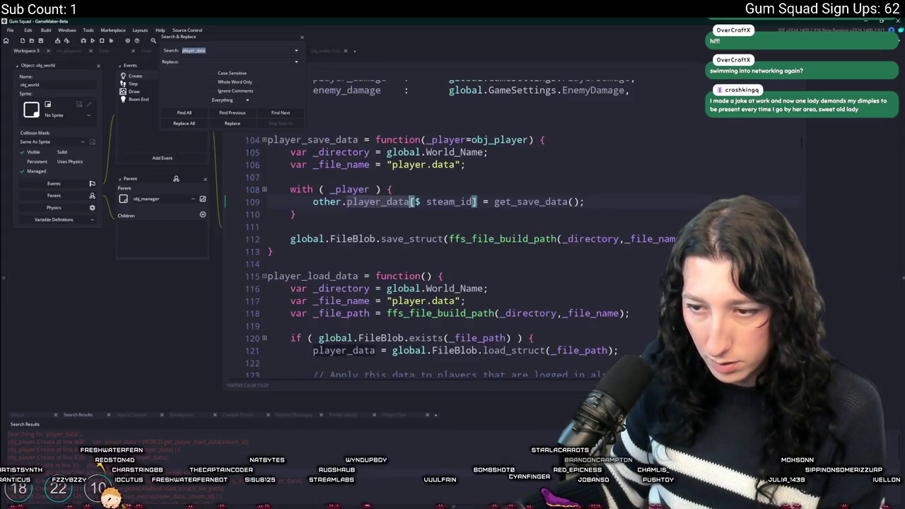
scroll(507, 243, up, 2)
double_click(507, 244)
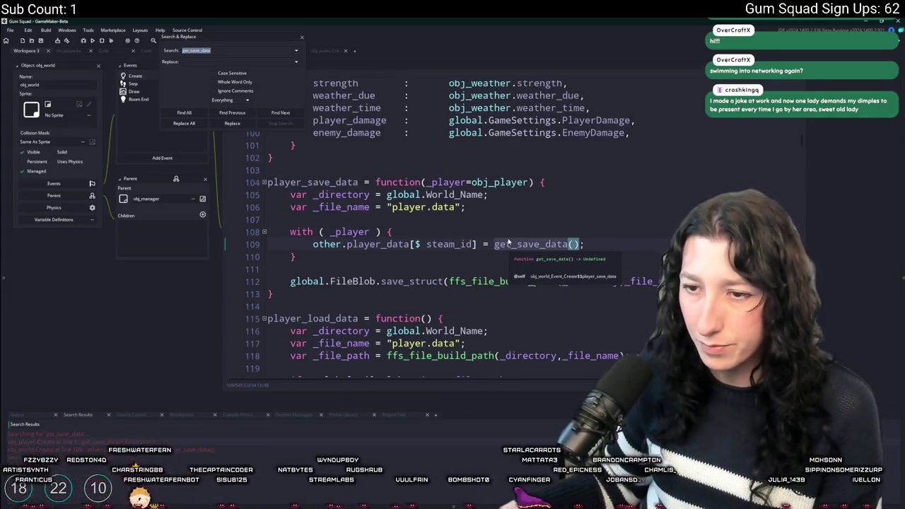
Inspect get_save_data's fields, head_slot through spawn_point, then view network_world_sync in scr_networking.
double_click(113, 441)
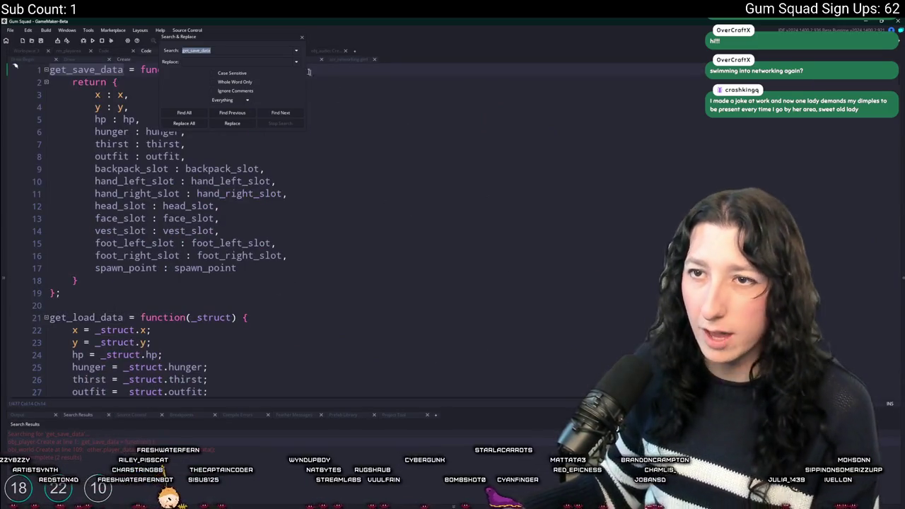
click(303, 37)
mouse_move(260, 267)
mouse_down()
mouse_move(136, 203)
mouse_move(117, 94)
mouse_move(85, 82)
mouse_up()
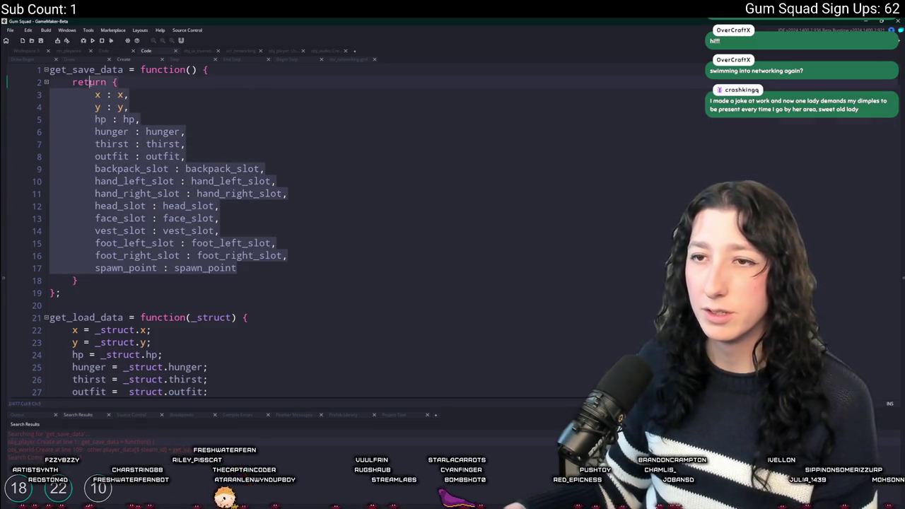
click(235, 107)
click(118, 181)
double_click(117, 168)
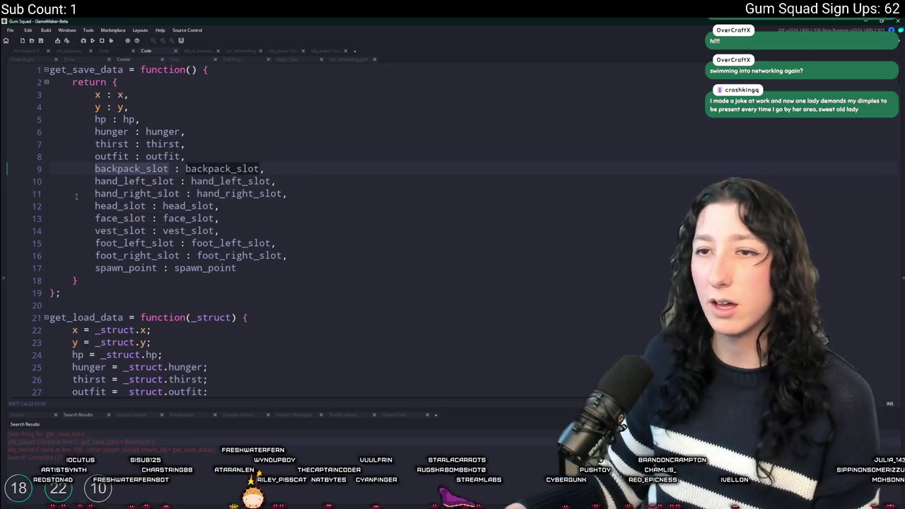
double_click(116, 69)
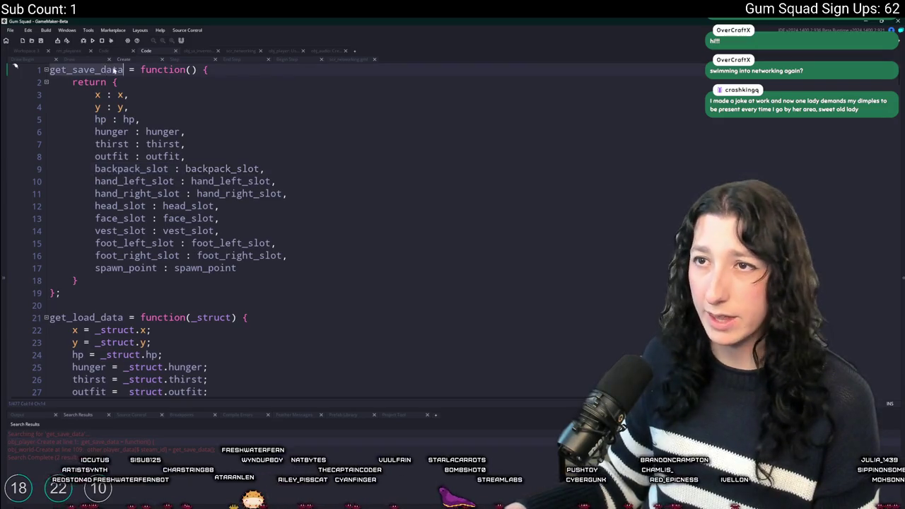
click(330, 59)
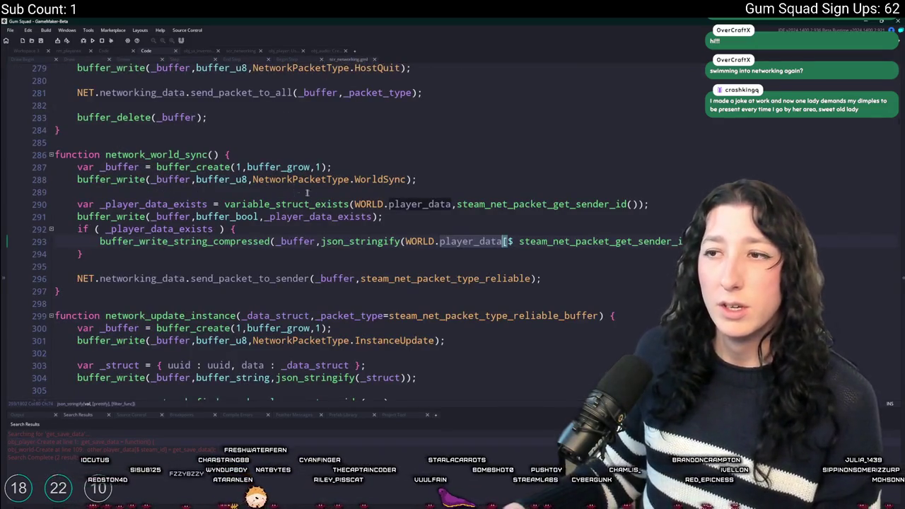
Jump to the WorldSync packet handler and review lines 1631–1633.
key(Up)
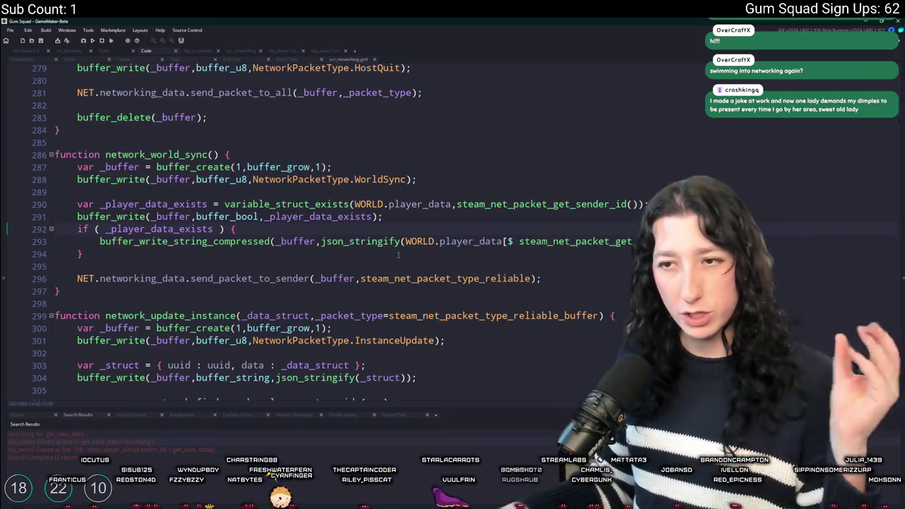
mouse_move(401, 246)
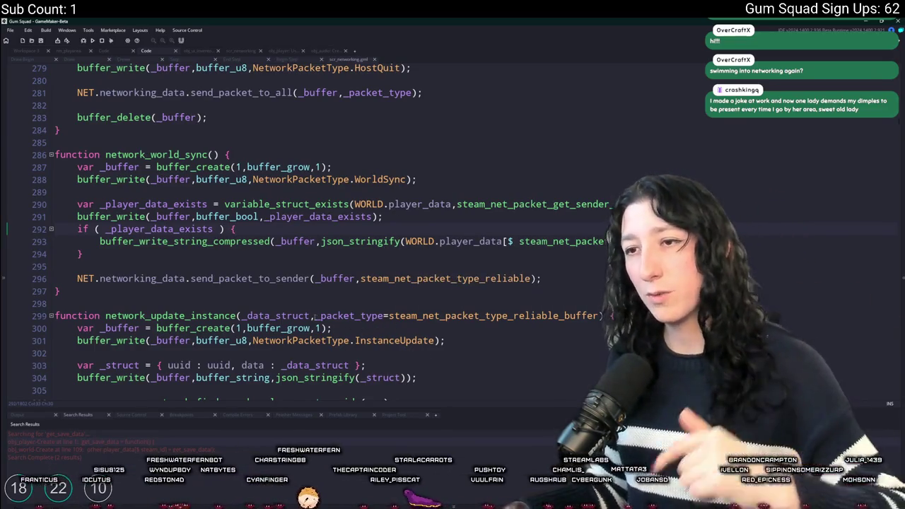
key(F3)
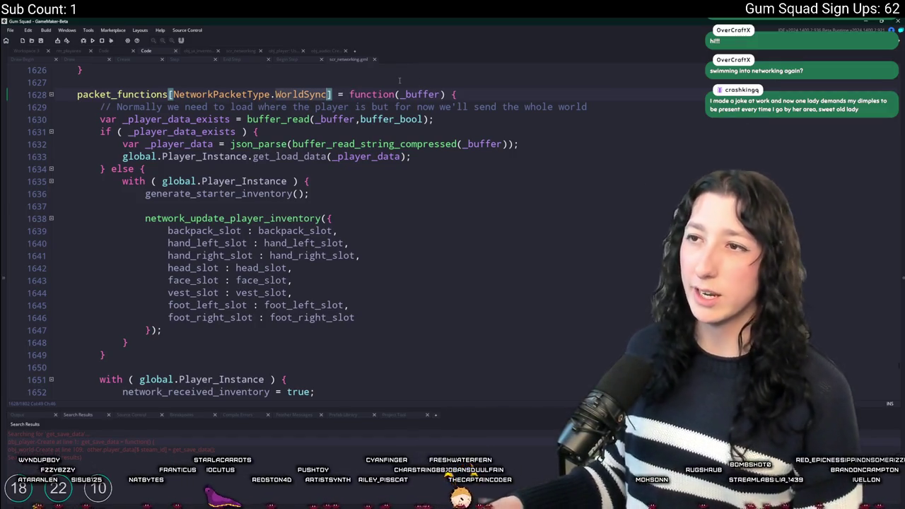
click(453, 130)
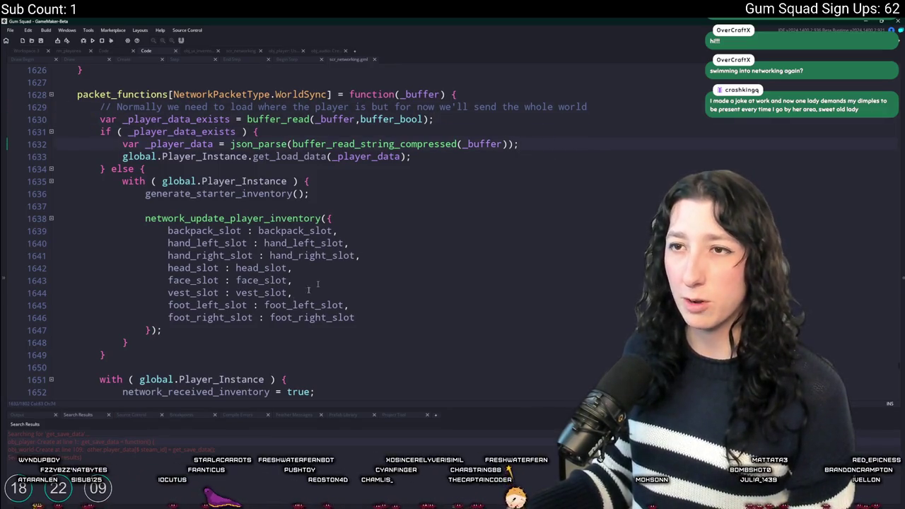
click(283, 129)
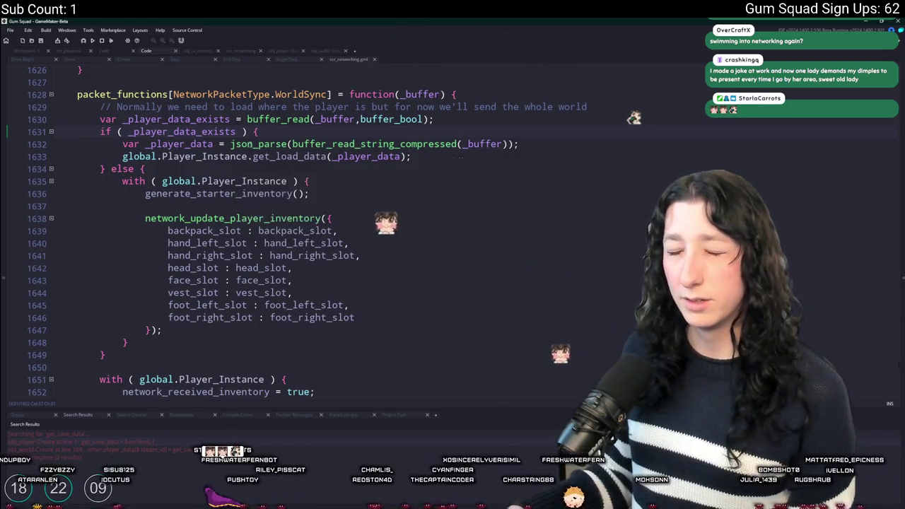
click(424, 159)
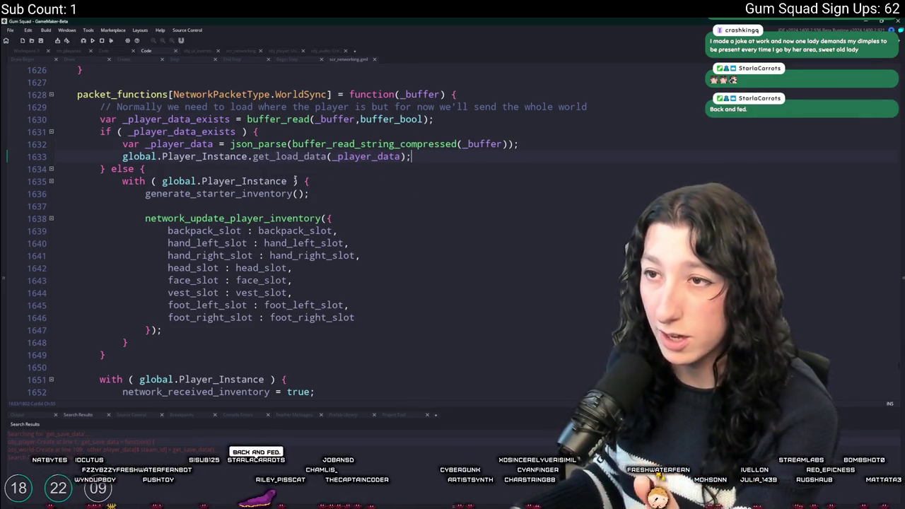
click(340, 156)
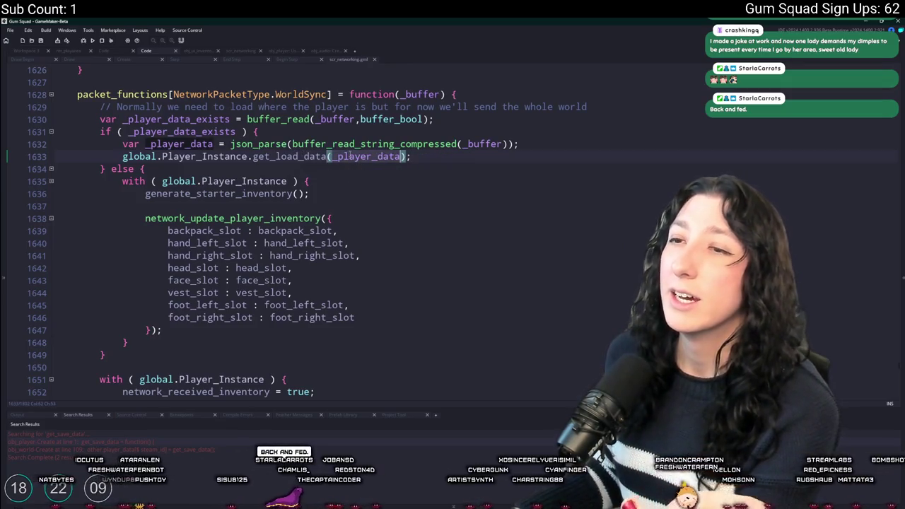
Select get_load_data on line 1633 and start a search for its definition.
double_click(180, 144)
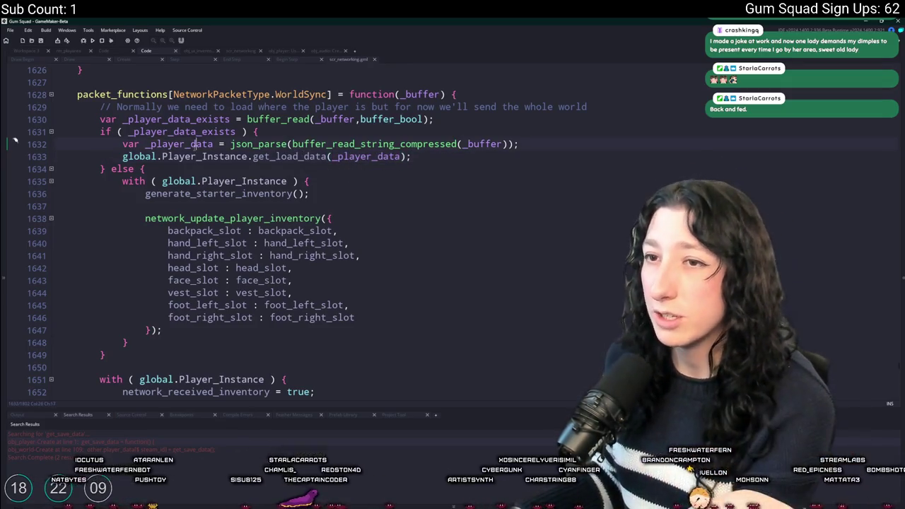
click(410, 156)
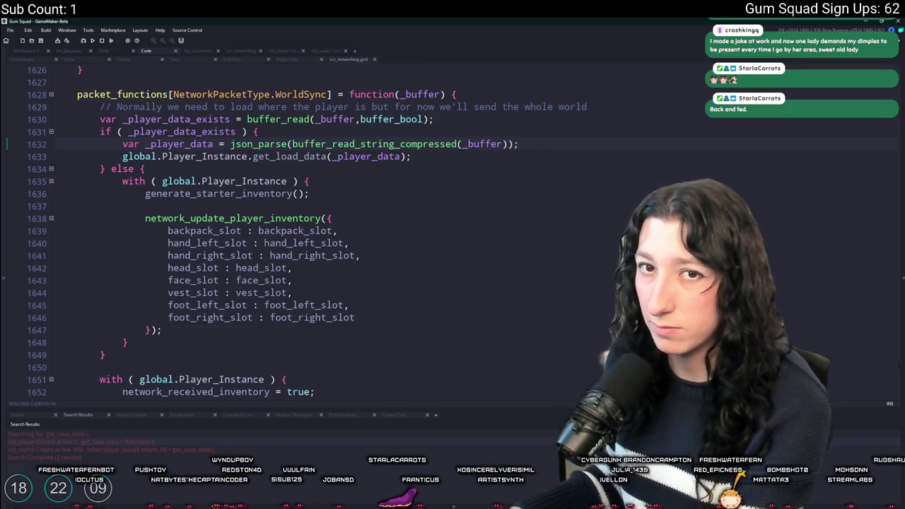
double_click(305, 157)
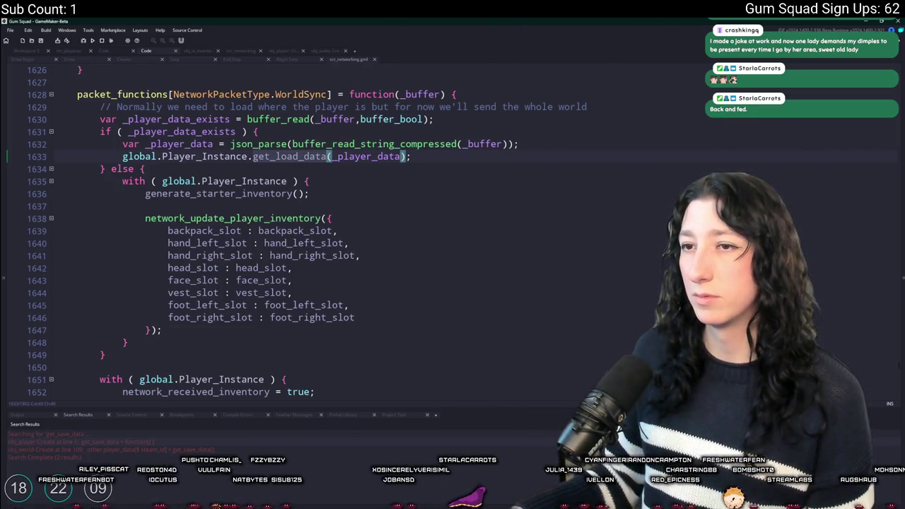
click(509, 158)
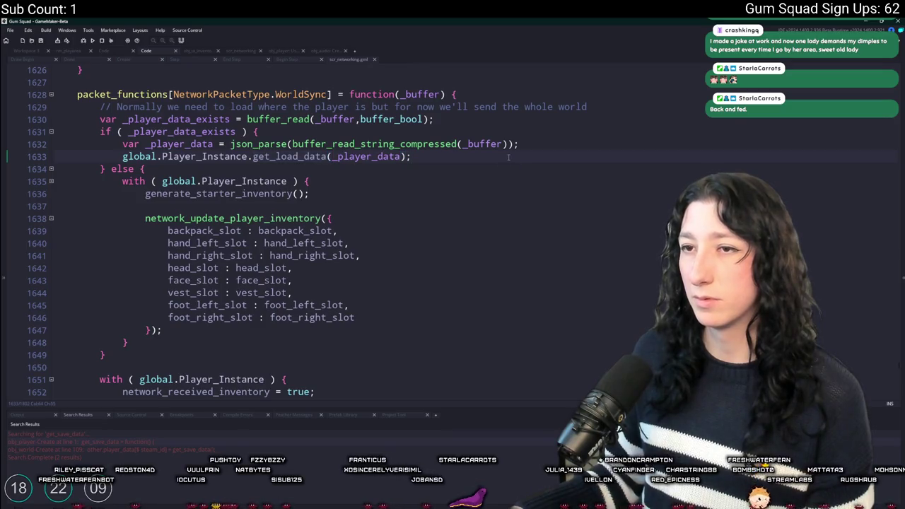
double_click(316, 156)
key(ctrl+f)
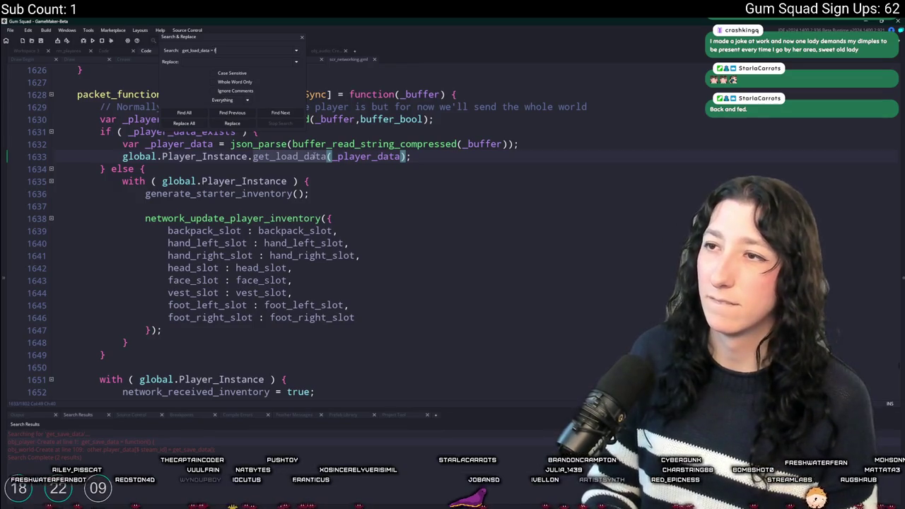
Open the get_load_data definition and close the search panel.
key(Return)
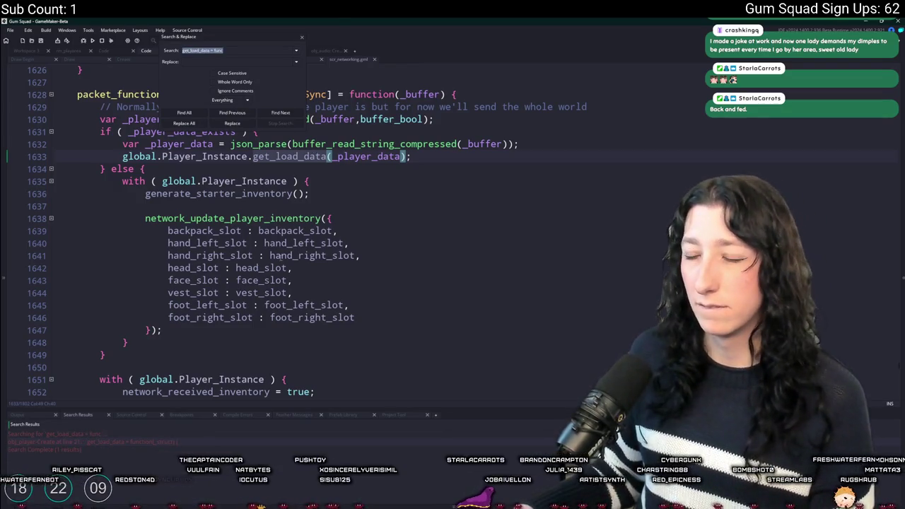
key(Return)
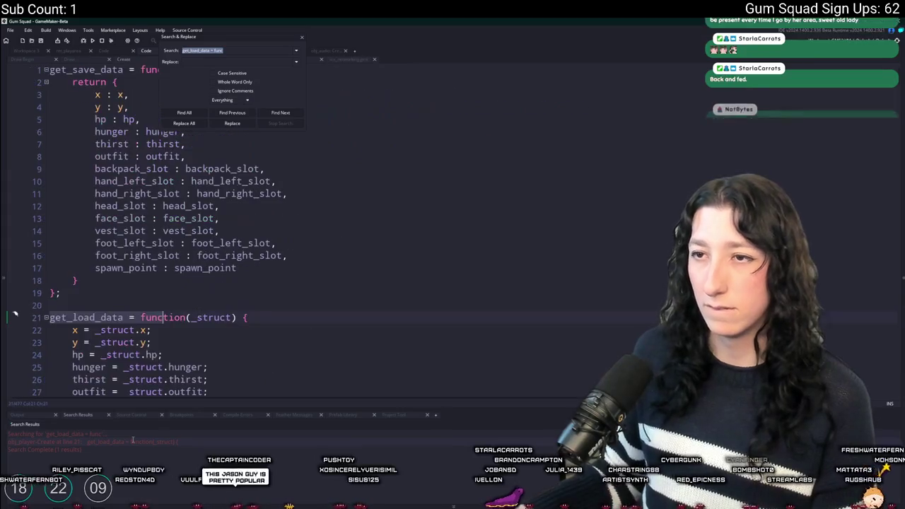
scroll(225, 267, down, 7)
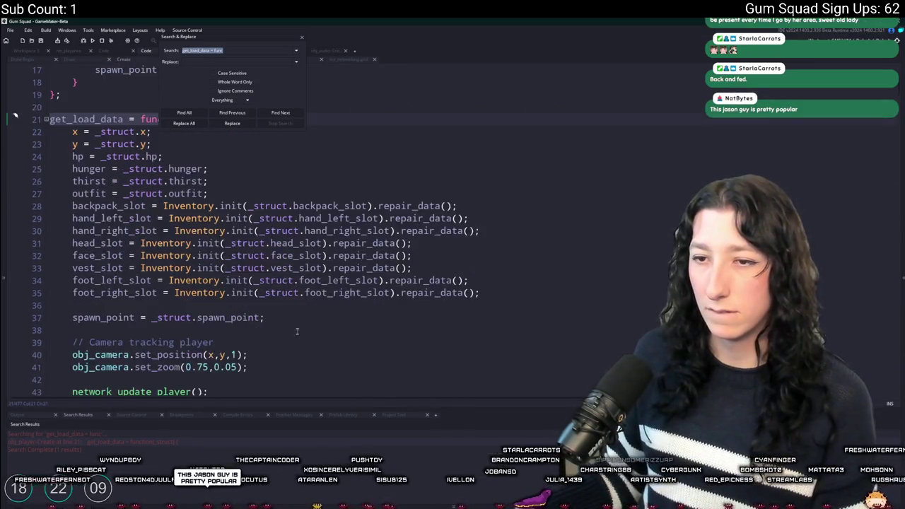
scroll(300, 330, down, 1)
click(301, 37)
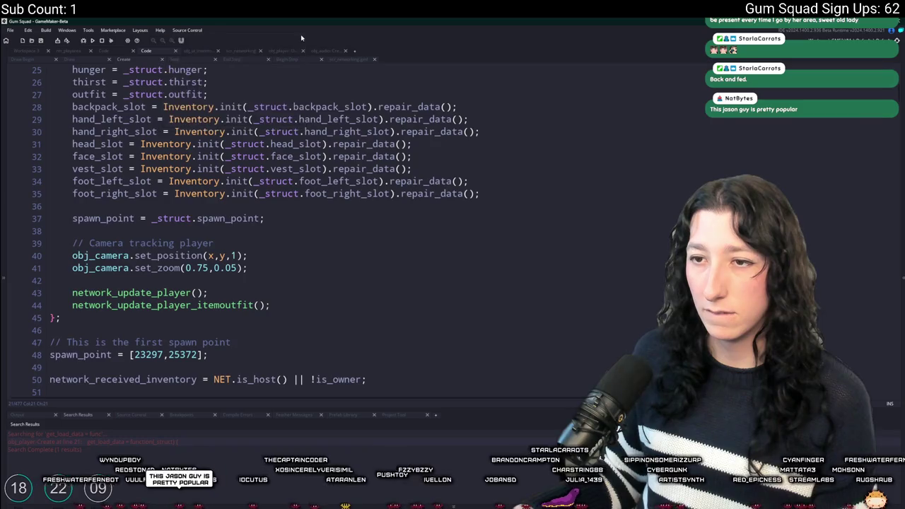
scroll(310, 264, up, 2)
Add an inventory assignment line after spawn_point and list every use of inventory.
click(351, 260)
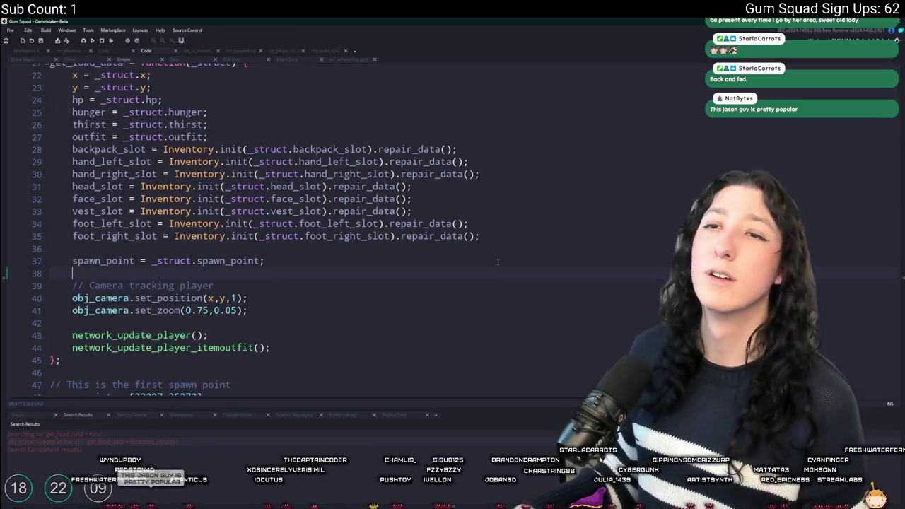
key(Return)
key(Return)
text(invenotry)
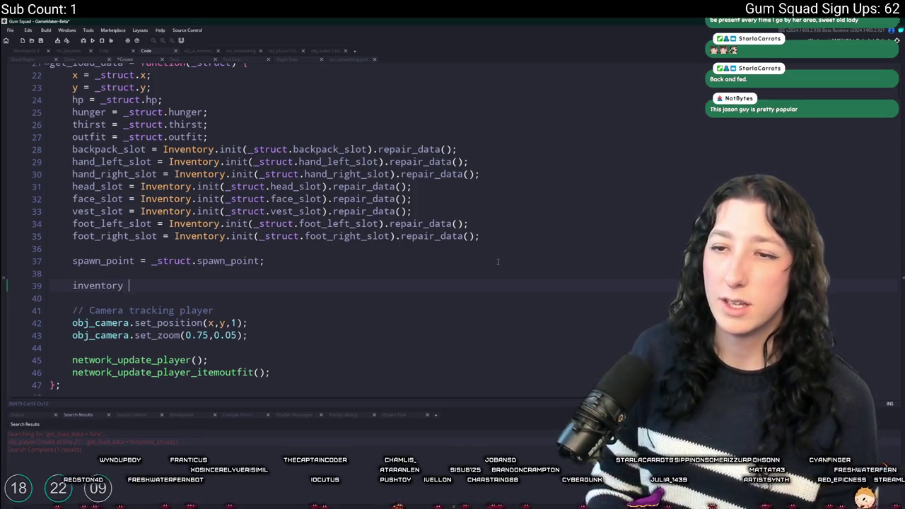
text(=)
double_click(74, 287)
key(ctrl+f)
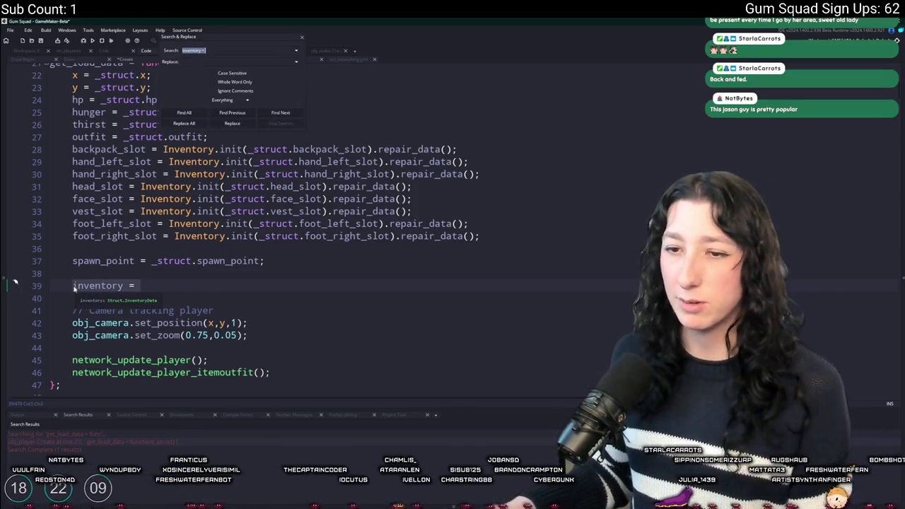
key(Return)
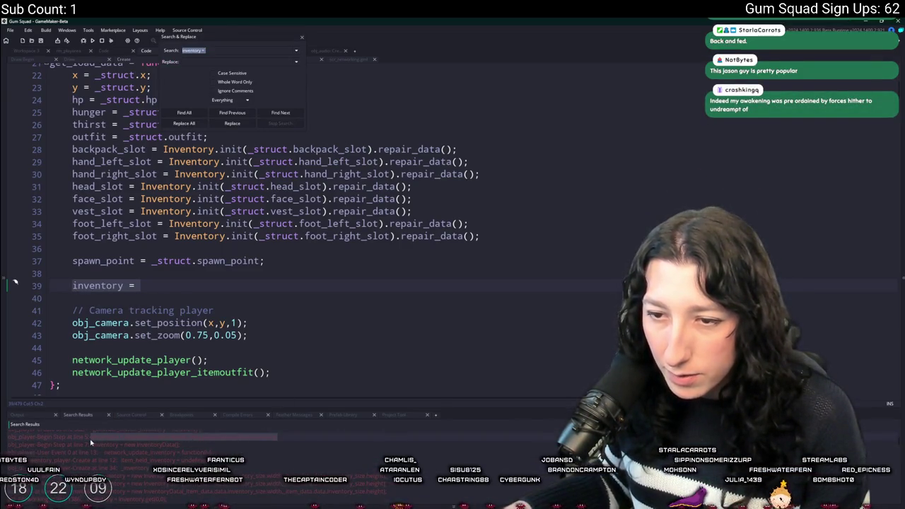
Paste Inventory.init(backpack_slot).get(0,0).metadata.inventory after 'inventory =' on line 39 and close the search.
click(72, 297)
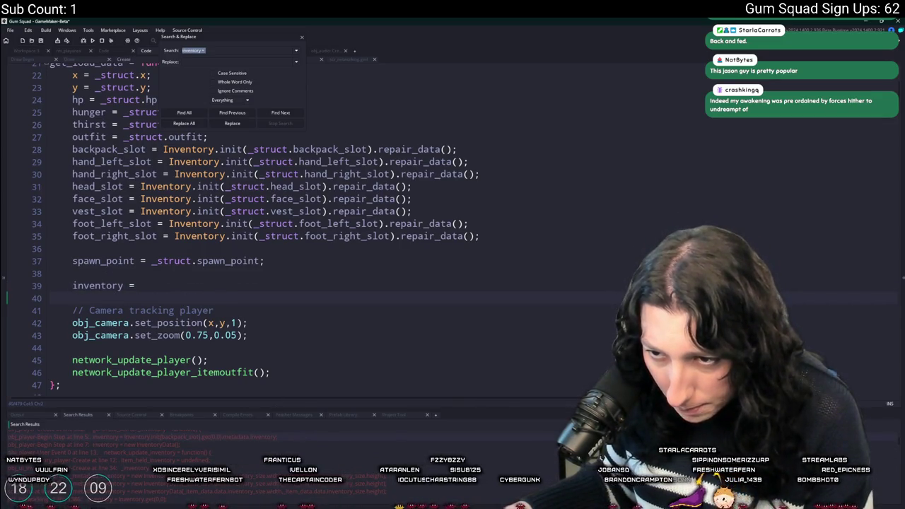
scroll(195, 453, up, 1)
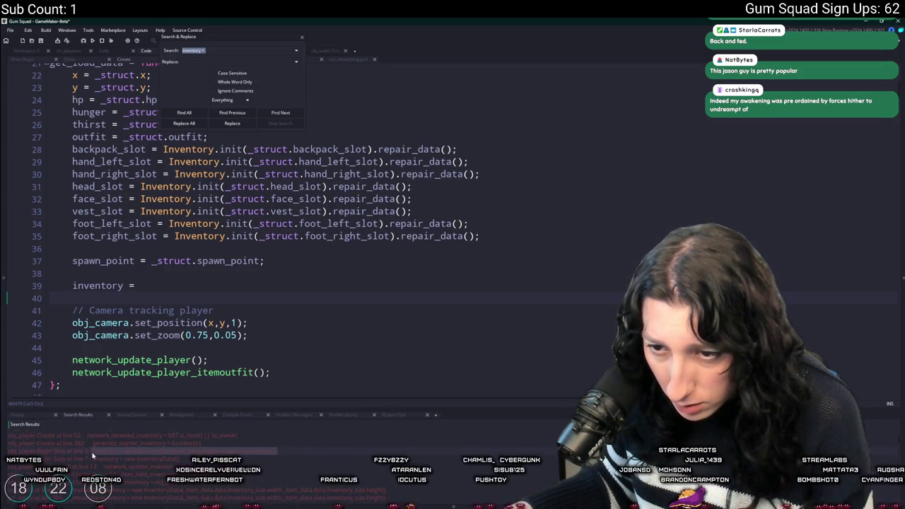
click(138, 286)
text(Inventory.init(backpack_slot).get(0,0).metadata.inventory;)
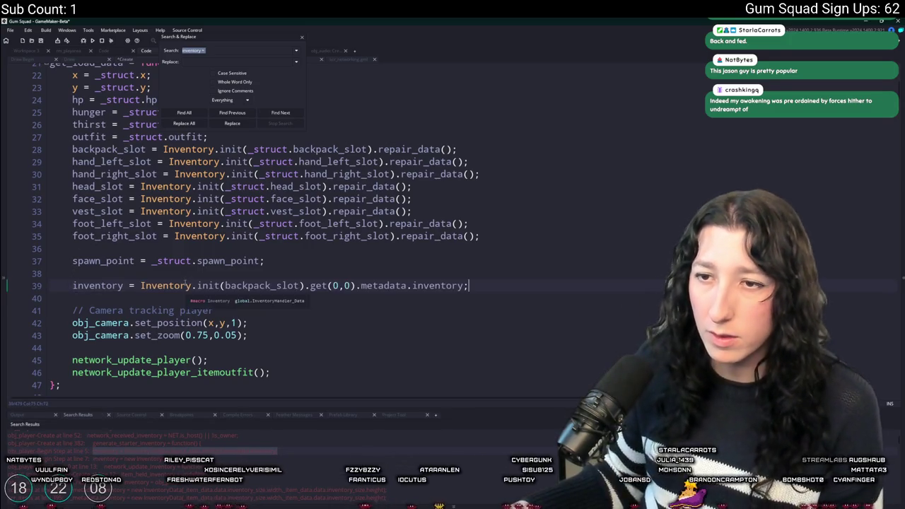
key(Escape)
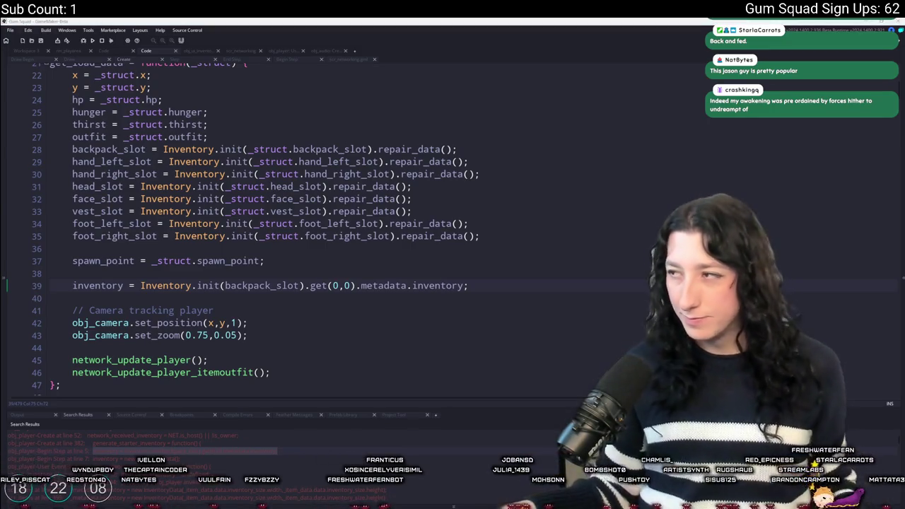
click(268, 149)
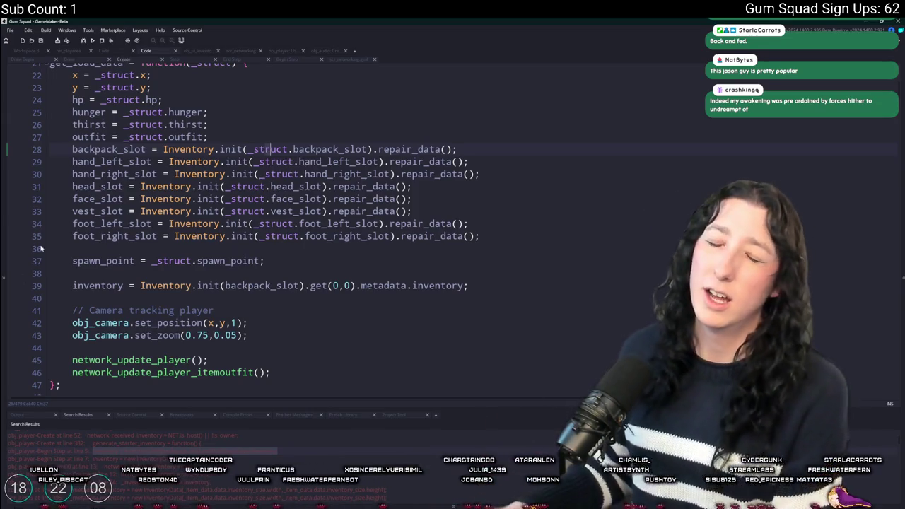
scroll(202, 302, up, 3)
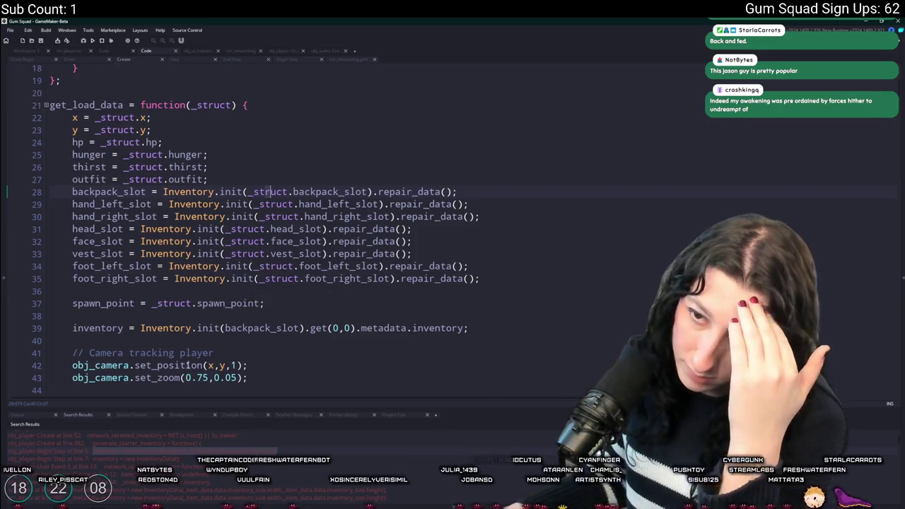
click(221, 328)
scroll(221, 322, up, 2)
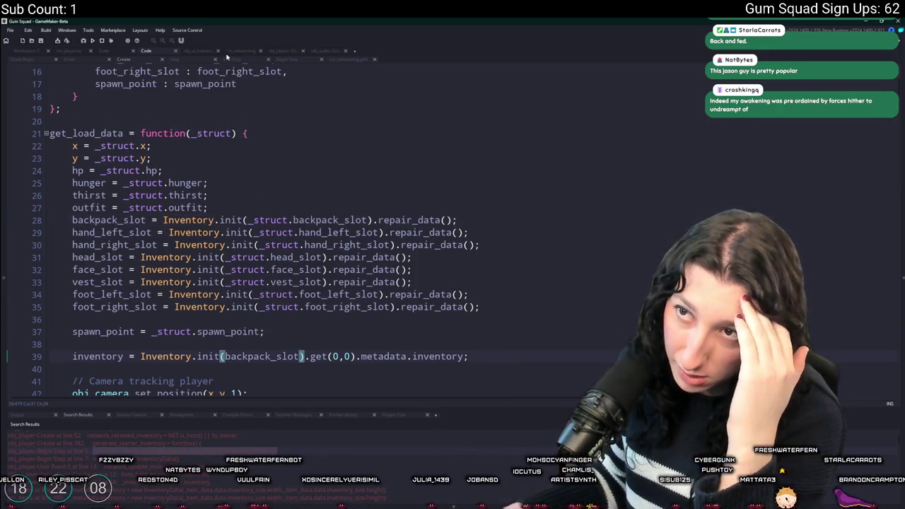
Open scr_networking.gml and jump to the lobby Disconnect case handler.
scroll(212, 63, down, 1)
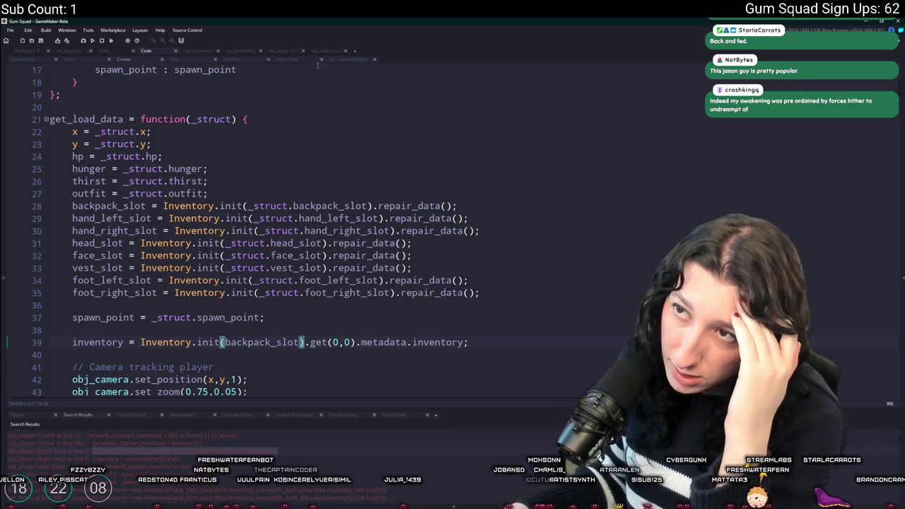
click(349, 59)
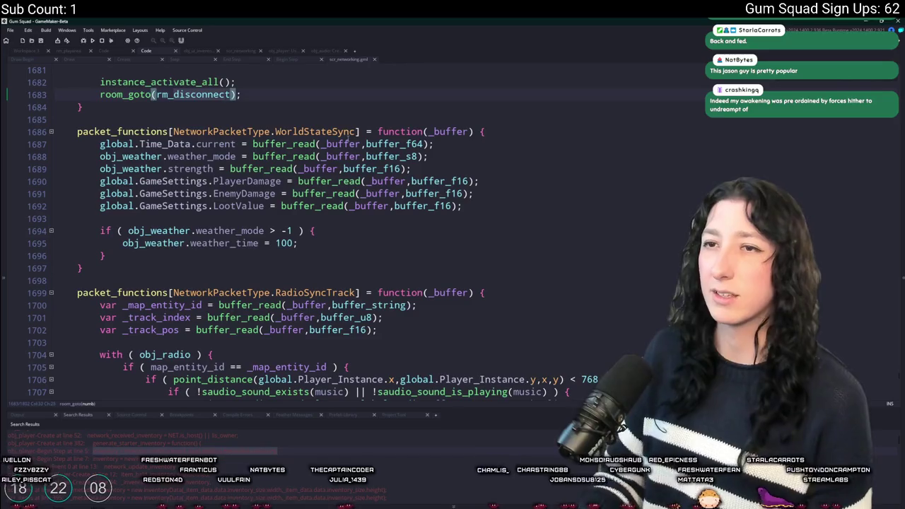
key(F3)
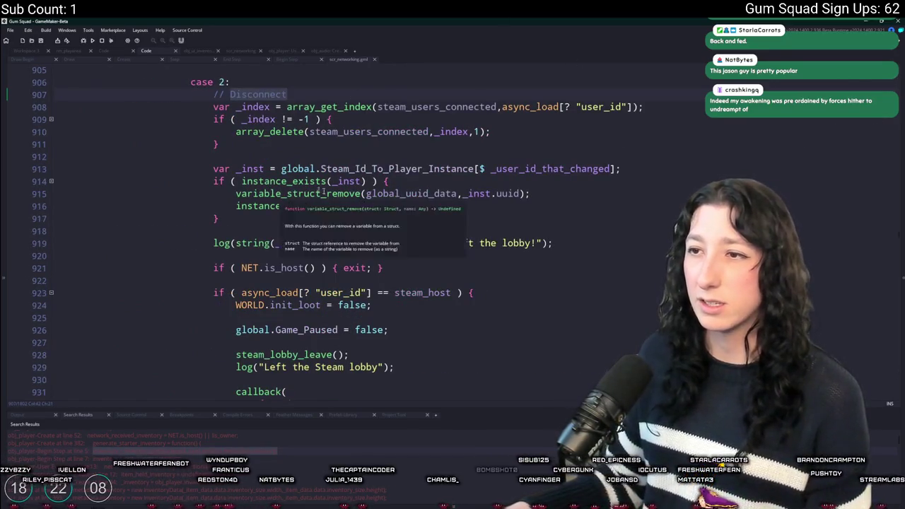
Inspect global_uuid_data in the disconnect cleanup around line 915.
click(410, 193)
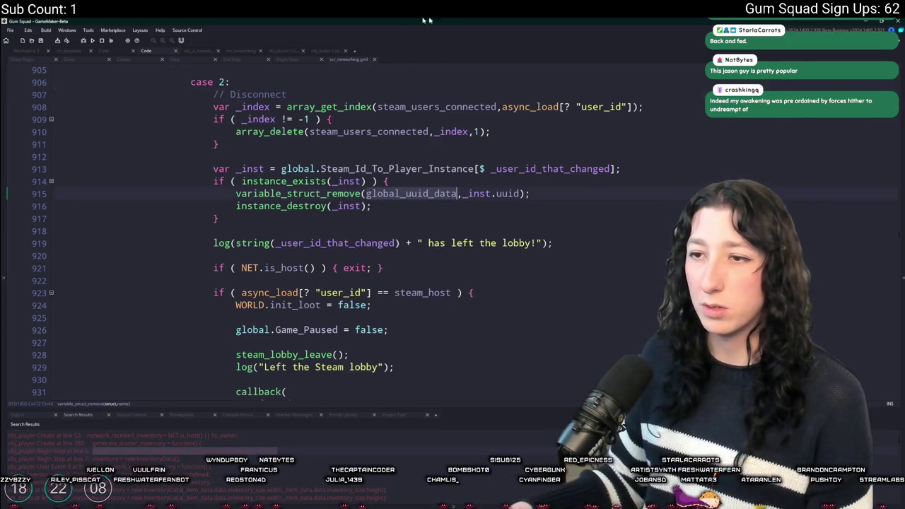
scroll(396, 247, up, 3)
scroll(396, 248, down, 1)
click(560, 282)
scroll(560, 285, down, 3)
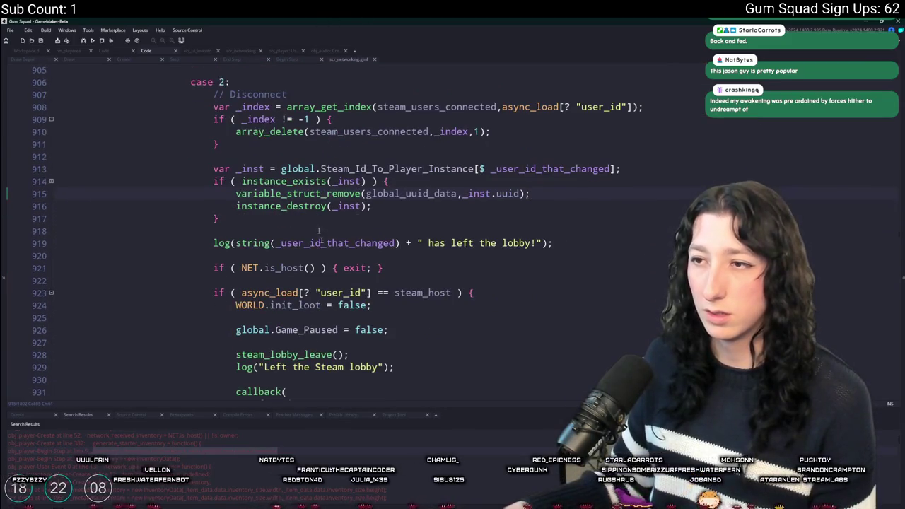
scroll(367, 226, down, 1)
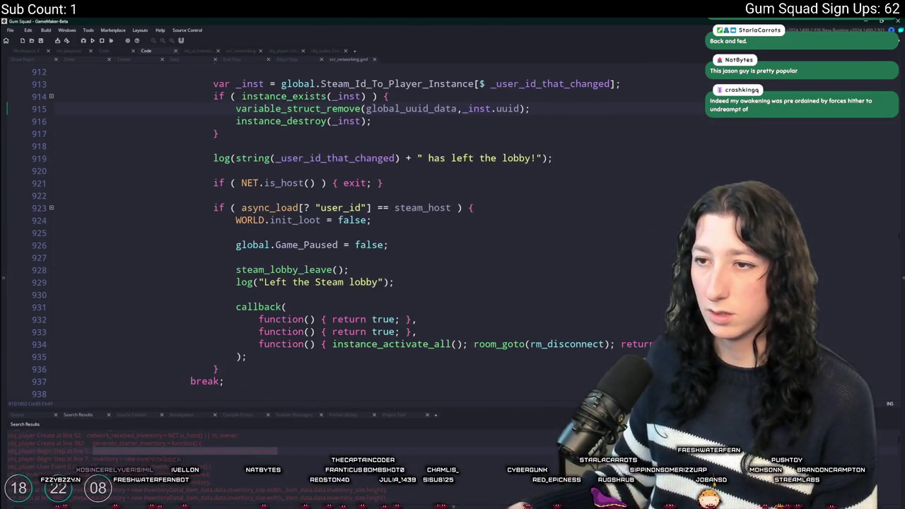
scroll(367, 226, up, 5)
scroll(375, 255, down, 1)
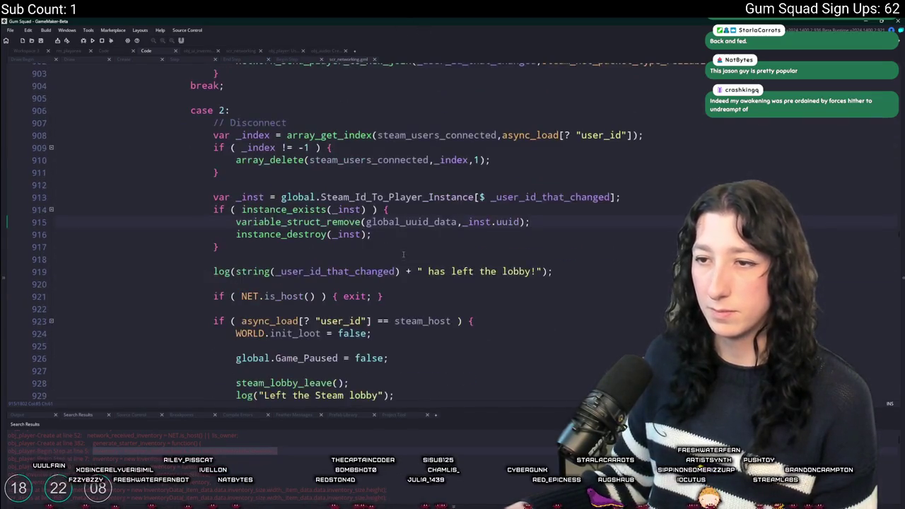
scroll(380, 280, up, 3)
scroll(380, 280, up, 5)
scroll(306, 126, down, 10)
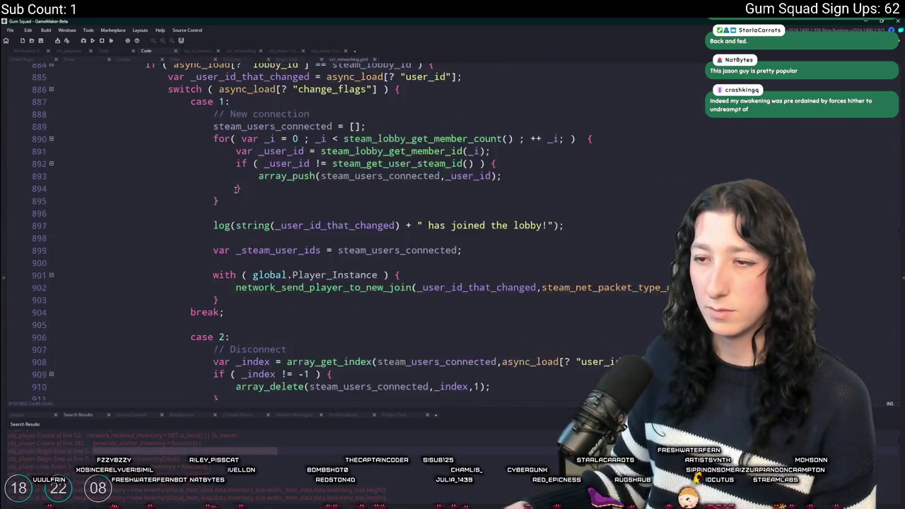
scroll(304, 134, up, 2)
Review the lobby_chat_update code around the 'has left the lobby' log line.
click(599, 256)
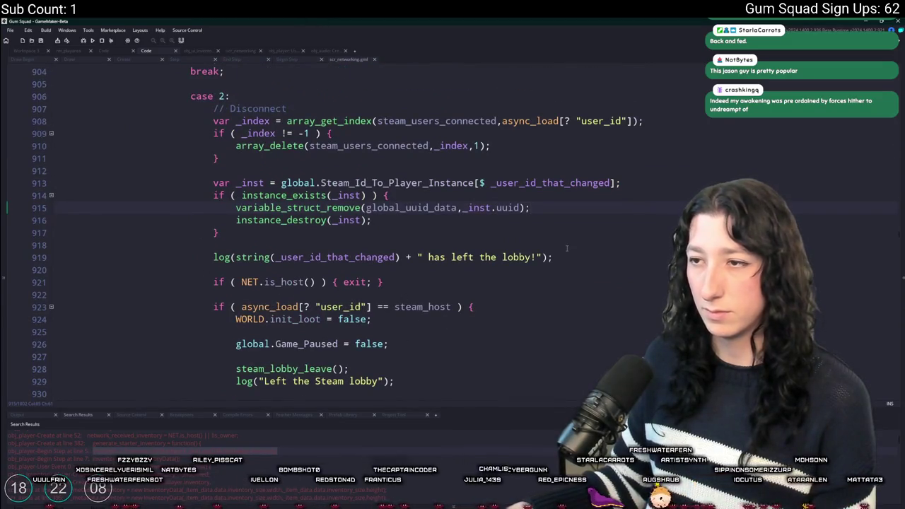
scroll(466, 242, down, 2)
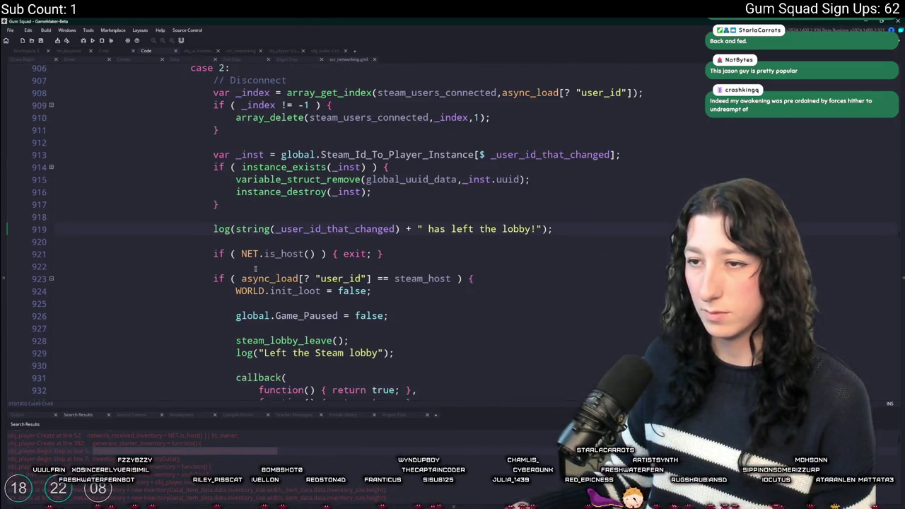
scroll(370, 220, down, 2)
scroll(305, 225, down, 1)
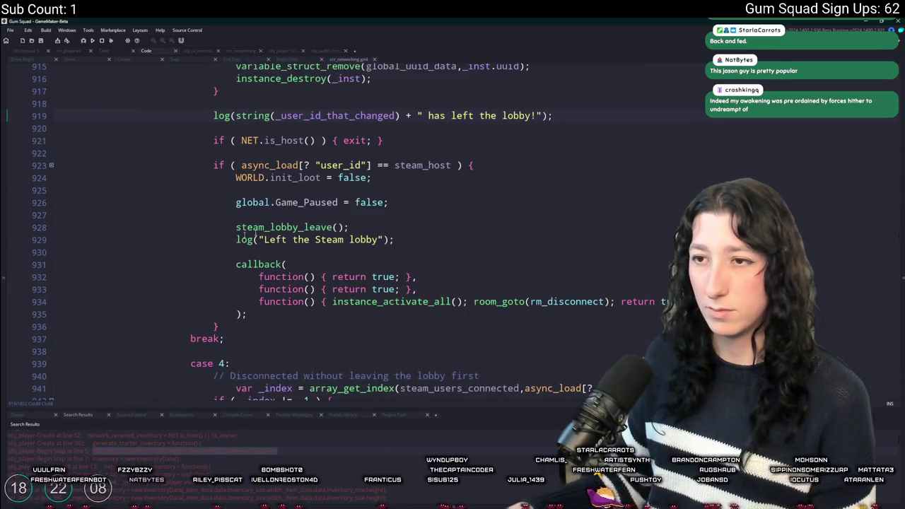
scroll(494, 210, up, 7)
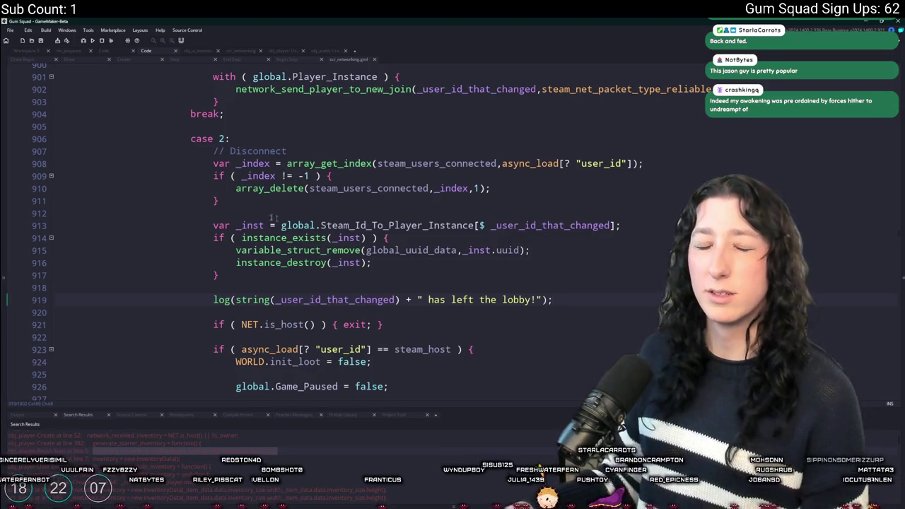
scroll(340, 201, up, 6)
scroll(359, 236, up, 10)
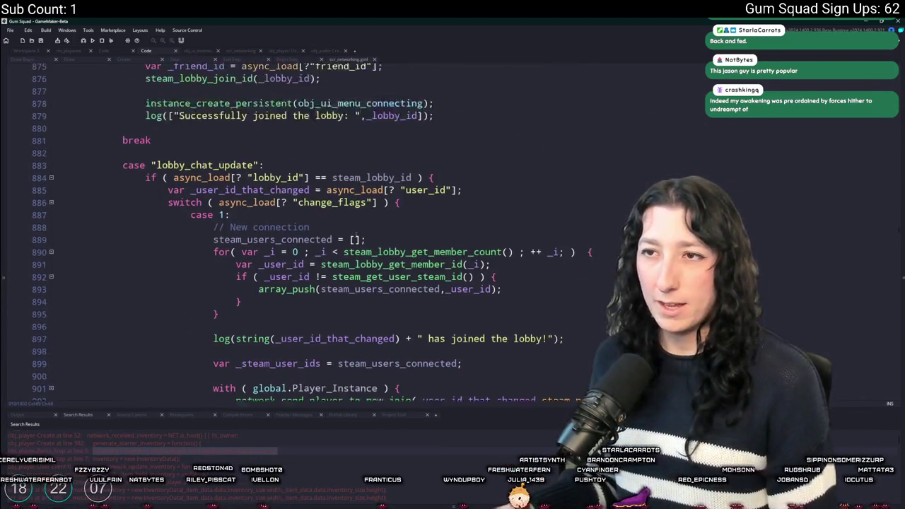
scroll(359, 261, down, 8)
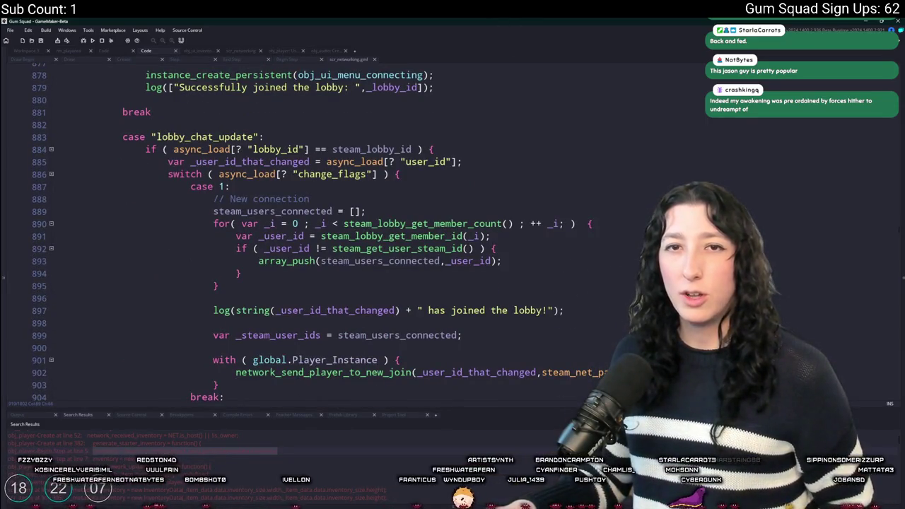
scroll(452, 166, up, 8)
scroll(446, 191, up, 11)
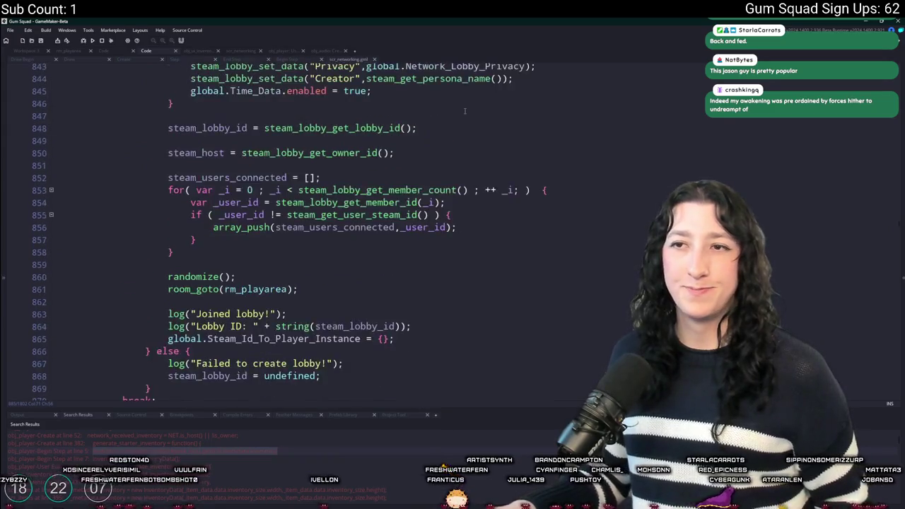
scroll(416, 71, down, 3)
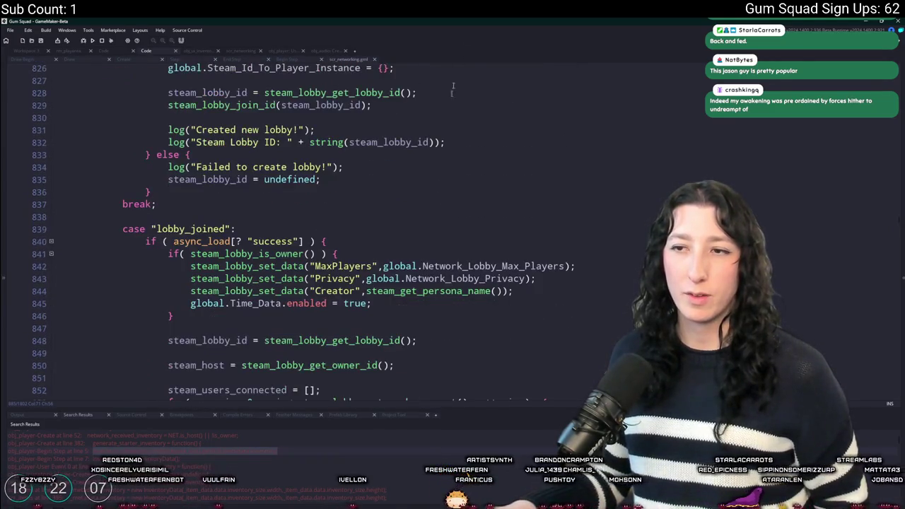
scroll(424, 269, down, 3)
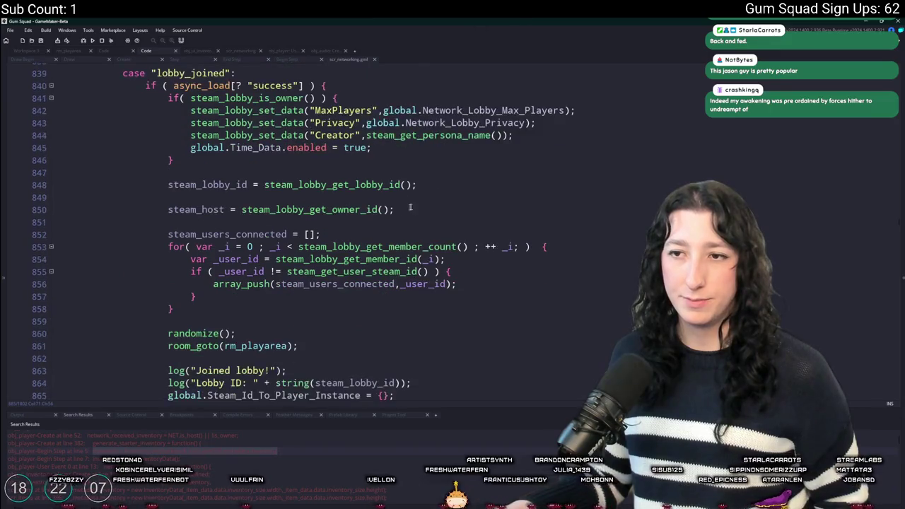
scroll(446, 169, up, 2)
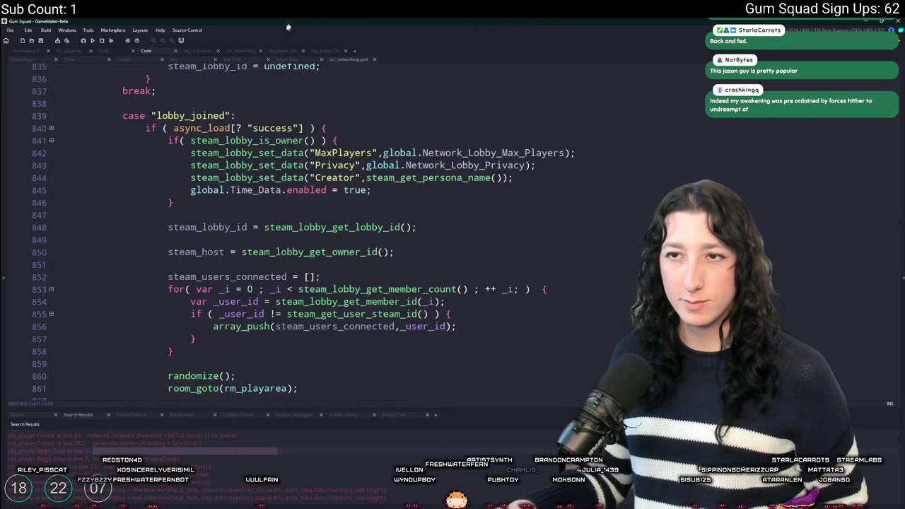
scroll(415, 209, up, 3)
scroll(415, 209, up, 3)
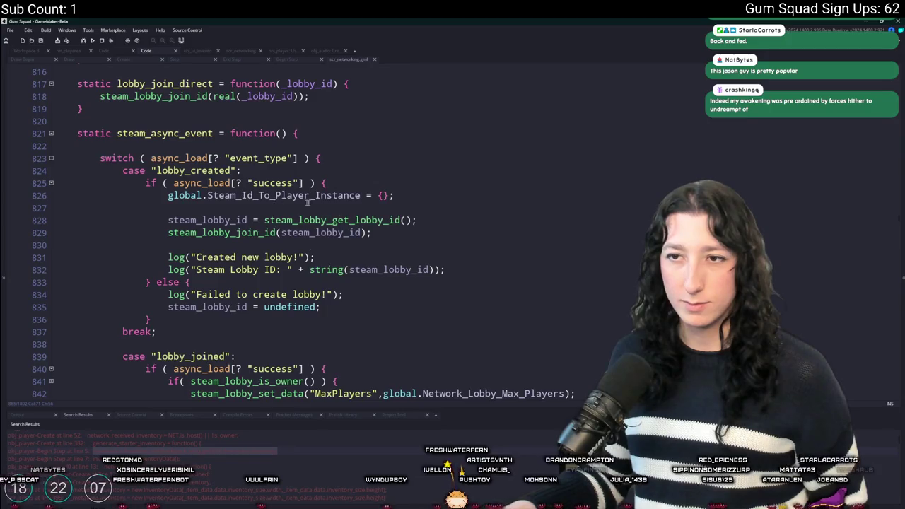
scroll(354, 241, down, 12)
scroll(308, 264, up, 3)
scroll(309, 263, up, 2)
scroll(308, 261, down, 2)
scroll(307, 261, up, 2)
scroll(308, 260, down, 1)
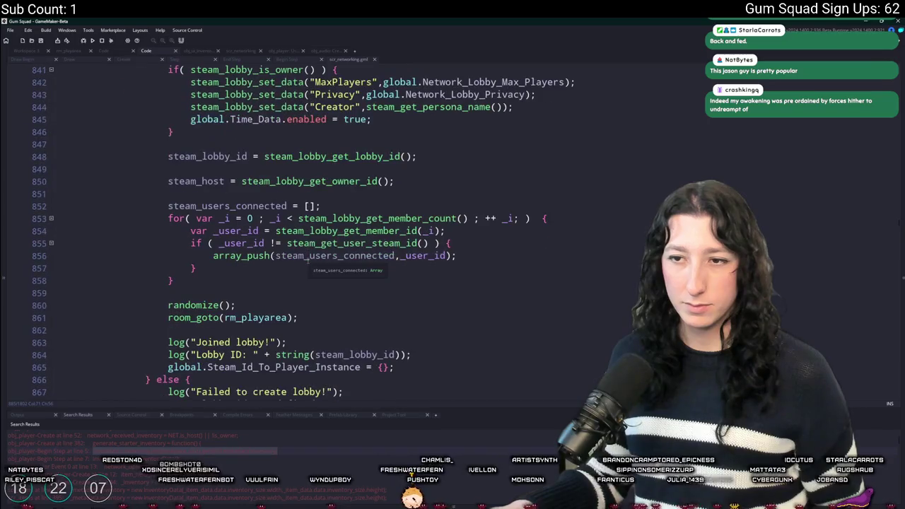
scroll(307, 261, down, 3)
scroll(307, 262, down, 6)
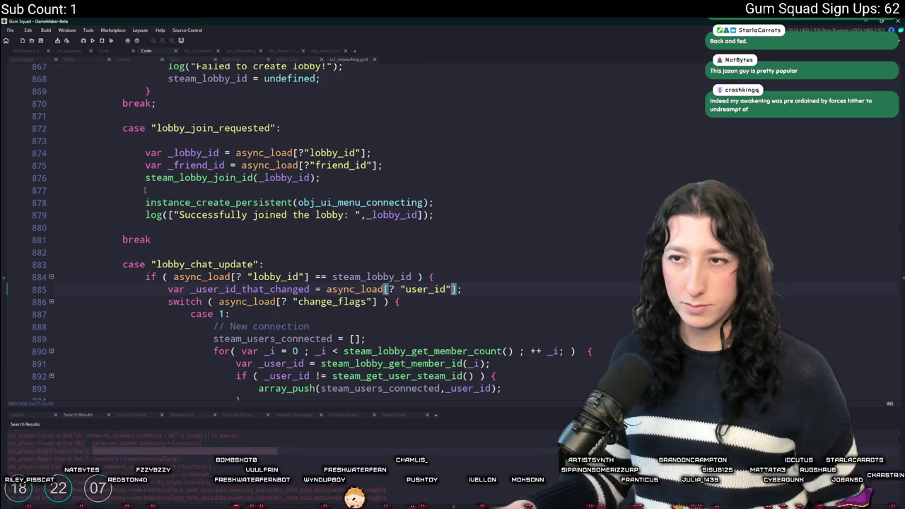
scroll(346, 169, up, 1)
scroll(345, 170, down, 2)
scroll(345, 170, down, 2)
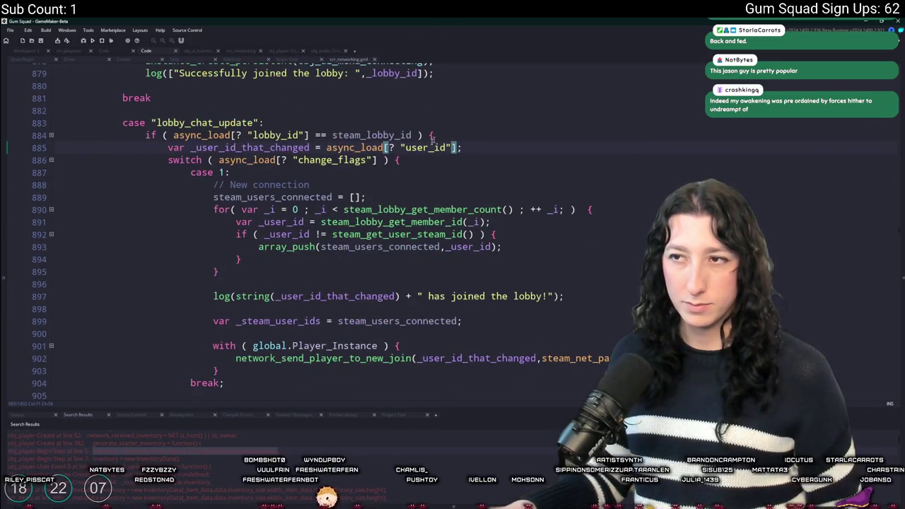
scroll(379, 191, down, 2)
Find the 'has joined the lobby' case and add a new line after the _steam_user_ids assignment.
click(598, 243)
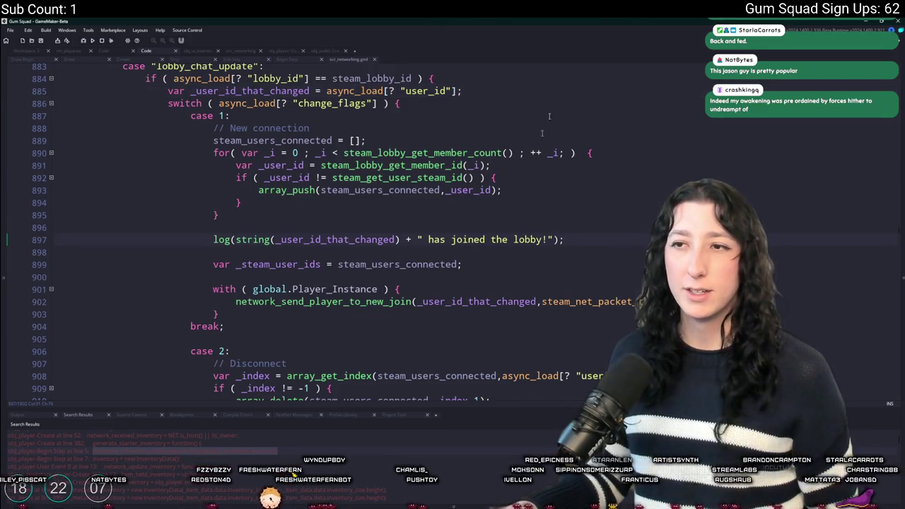
scroll(495, 176, down, 1)
click(533, 239)
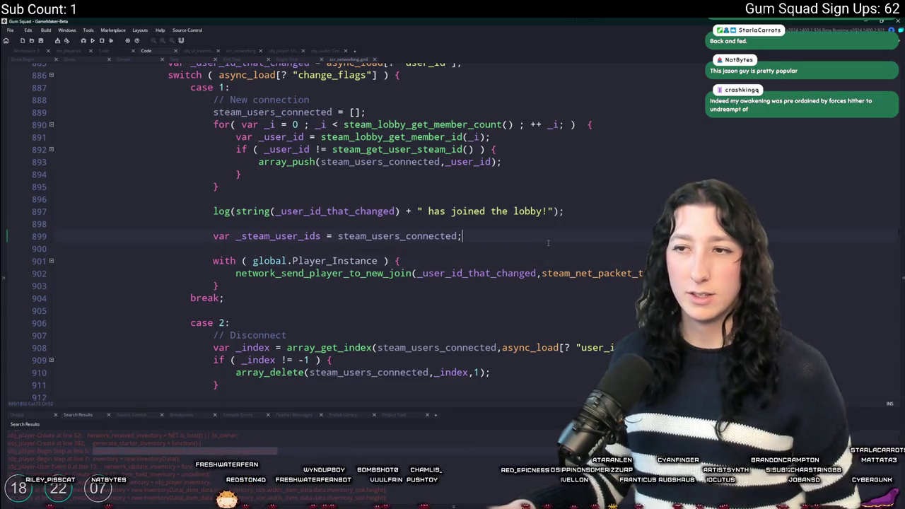
key(Return)
key(Return)
Write a with ( obj_player ) block containing an if ( steam_id == ) check.
text(with ( k)
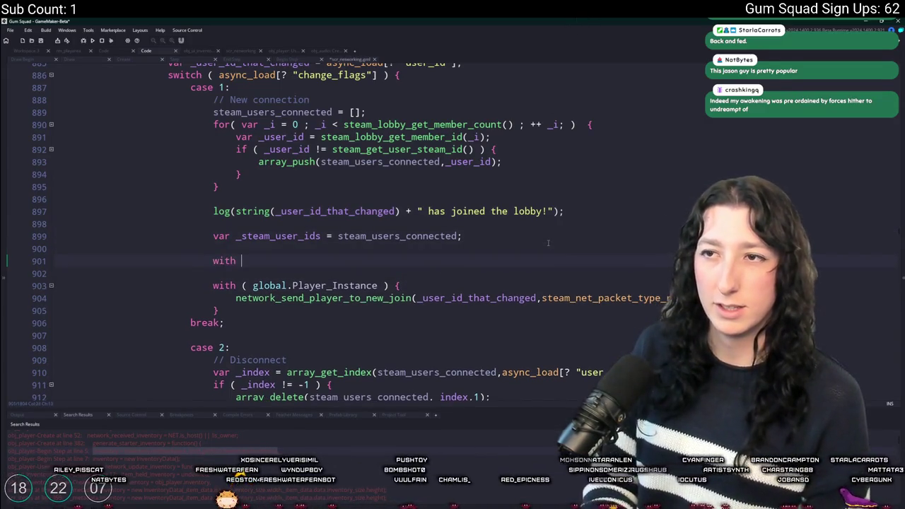
key(BackSpace)
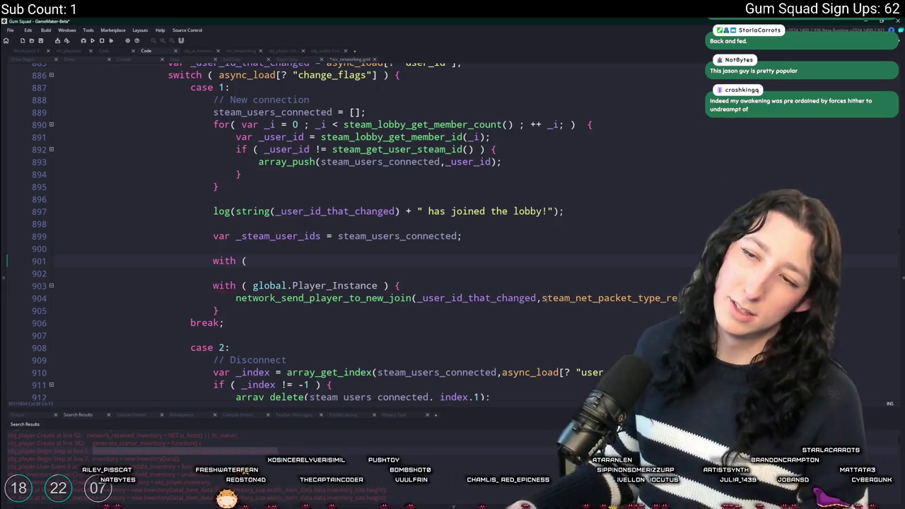
text( obj_player ) {)
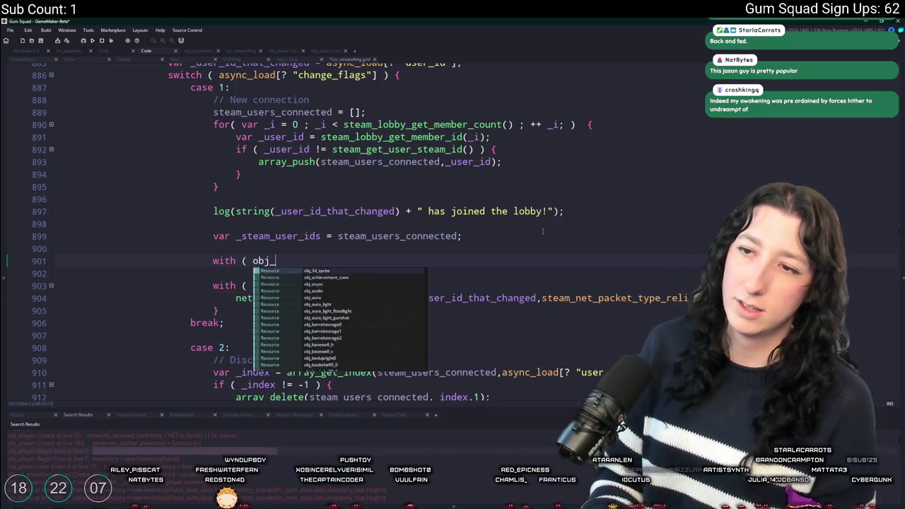
key(Return)
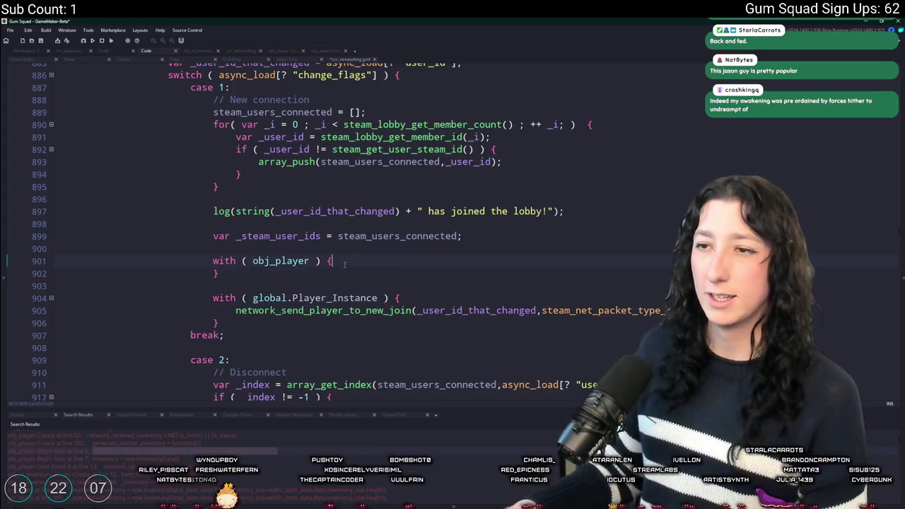
key(Return)
text(if ( s)
key(Return)
text(== ) {)
key(Return)
Complete the comparison by pasting _user_id_that_changed after ==.
click(330, 273)
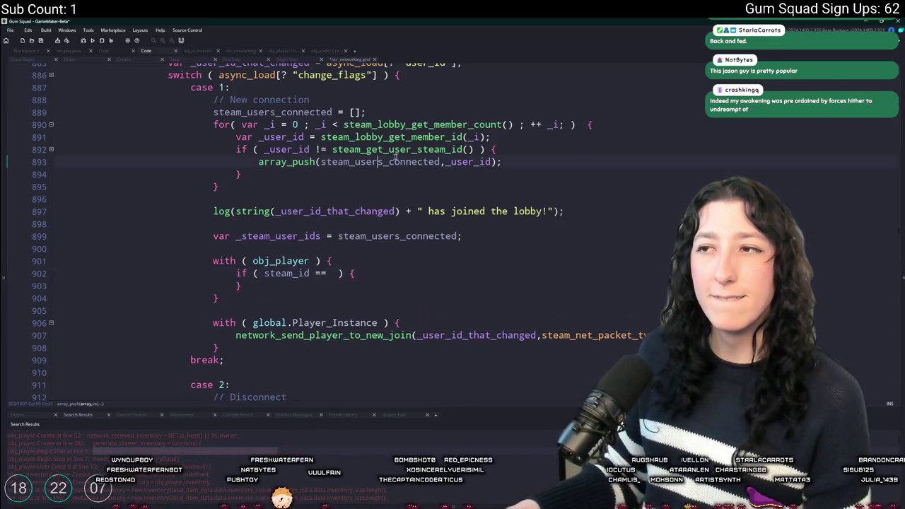
click(463, 149)
scroll(463, 126, up, 1)
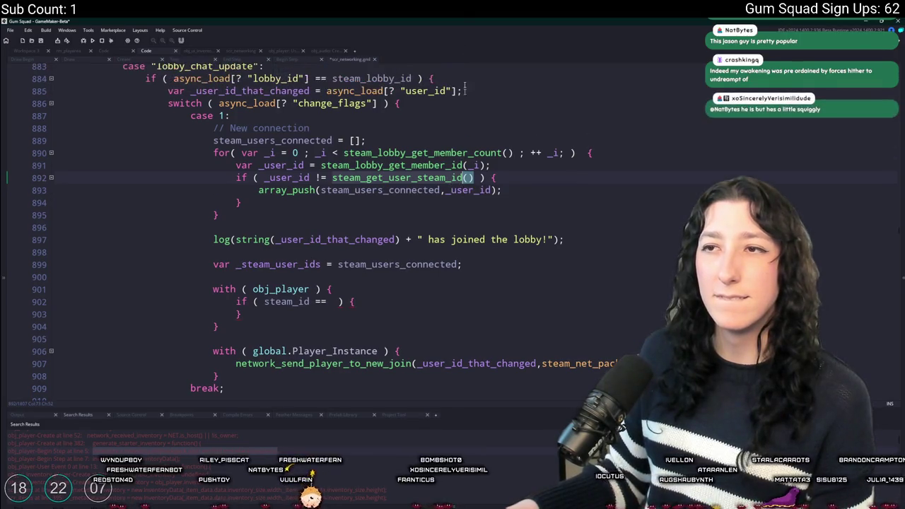
scroll(371, 334, down, 1)
click(331, 286)
scroll(332, 286, up, 2)
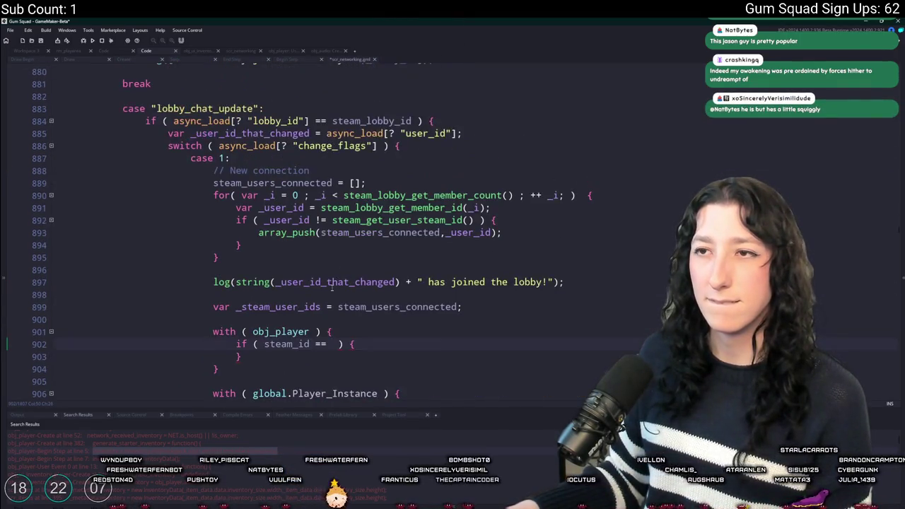
double_click(309, 134)
key(ctrl+c)
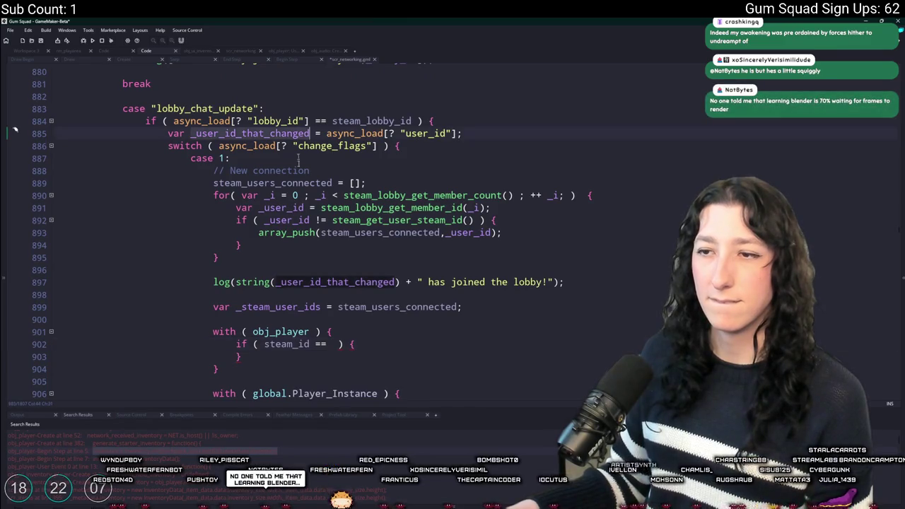
click(334, 345)
key(ctrl+v)
Add exit; inside the steam_id check.
scroll(424, 283, down, 3)
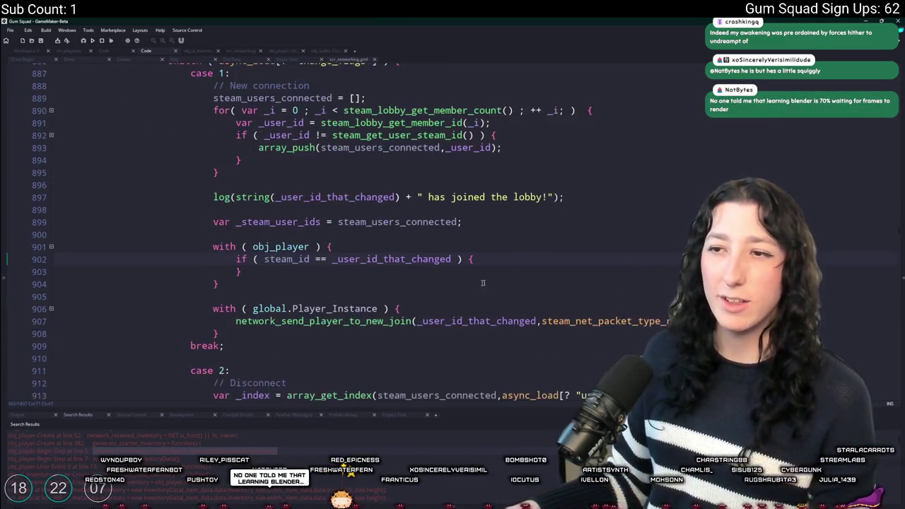
click(520, 251)
click(523, 257)
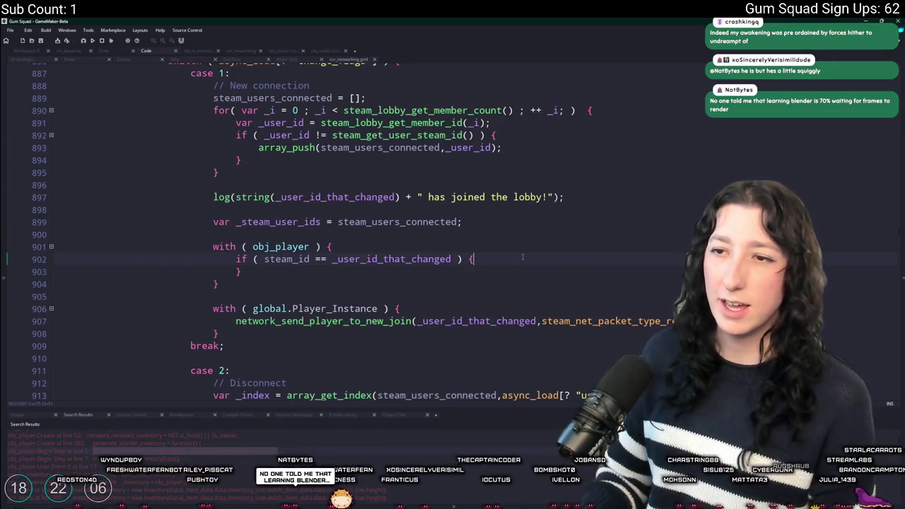
key(Return)
text(exit;)
click(523, 257)
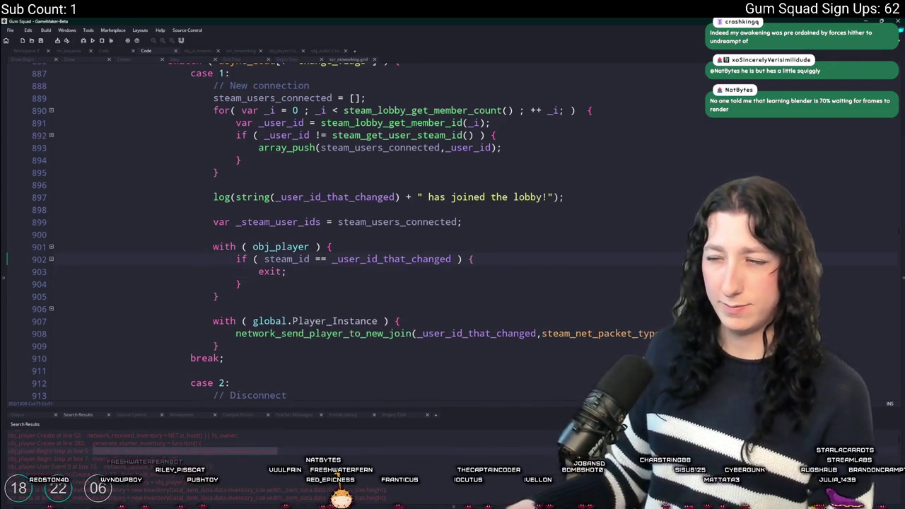
On a new line above exit;, type steam_lobby and browse its autocomplete suggestions.
key(Return)
text(netgwork)
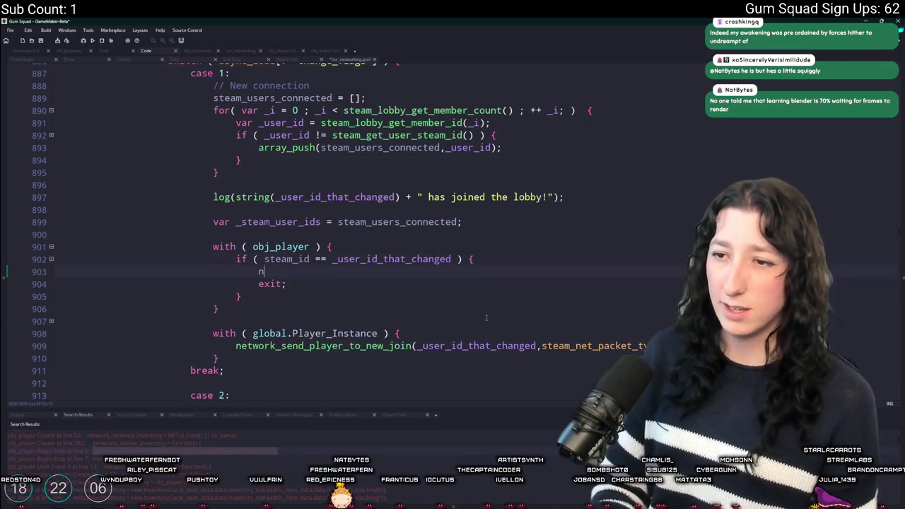
key(ctrl+BackSpace)
text(lobby_q)
key(BackSpace)
key(BackSpace)
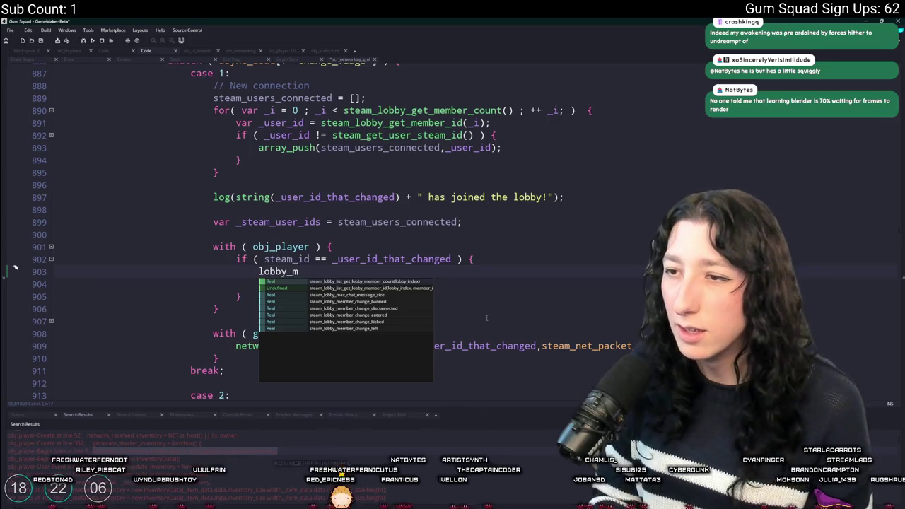
key(ctrl+BackSpace)
text(seta)
key(BackSpace)
key(BackSpace)
key(BackSpace)
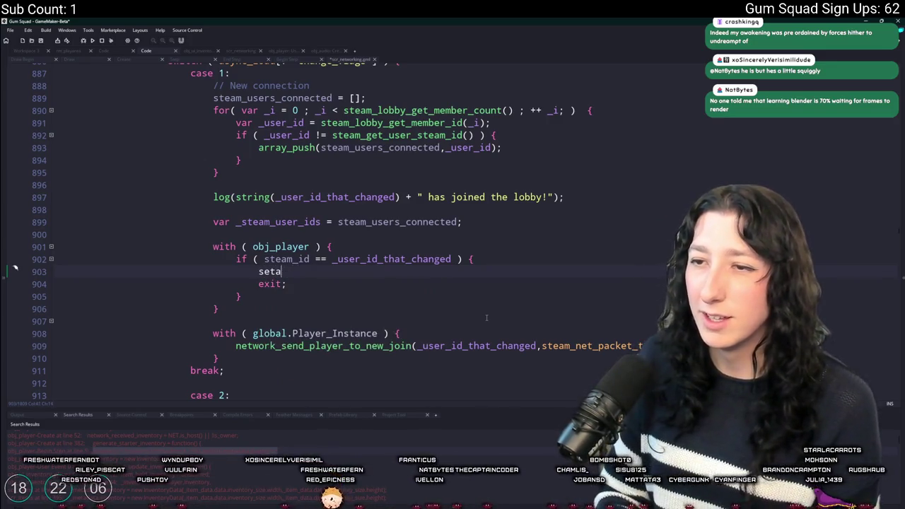
text(team_lobby)
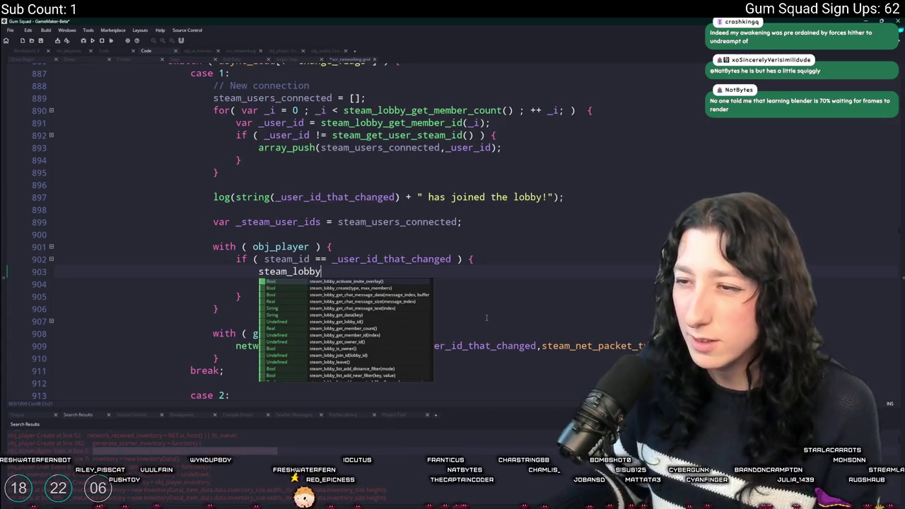
scroll(394, 361, down, 1)
scroll(391, 356, down, 5)
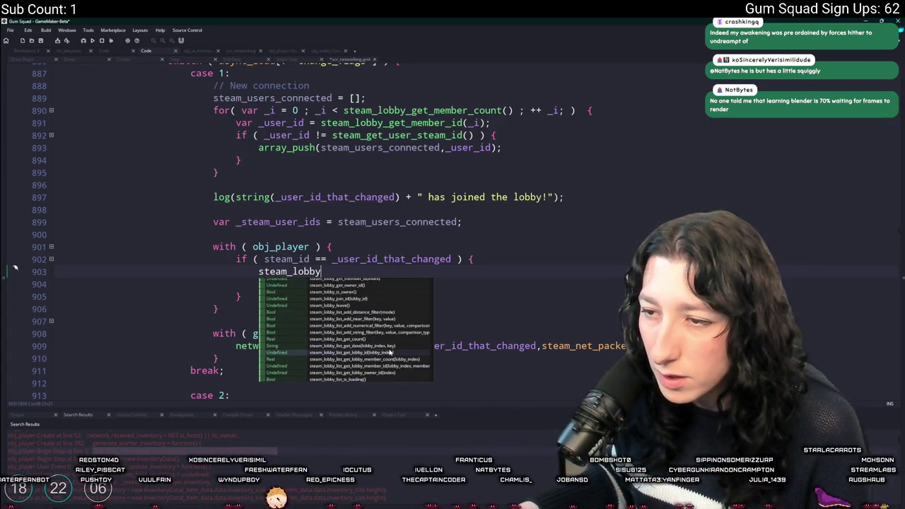
scroll(388, 351, up, 3)
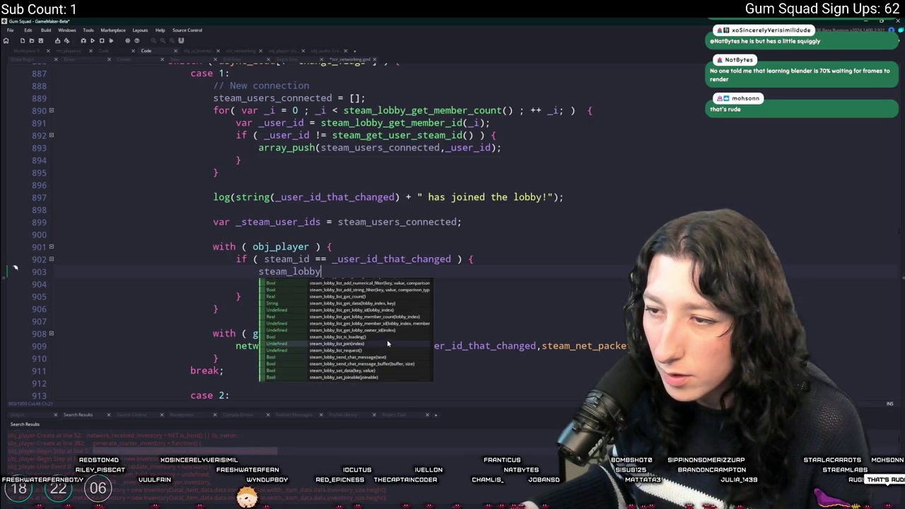
Look through the steam_lobby_ functions, replace them with steam_user, and switch to the browser.
text(r)
text(_)
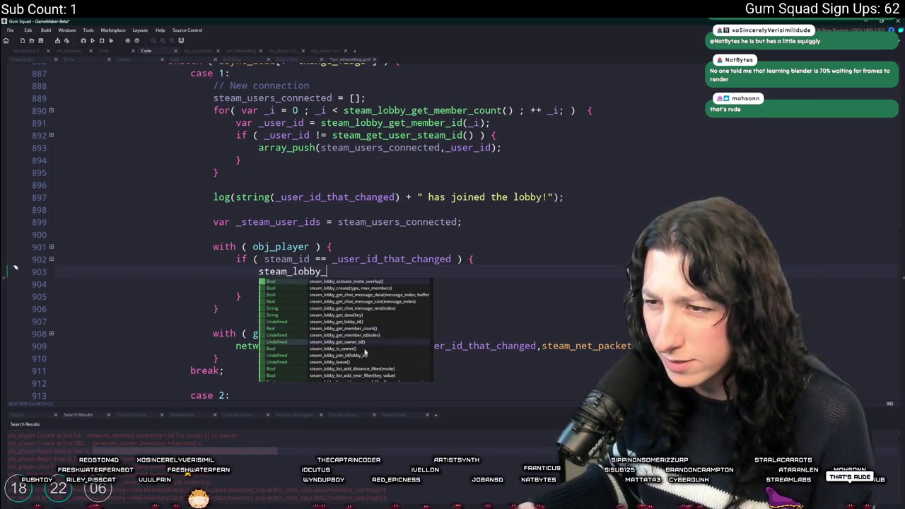
scroll(364, 364, down, 6)
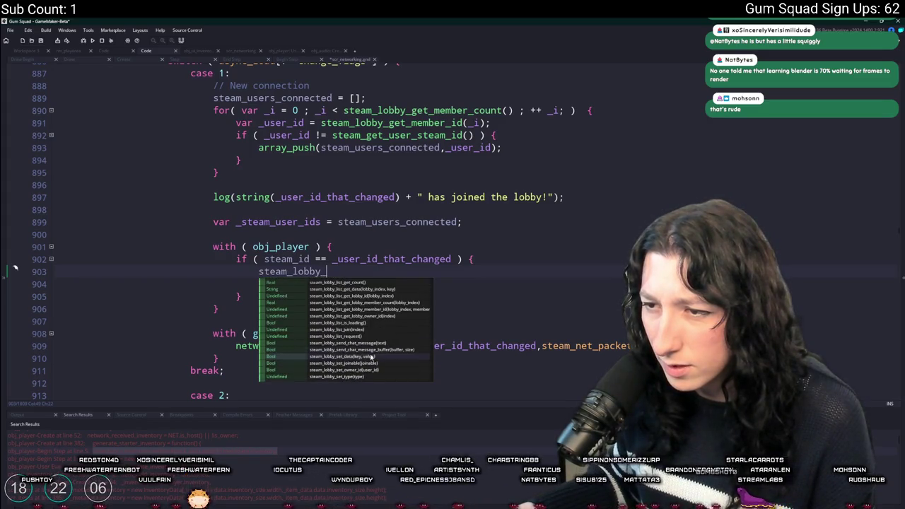
scroll(370, 357, down, 2)
key(Escape)
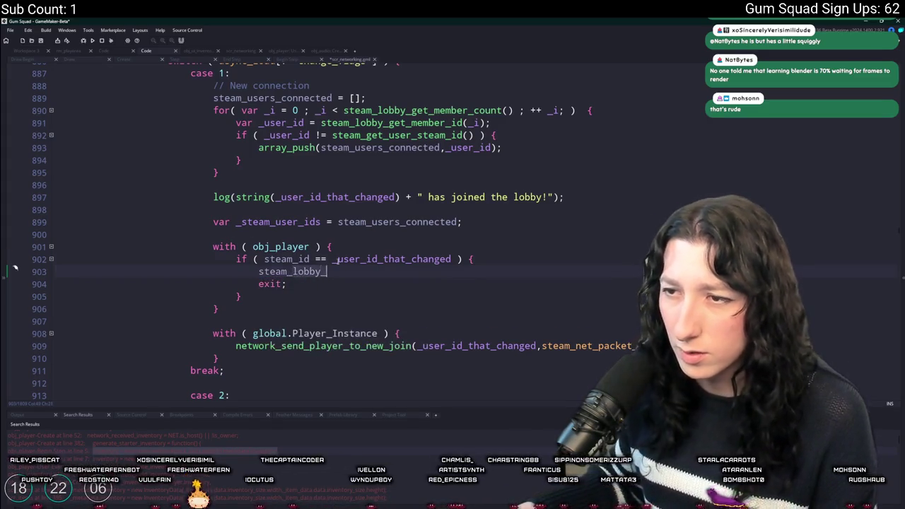
key(BackSpace)
key(BackSpace)
key(BackSpace)
text(d)
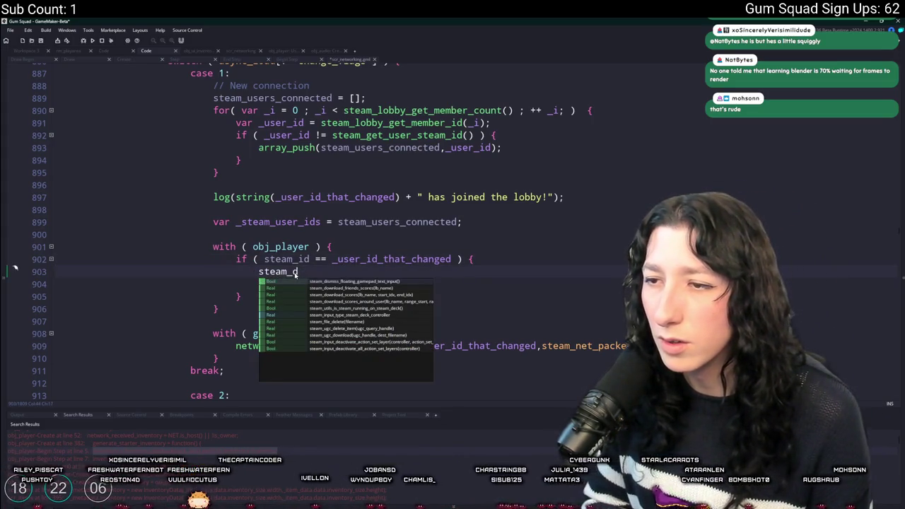
key(BackSpace)
text(user)
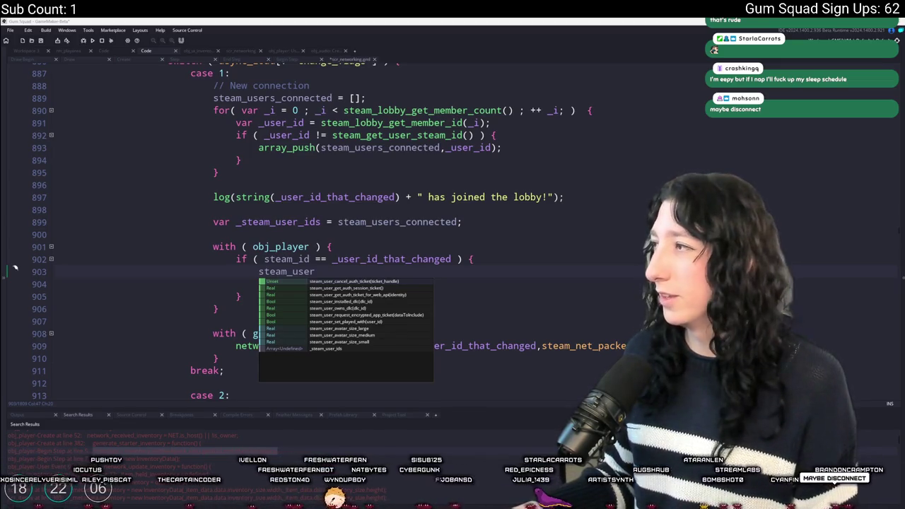
key(alt+Tab)
Search 'steam' to load the GMEXT-Steamworks repository and open its Lobbies and Matchmaking wiki page.
text(steam)
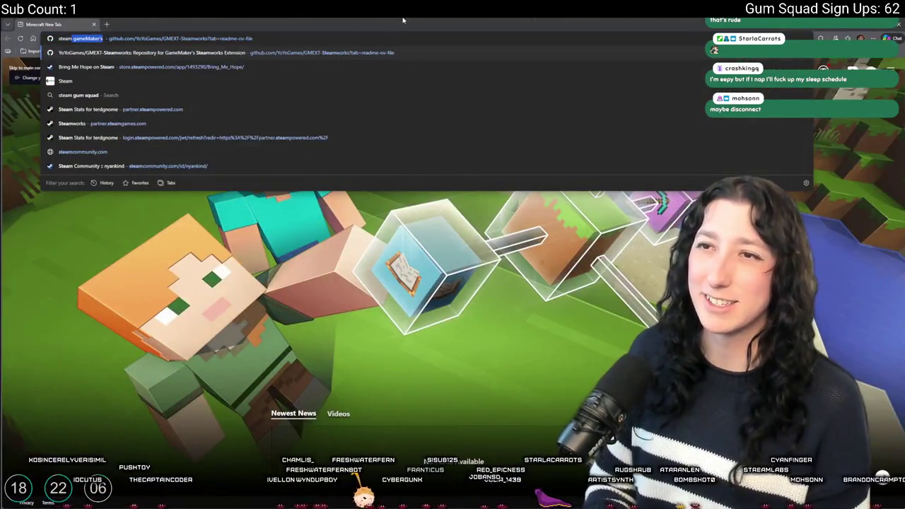
key(Return)
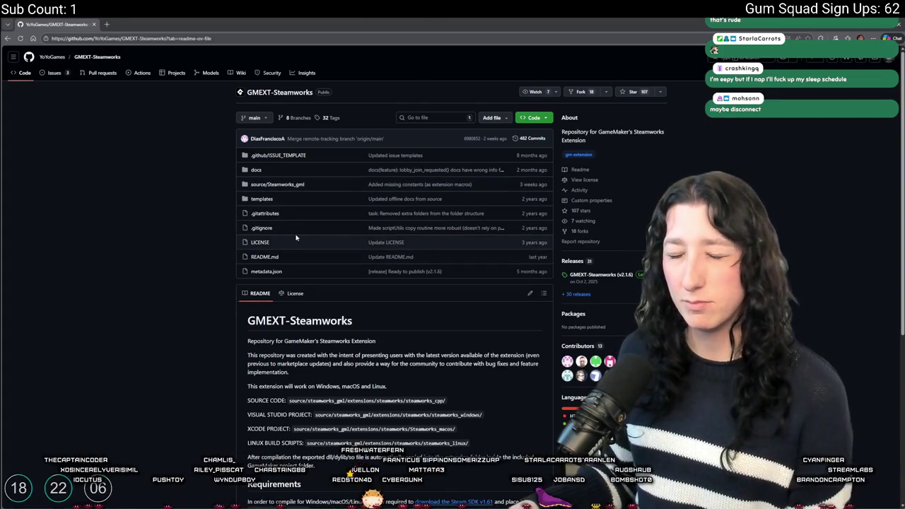
scroll(318, 233, down, 2)
scroll(302, 256, up, 1)
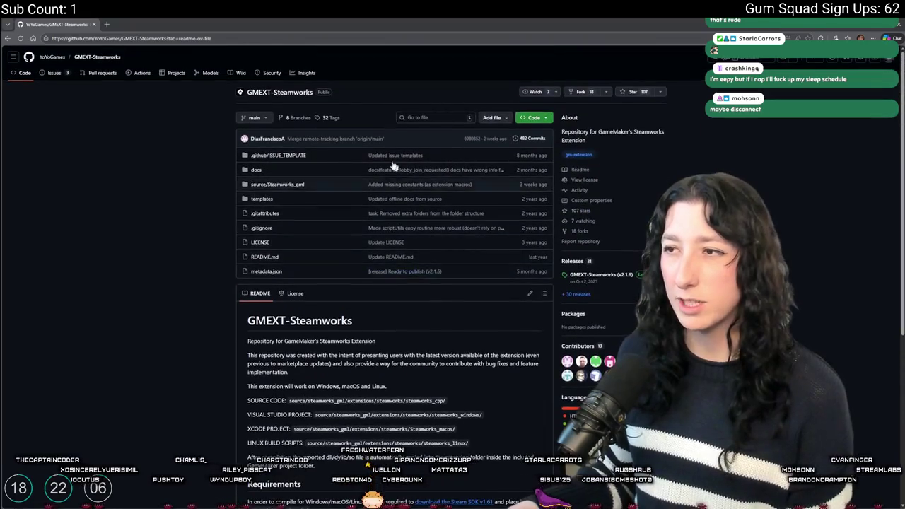
scroll(388, 261, down, 4)
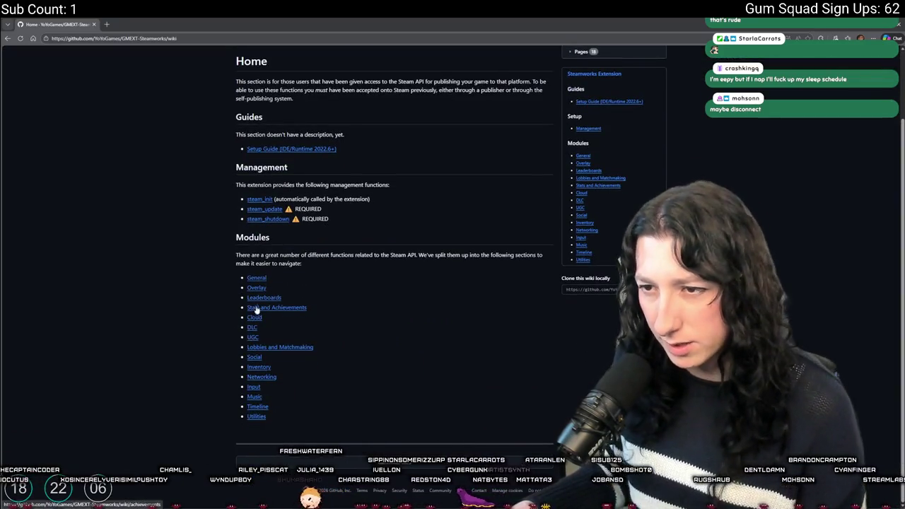
scroll(253, 311, up, 3)
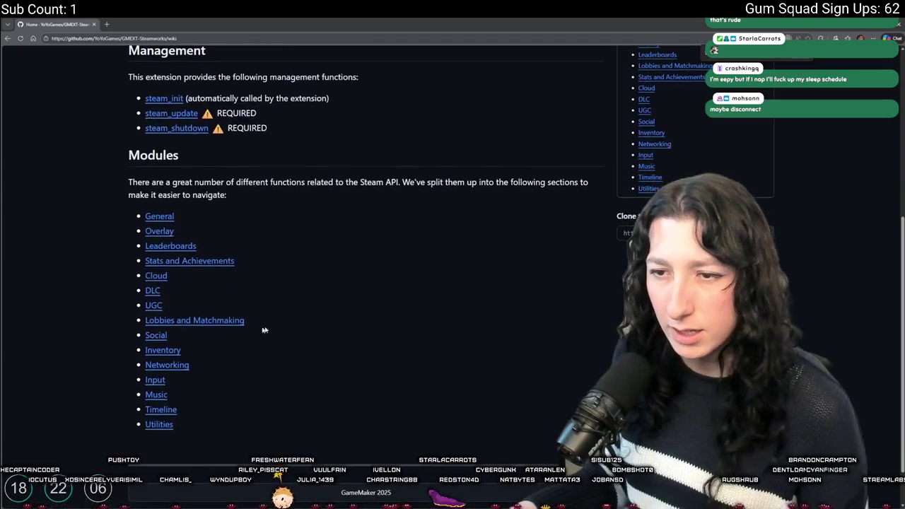
click(221, 320)
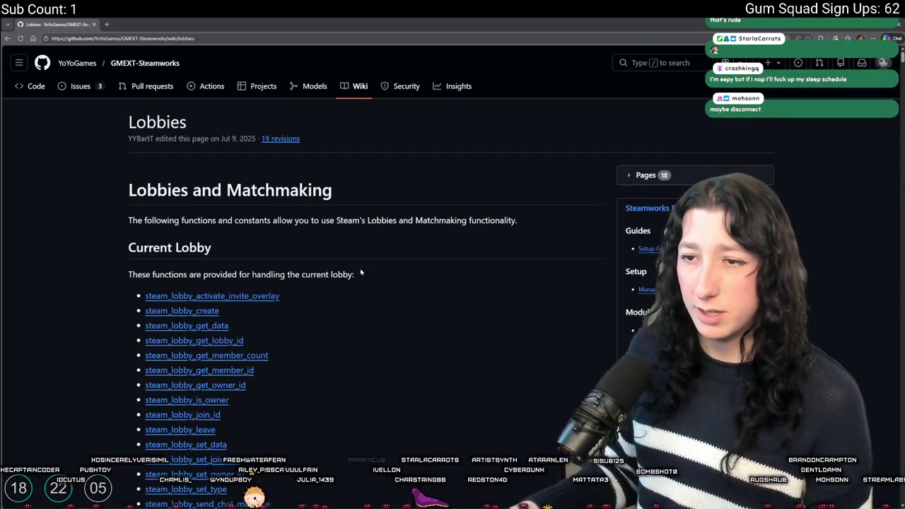
Read the Lobbies wiki page, glance at Networking, then return to Lobbies.
scroll(593, 358, down, 2)
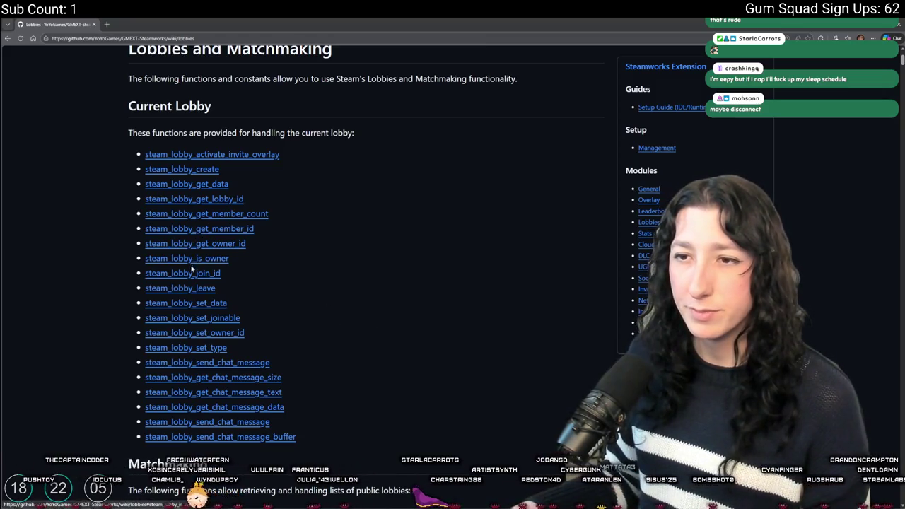
scroll(204, 171, down, 6)
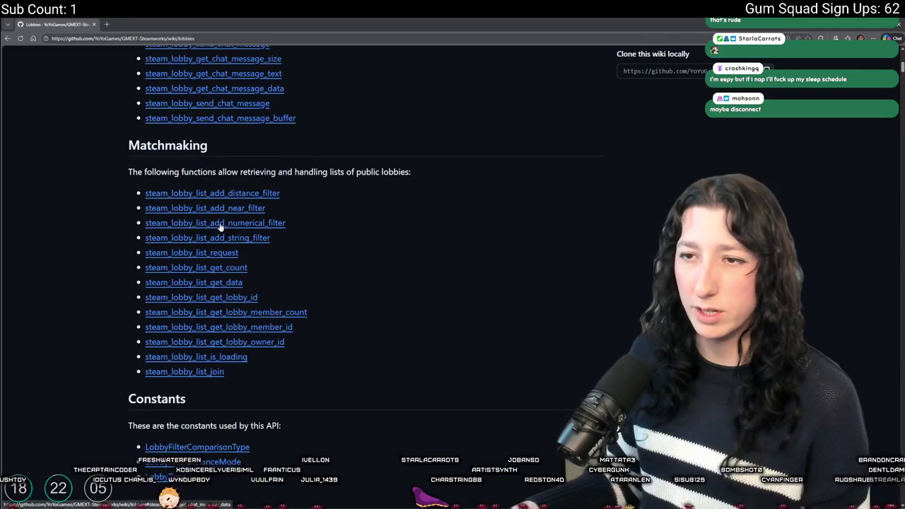
scroll(199, 300, up, 3)
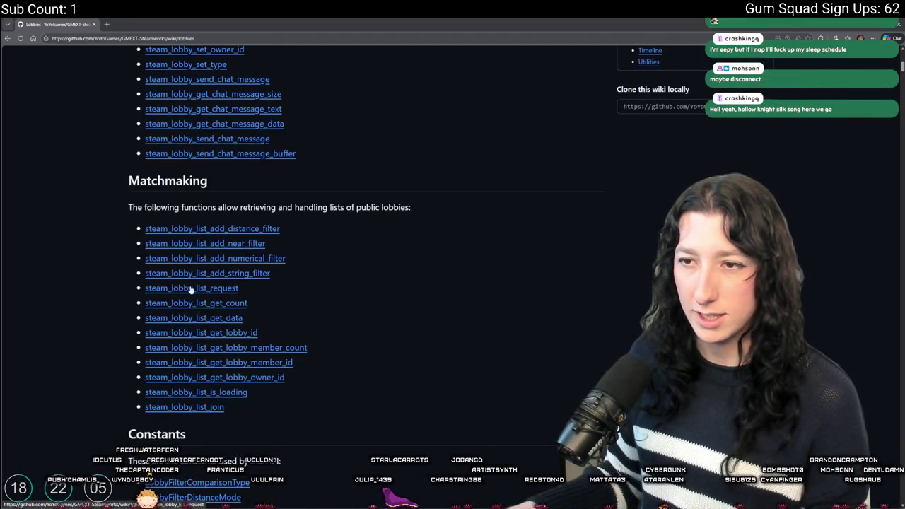
scroll(190, 290, up, 4)
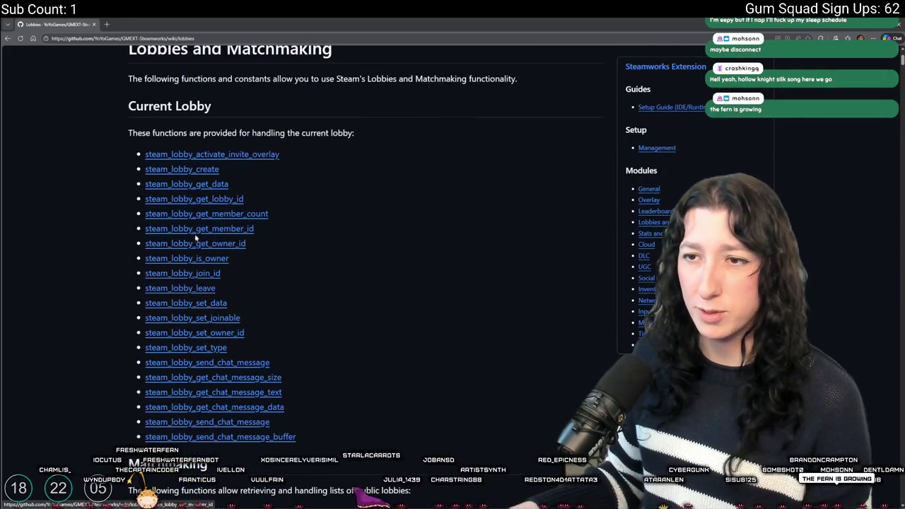
scroll(616, 261, up, 2)
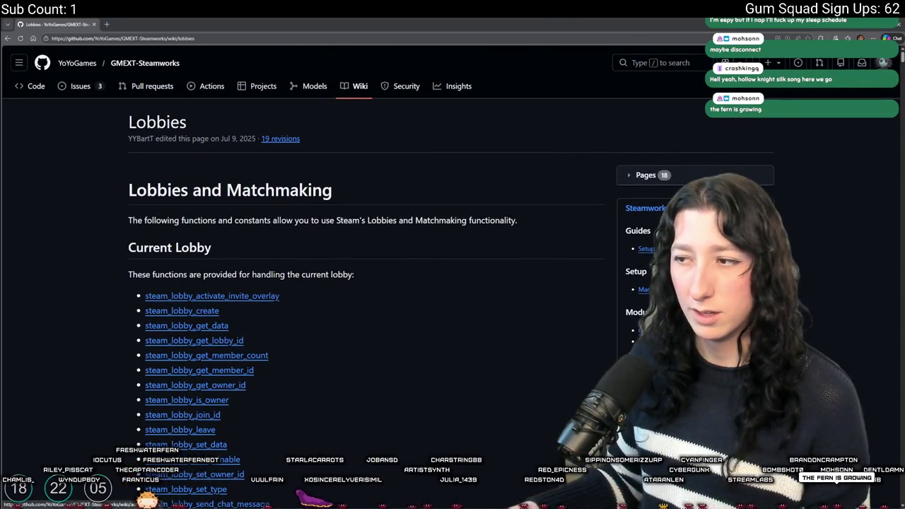
click(654, 441)
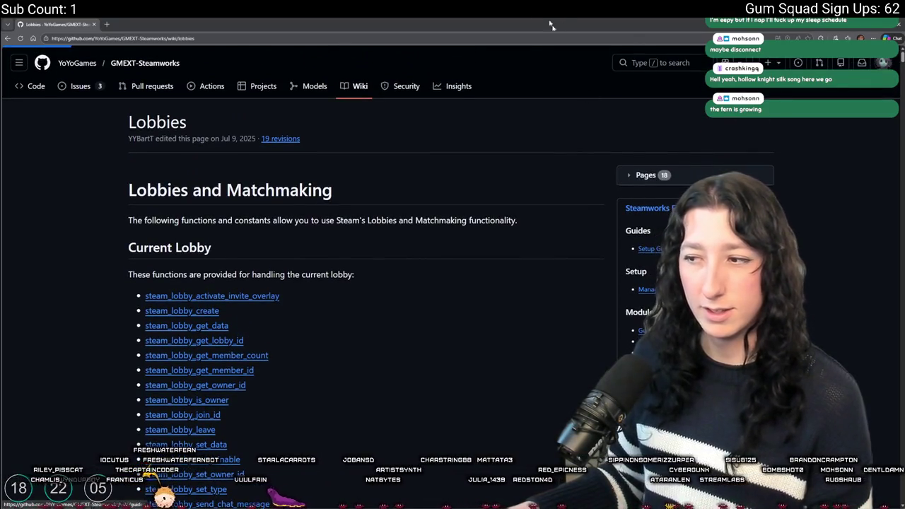
scroll(356, 313, down, 3)
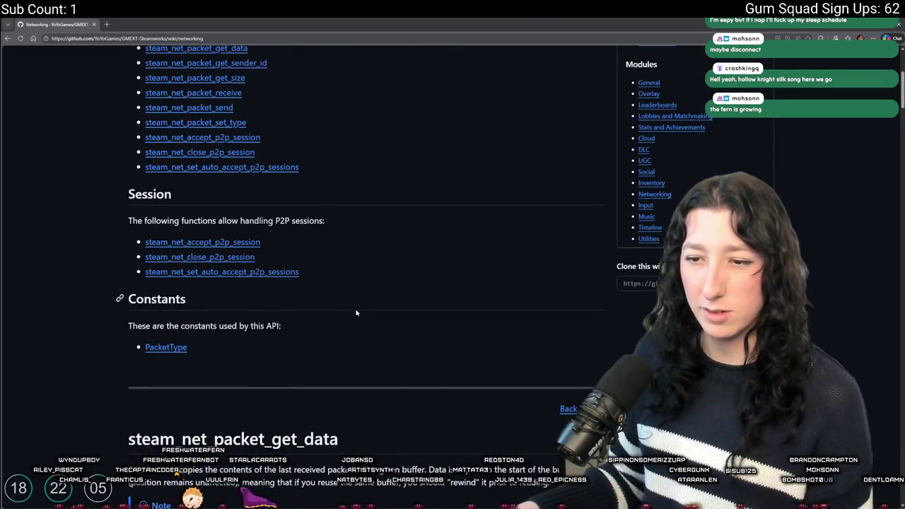
scroll(357, 313, up, 2)
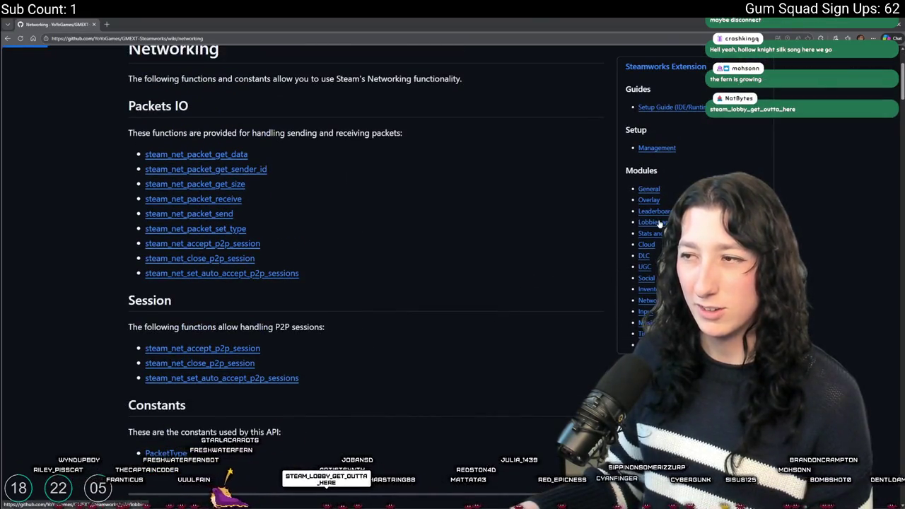
click(659, 223)
Open the General wiki page in a new tab, skim it, and close it.
scroll(244, 294, down, 2)
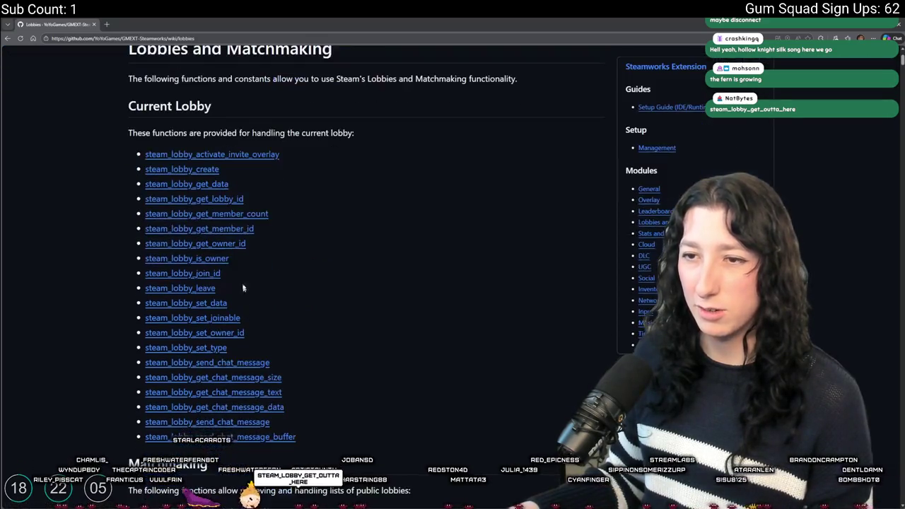
scroll(183, 265, down, 1)
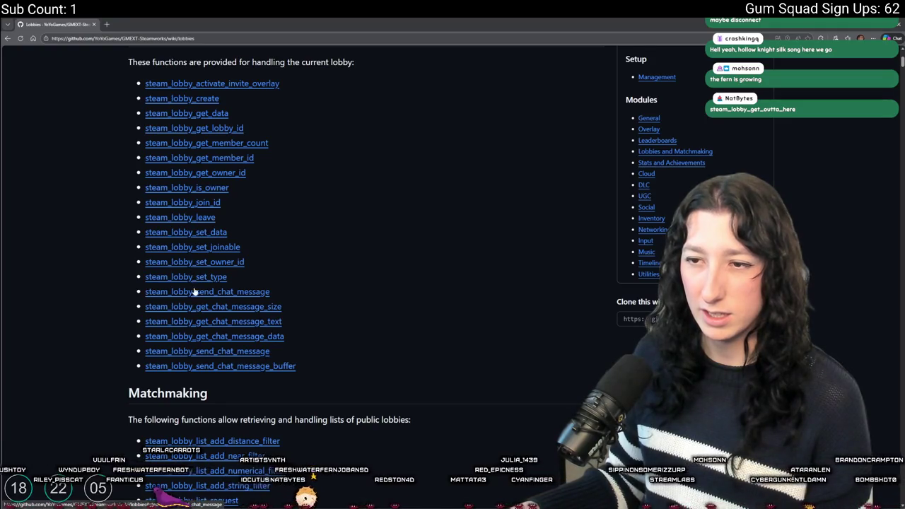
scroll(194, 291, down, 3)
scroll(219, 303, down, 1)
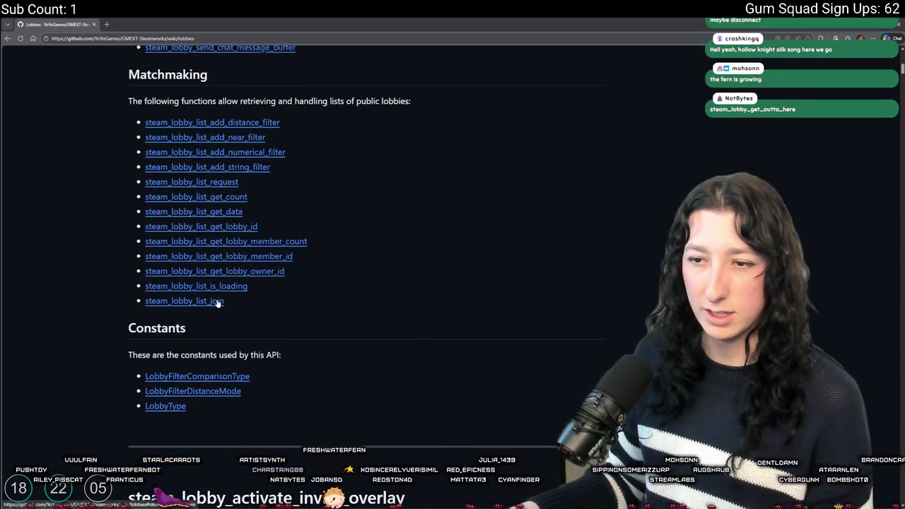
scroll(219, 302, up, 5)
middle_click(647, 155)
key(ctrl+Tab)
scroll(235, 256, down, 2)
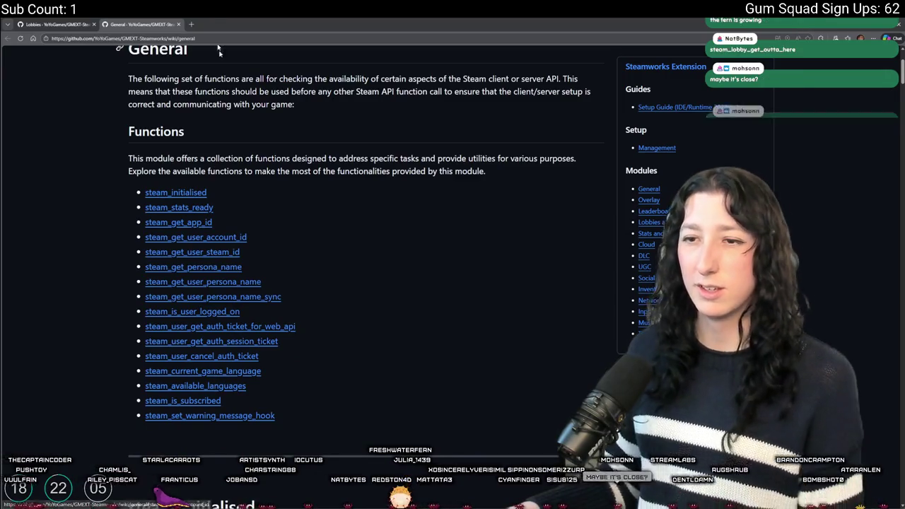
click(175, 24)
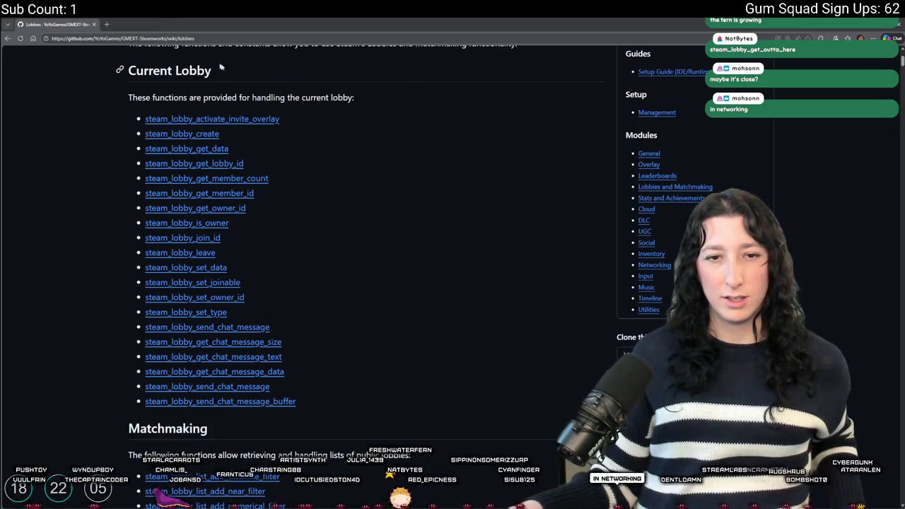
Scroll through the Lobbies wiki page and then the Networking page.
scroll(240, 159, down, 1)
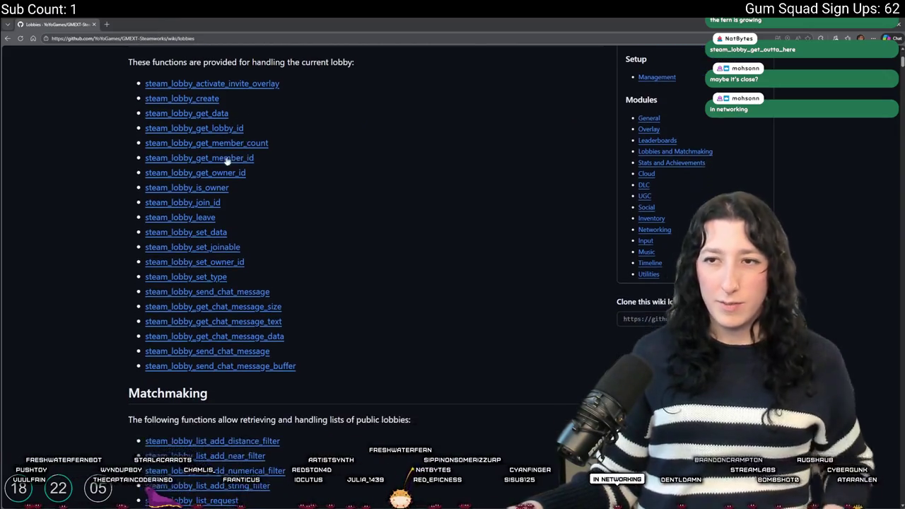
scroll(229, 212, up, 1)
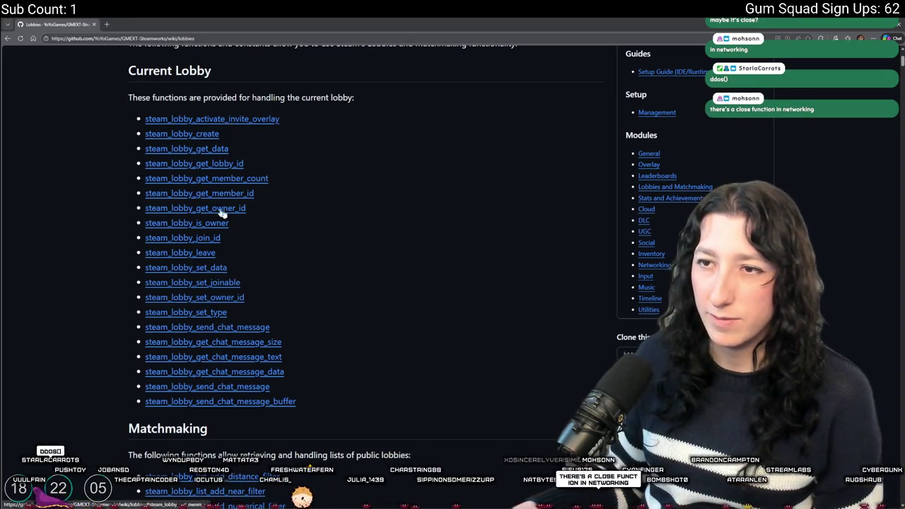
scroll(211, 207, down, 3)
scroll(202, 336, down, 1)
scroll(205, 348, down, 2)
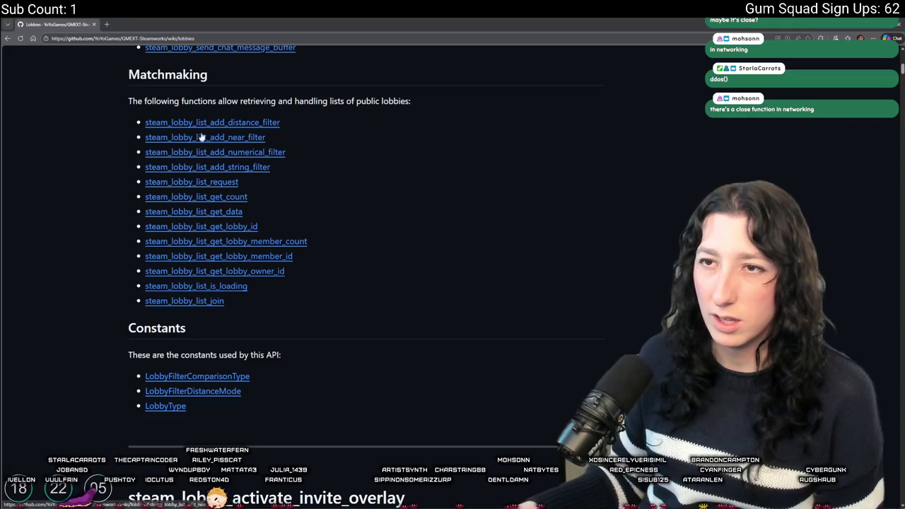
scroll(168, 197, down, 5)
scroll(424, 212, up, 2)
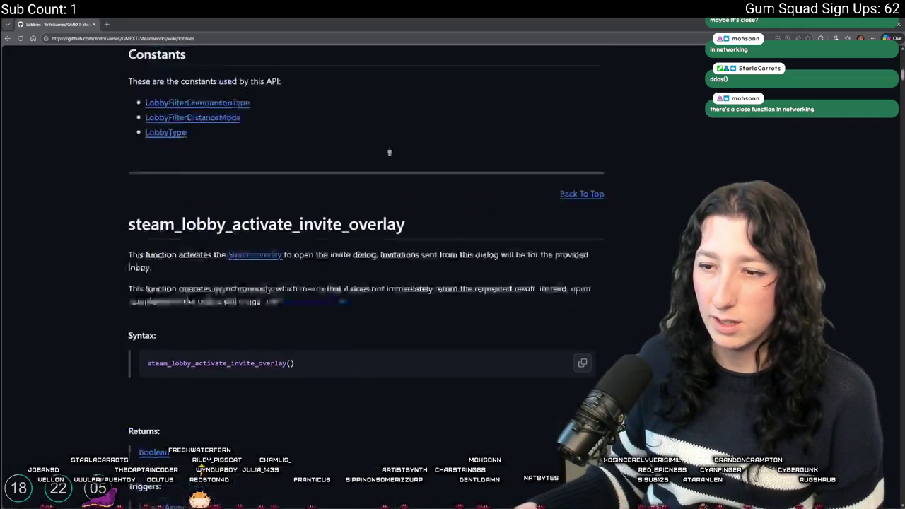
click(580, 174)
scroll(633, 303, down, 2)
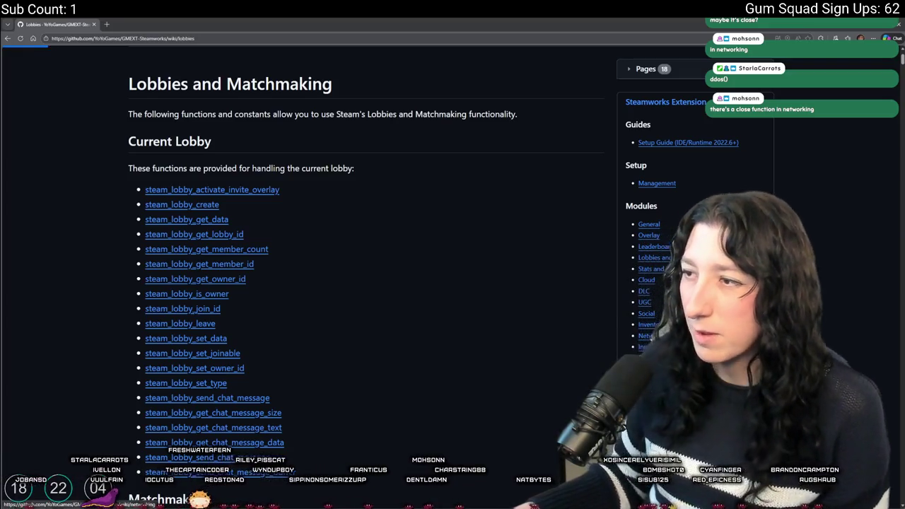
click(654, 335)
scroll(195, 148, down, 2)
scroll(195, 149, down, 2)
scroll(414, 327, up, 5)
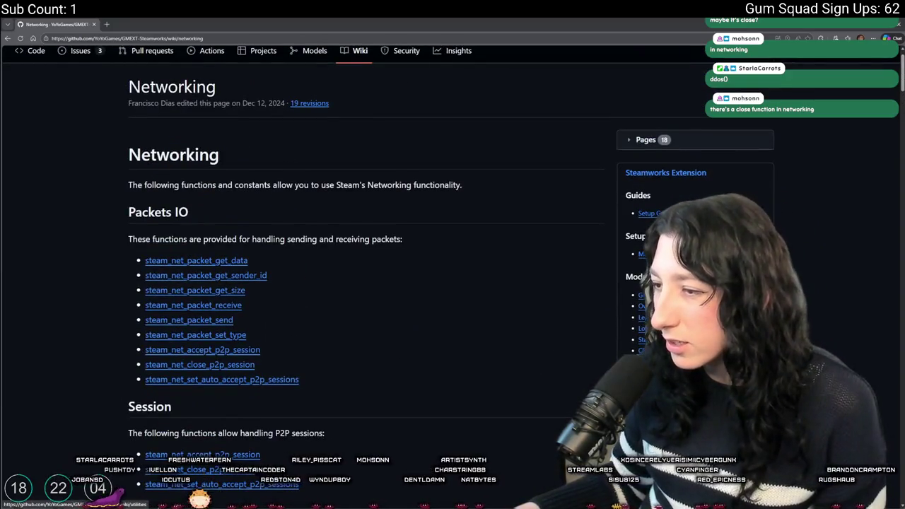
Browse the Utilities and Social wiki pages, then return to GameMaker after the members loop.
click(648, 450)
scroll(230, 332, down, 3)
scroll(230, 336, up, 2)
scroll(367, 240, up, 2)
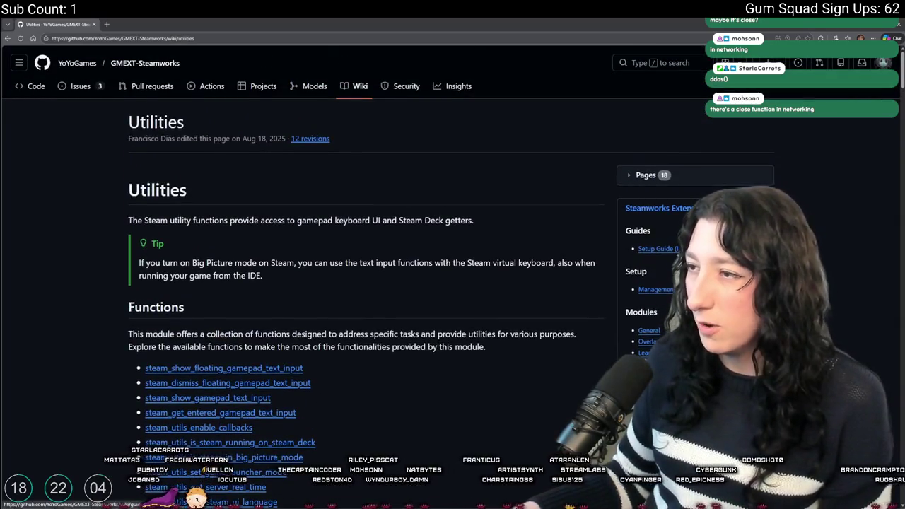
scroll(664, 262, down, 1)
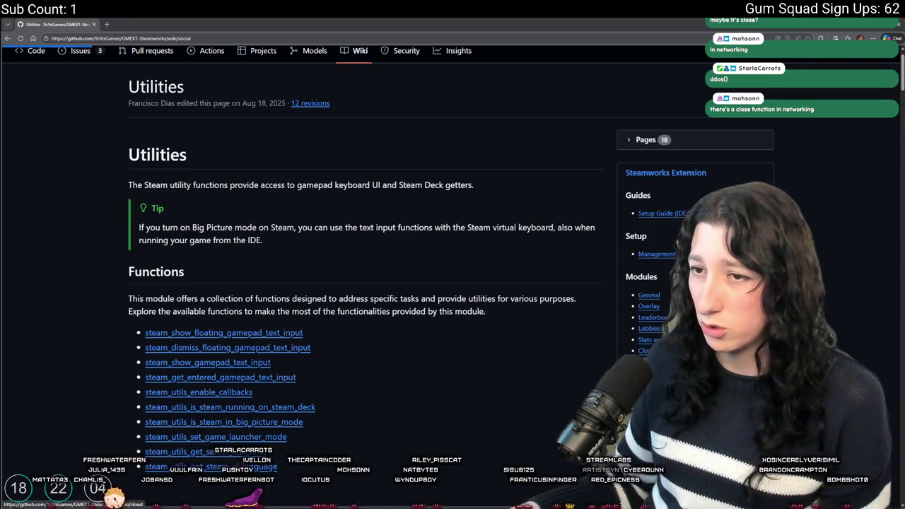
click(646, 384)
scroll(333, 349, down, 4)
scroll(332, 349, down, 2)
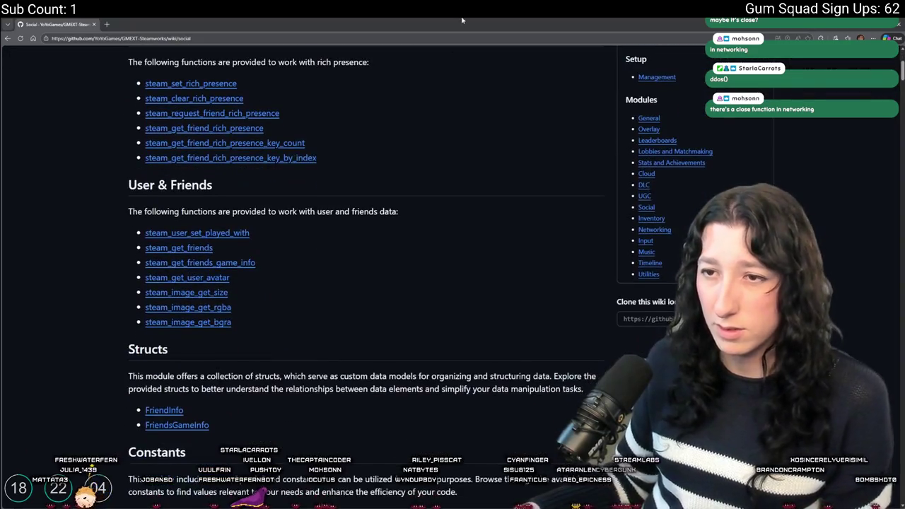
scroll(651, 257, down, 2)
scroll(694, 187, up, 2)
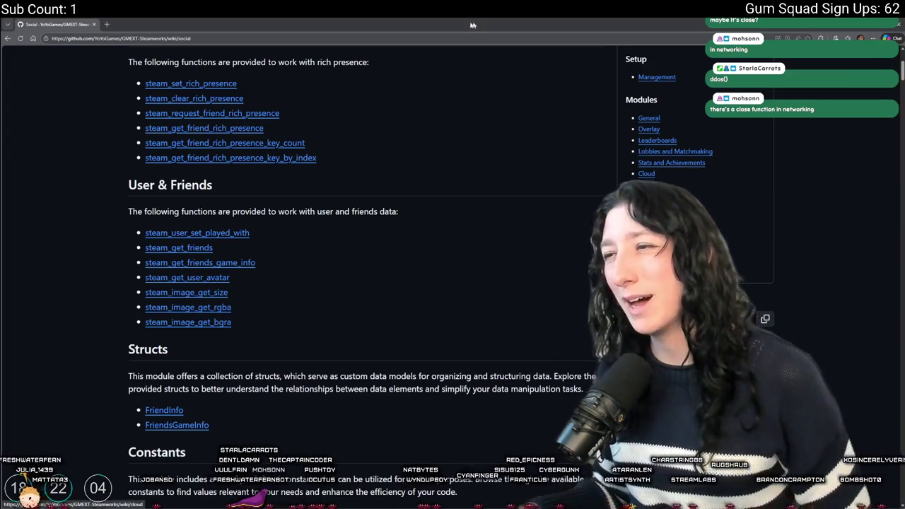
key(alt+Tab)
click(262, 158)
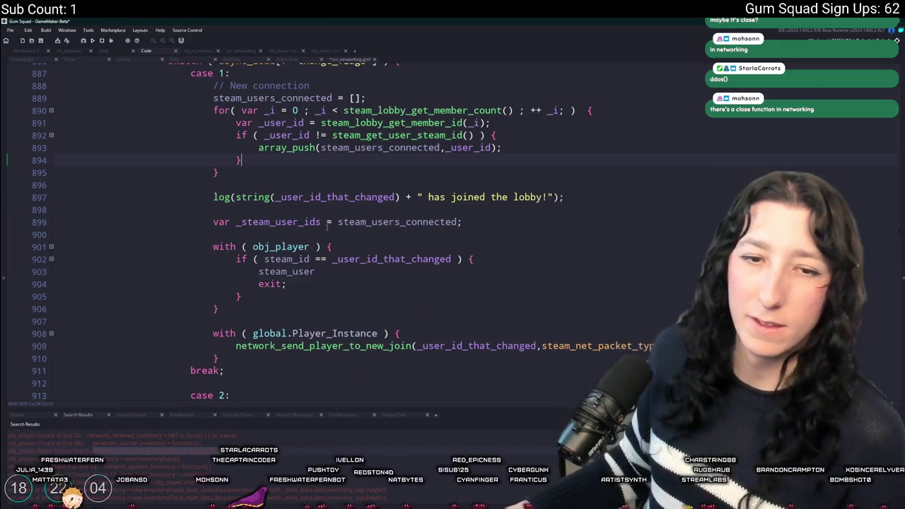
Insert an empty steam_net_close_p2p_session() call on line 896, after the connected-members loop.
text(close)
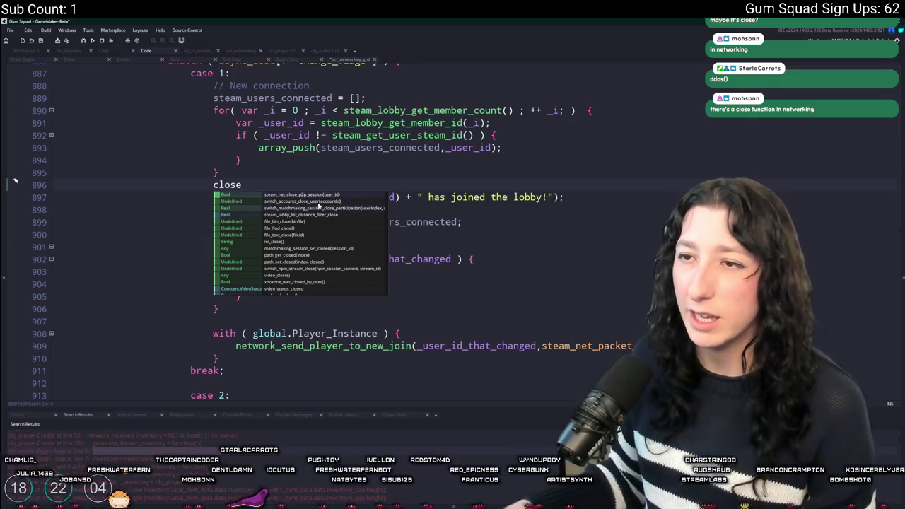
click(324, 195)
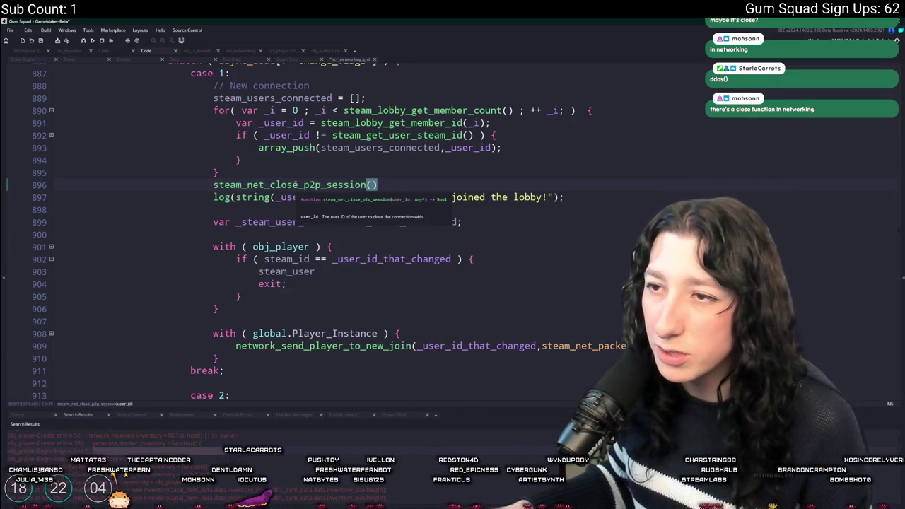
key(Right)
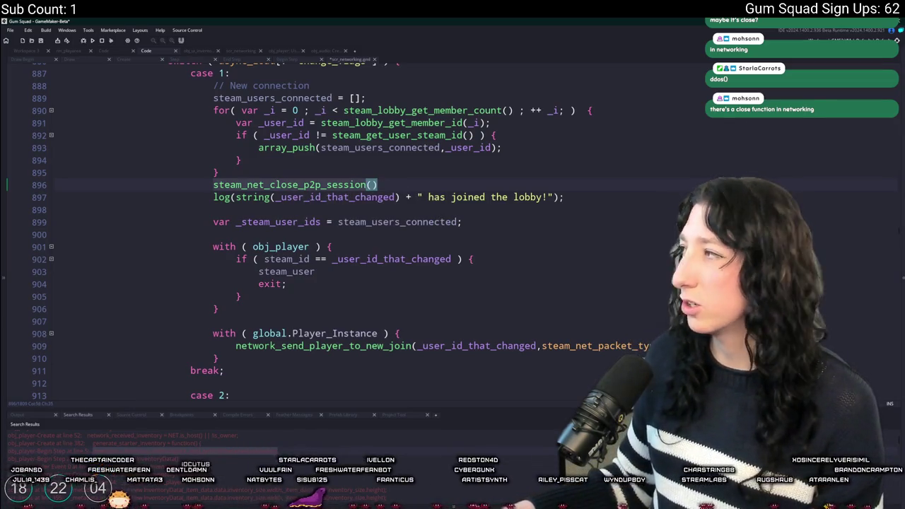
key(alt+Tab)
scroll(694, 177, up, 3)
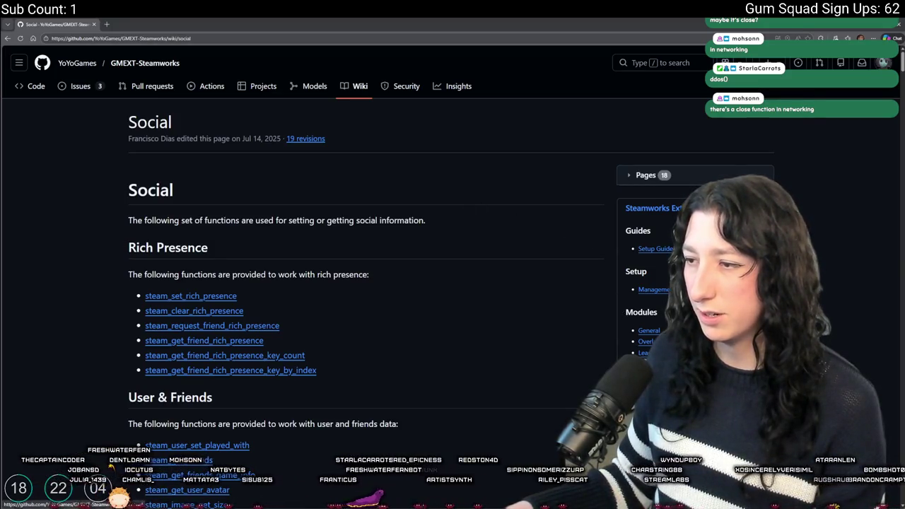
Check the Networking wiki's steam_net_close_p2p_session entry for its user_id argument and example.
click(650, 443)
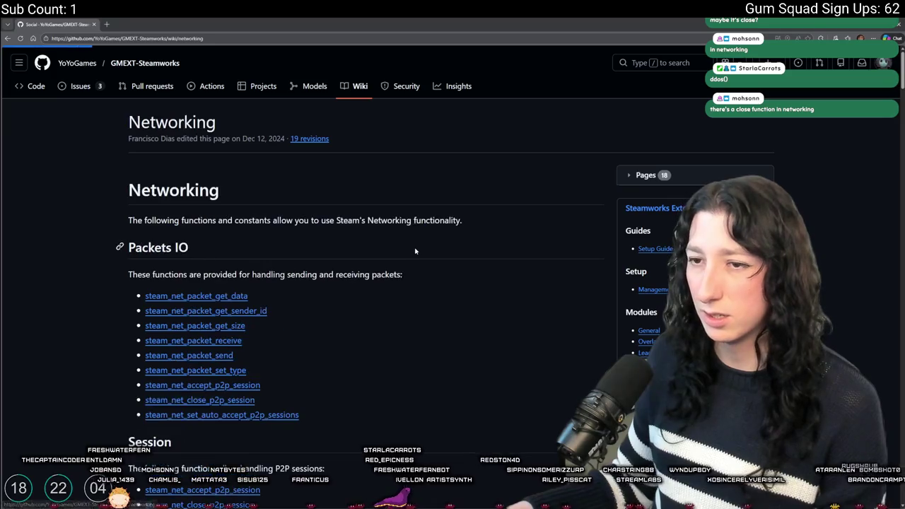
key(ctrl+f)
text(close)
scroll(209, 374, down, 1)
click(210, 364)
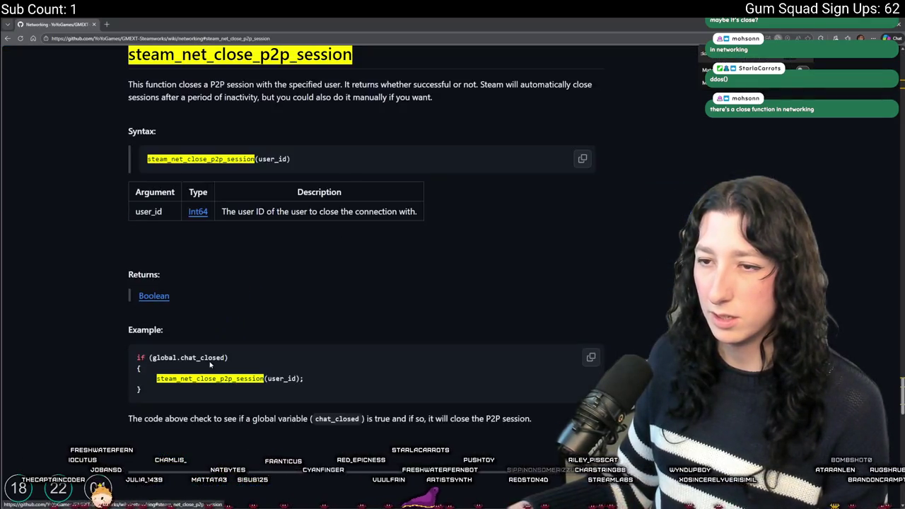
scroll(281, 248, up, 1)
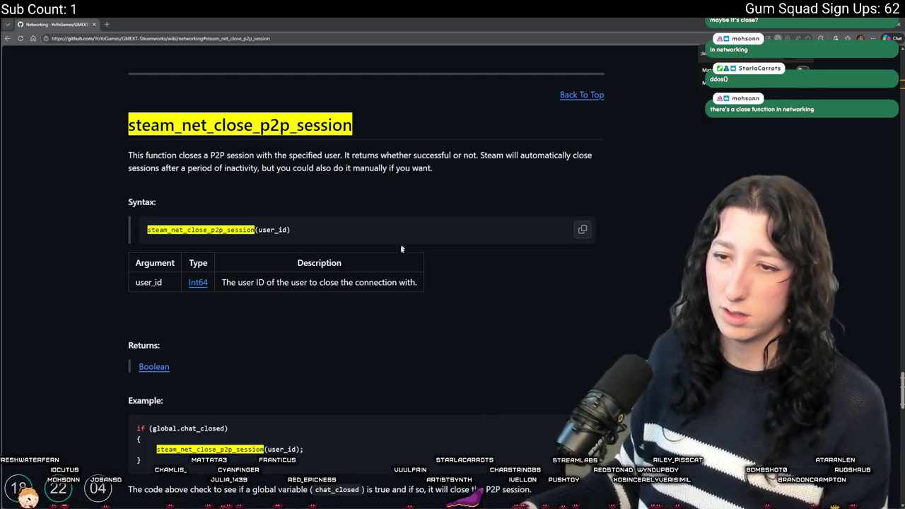
scroll(424, 283, down, 2)
scroll(435, 301, down, 3)
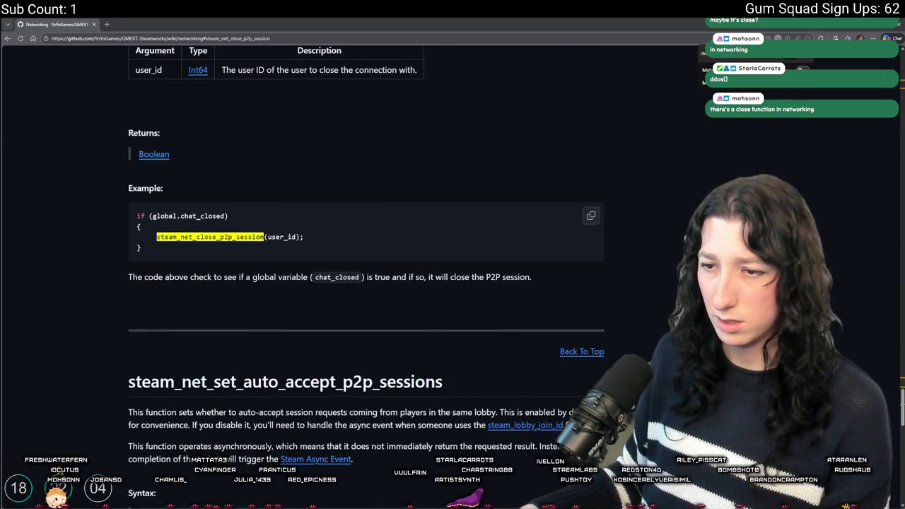
key(Home)
scroll(543, 181, down, 3)
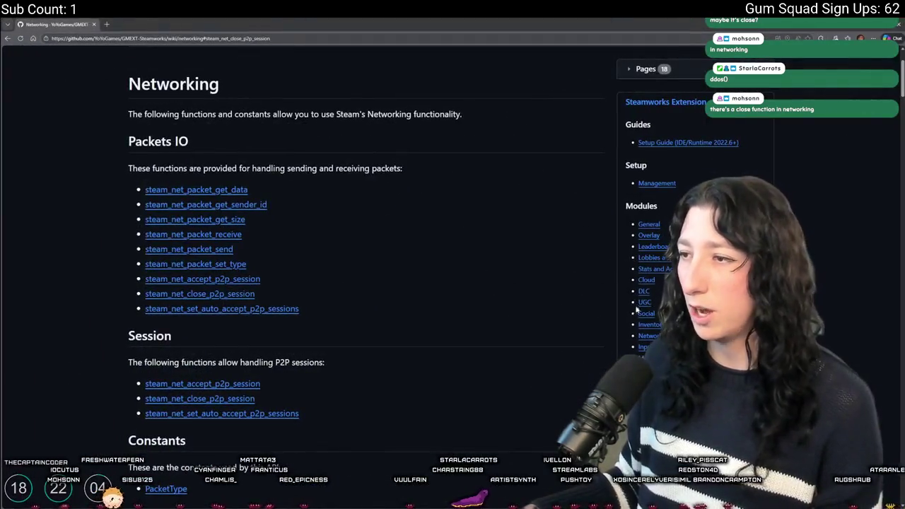
key(alt+Tab)
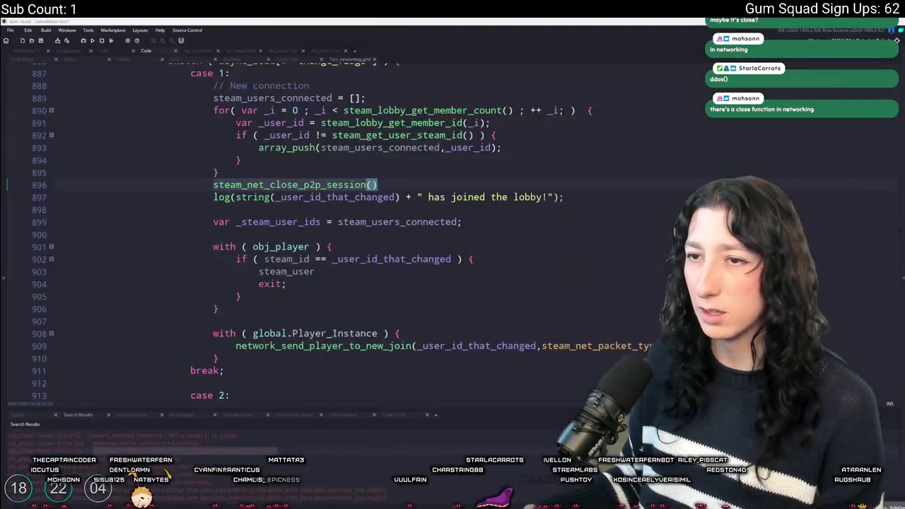
Delete the steam_net_close_p2p_session() call from line 896.
click(304, 184)
key(shift+End)
key(BackSpace)
key(BackSpace)
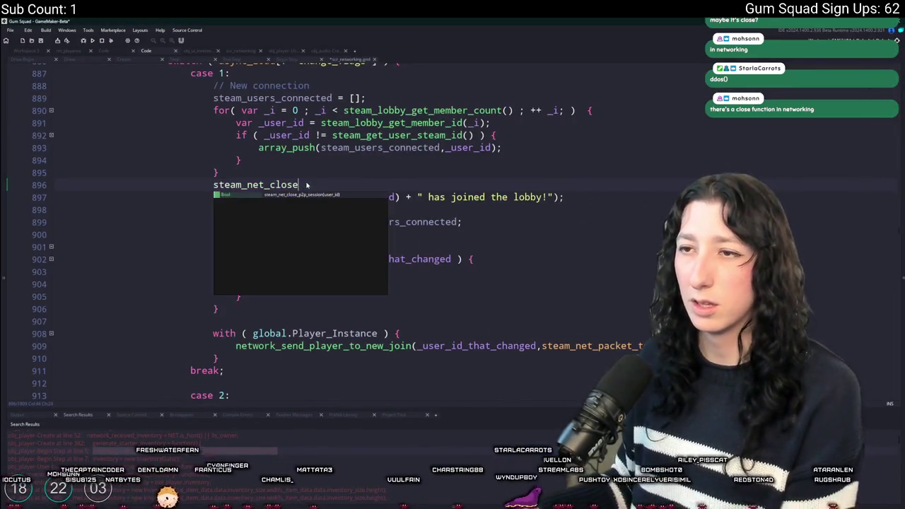
click(277, 184)
key(BackSpace)
key(BackSpace)
key(BackSpace)
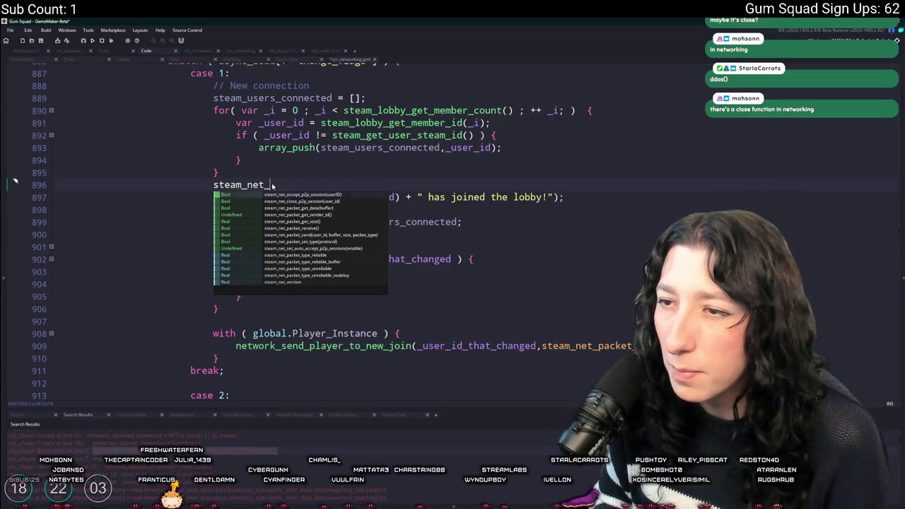
key(Escape)
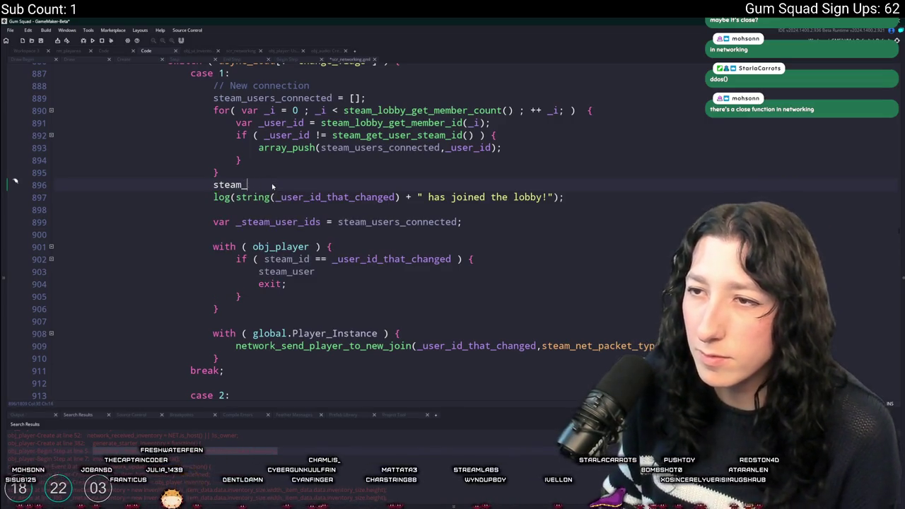
key(BackSpace)
key(BackSpace)
Try 'remove' and 'kick' autocomplete, then delete the inserted steam_lobby_member_change_kicked so line 896 is empty.
text(remove)
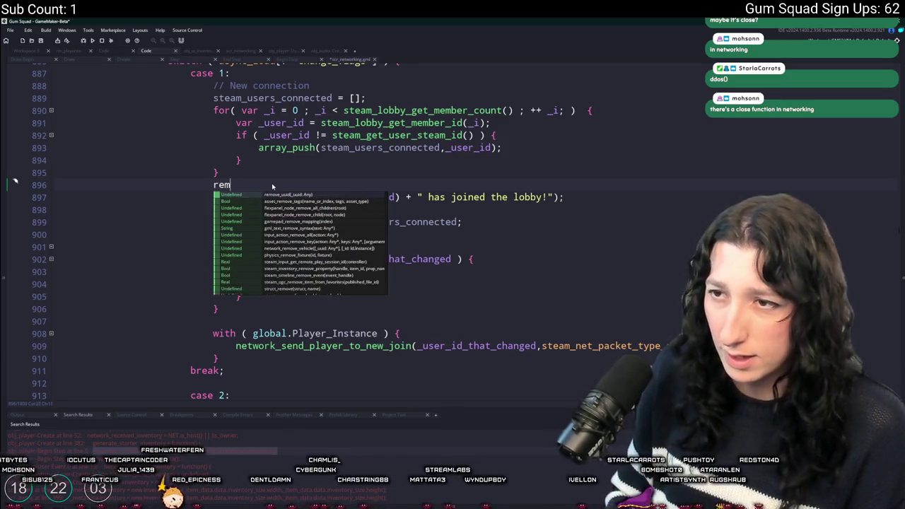
key(BackSpace)
key(BackSpace)
key(BackSpace)
text(kick)
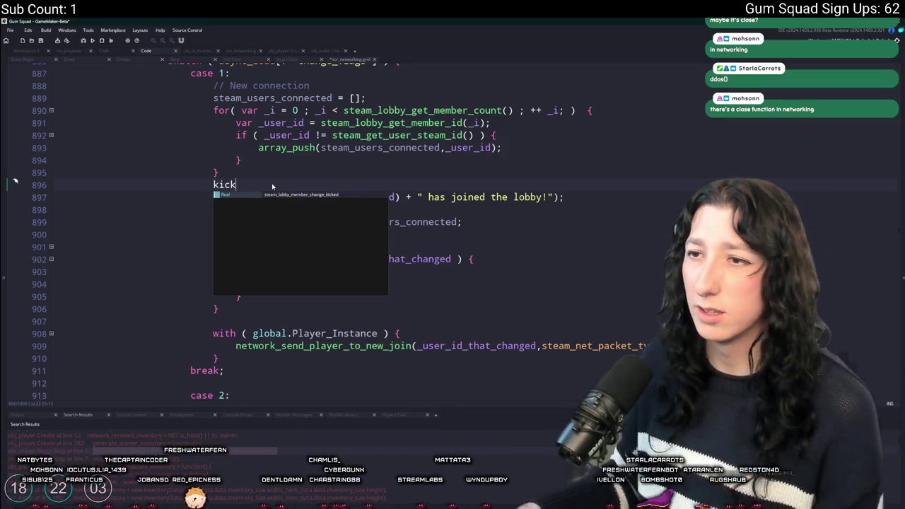
key(Return)
double_click(274, 185)
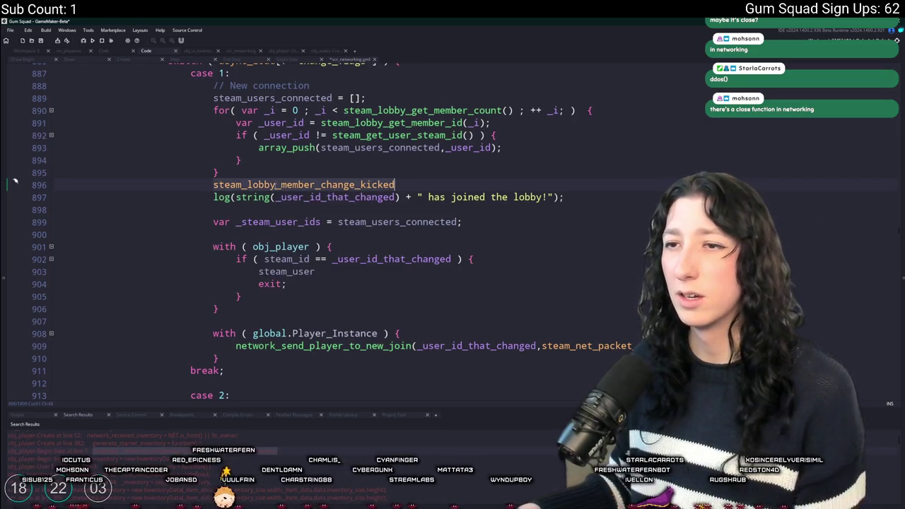
key(BackSpace)
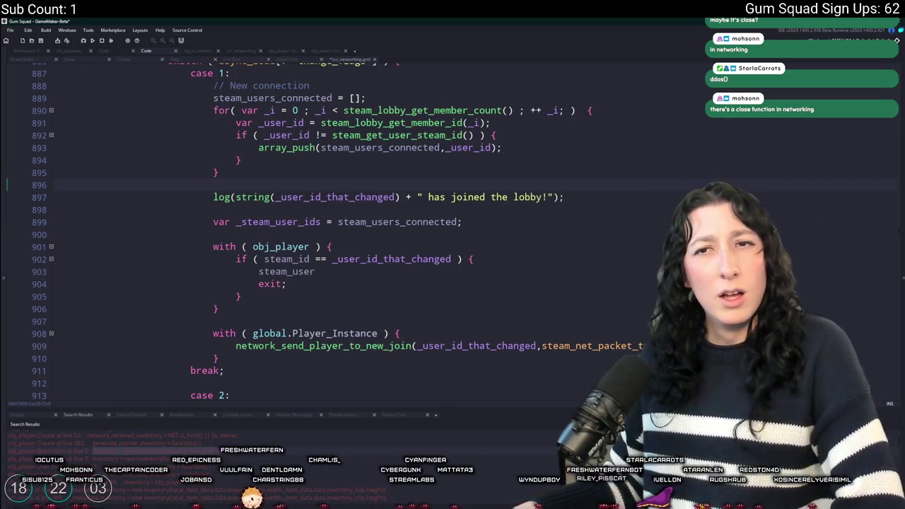
key(alt+Tab)
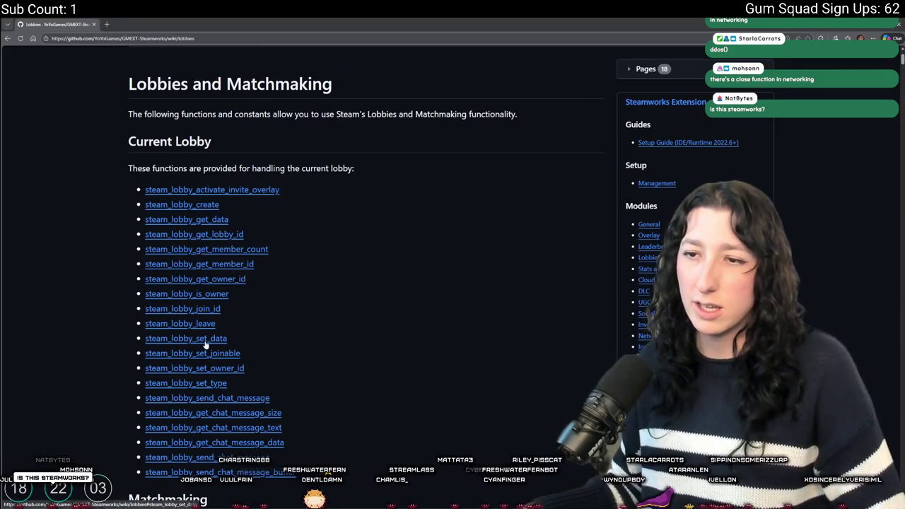
Read the steam_lobby_send_chat_message documentation on the Lobbies wiki.
click(159, 23)
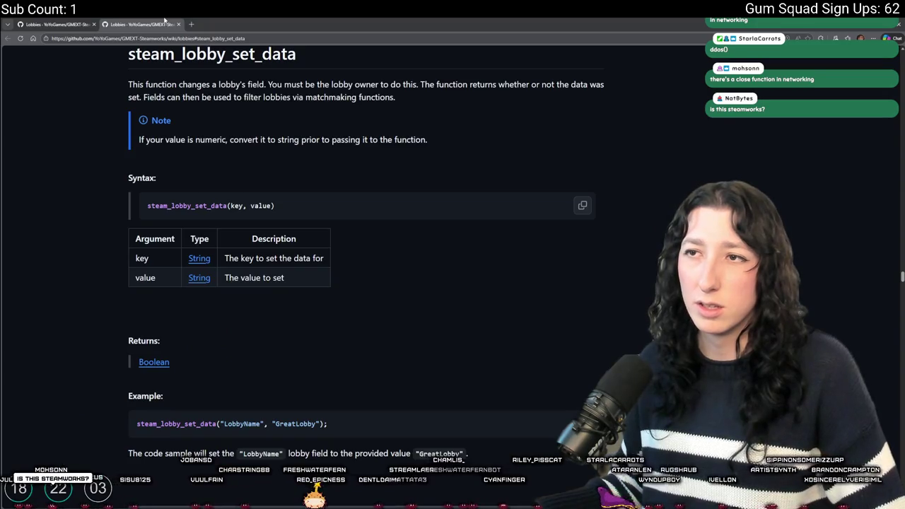
click(179, 24)
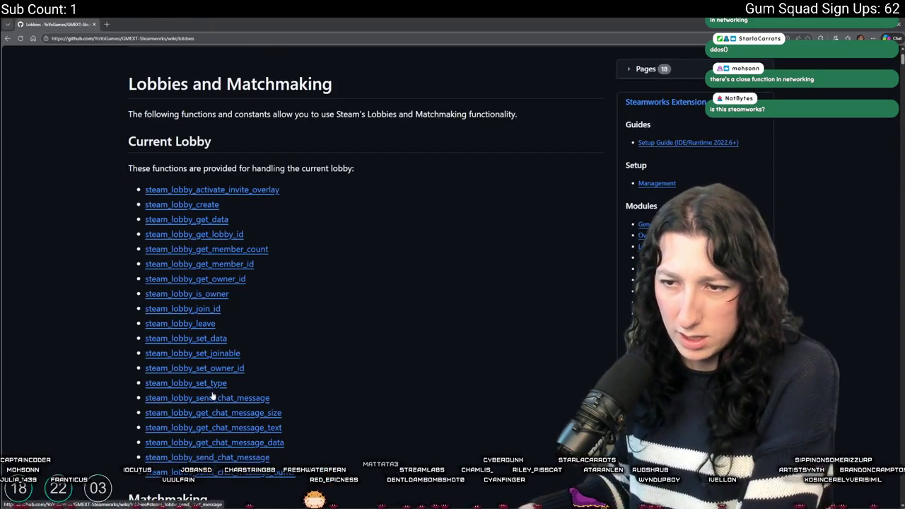
click(211, 398)
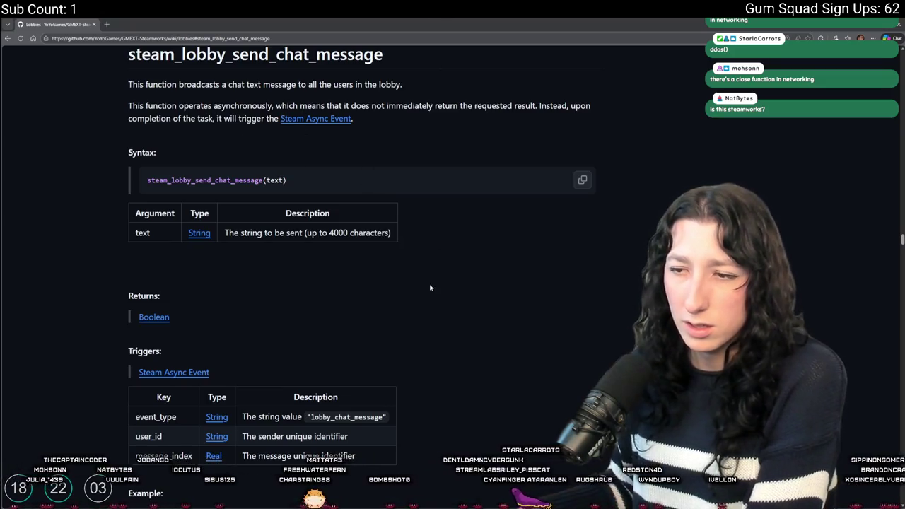
scroll(345, 415, down, 1)
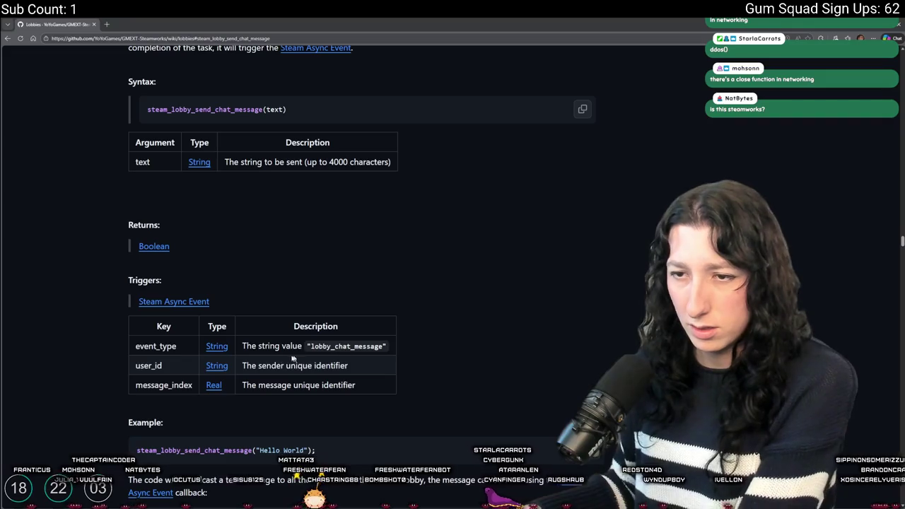
scroll(180, 308, down, 1)
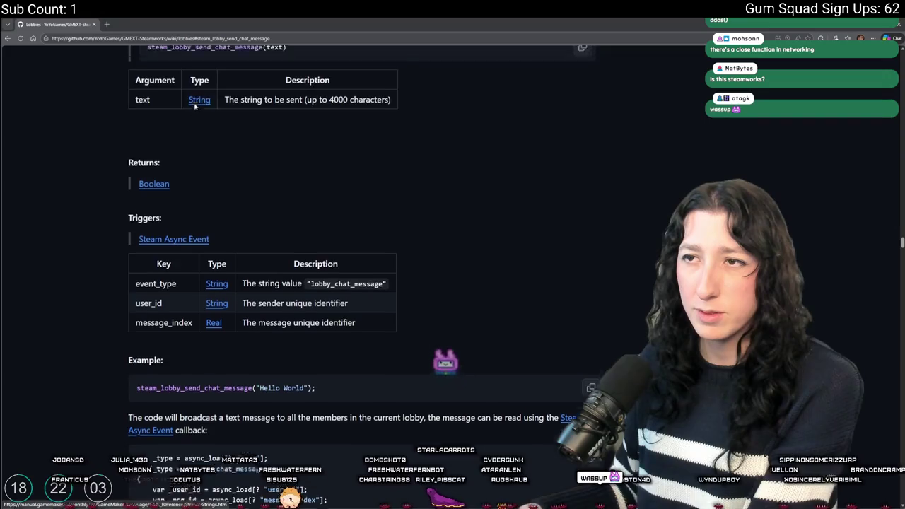
scroll(212, 212, up, 2)
scroll(220, 232, down, 2)
scroll(220, 232, down, 1)
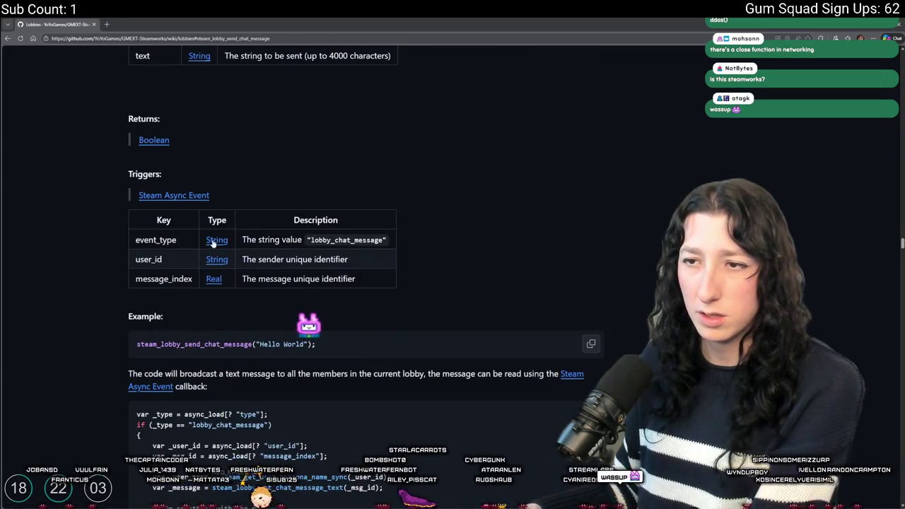
Follow the Steam Async Event link, come back, and review the lobby_chat_update change flags table.
click(163, 195)
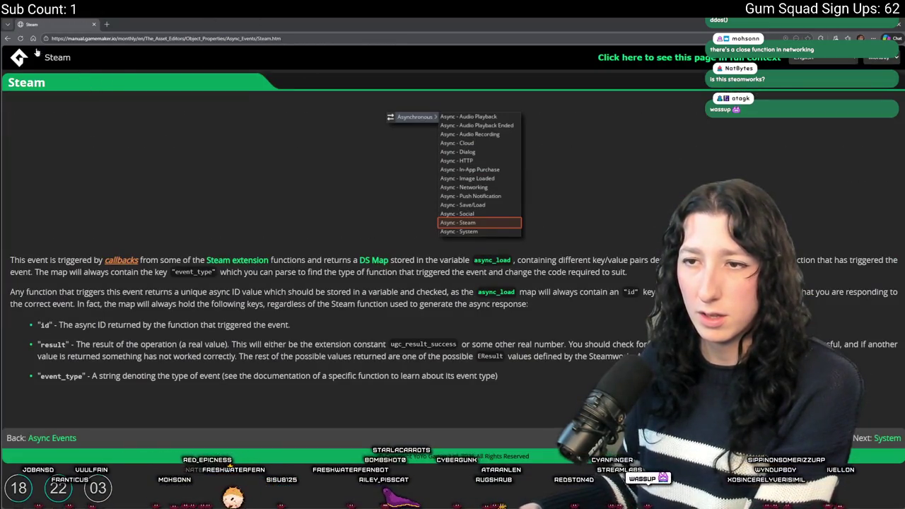
key(alt+Left)
scroll(233, 275, up, 1)
scroll(236, 269, down, 2)
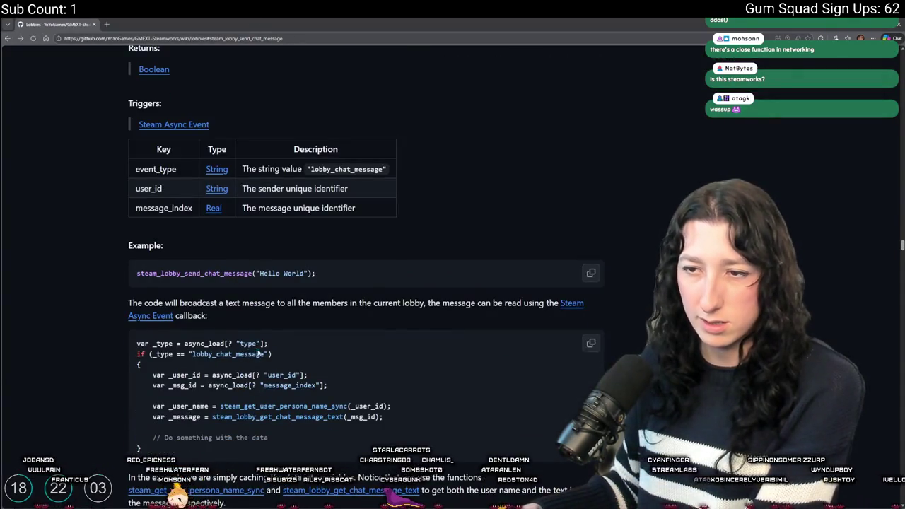
scroll(347, 372, down, 3)
scroll(332, 364, up, 2)
scroll(325, 363, up, 8)
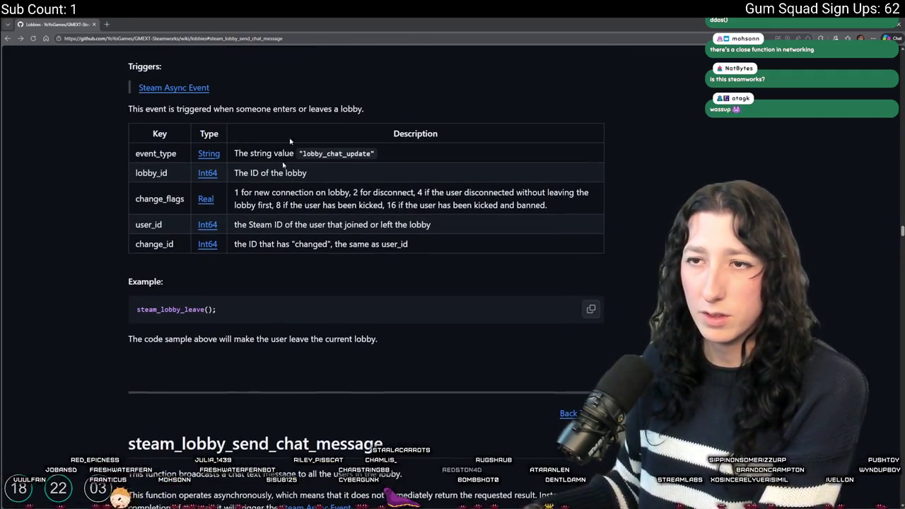
scroll(265, 337, down, 4)
key(alt+Tab)
Scroll the steam_async_event handler to the lobby_join_requested case creating obj_ui_menu_connecting.
scroll(366, 259, up, 2)
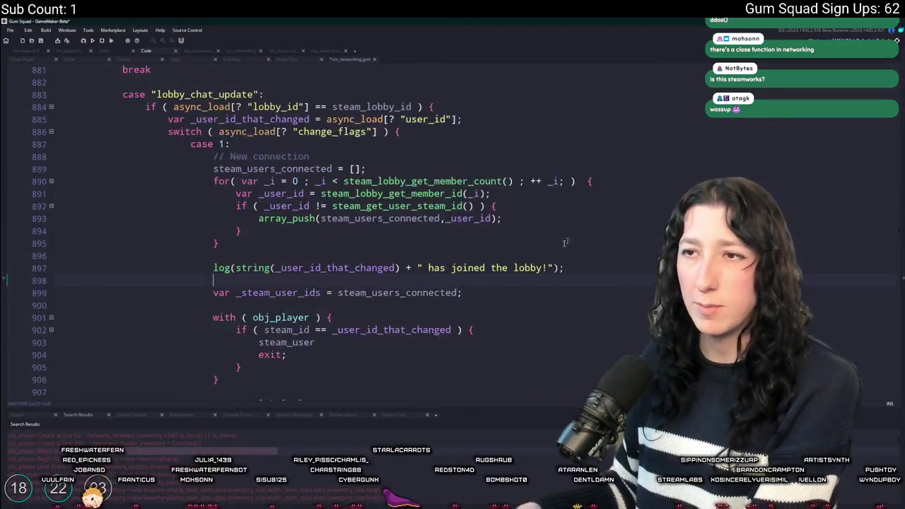
scroll(365, 259, down, 10)
scroll(366, 259, down, 6)
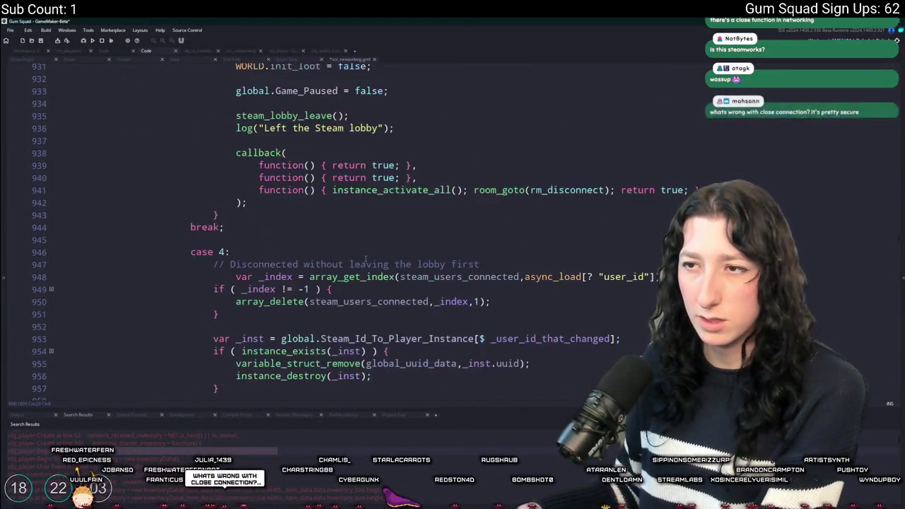
scroll(398, 226, up, 5)
scroll(398, 227, up, 6)
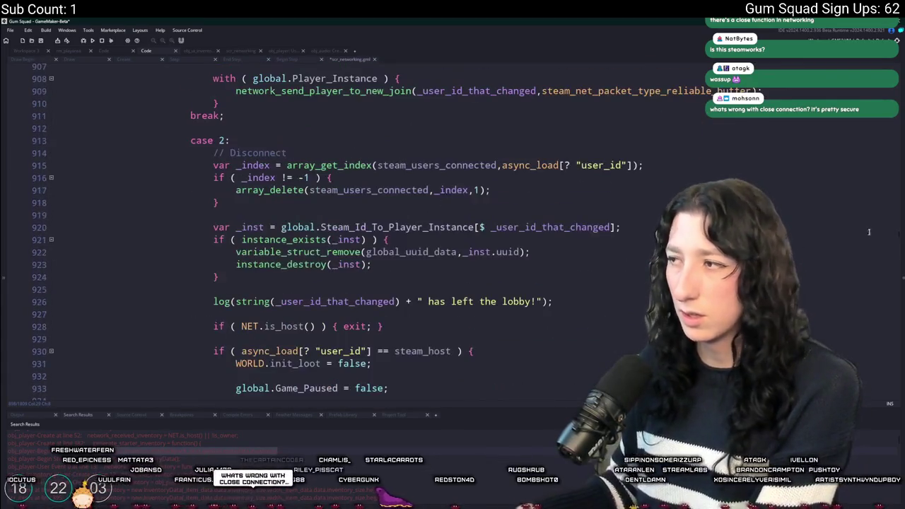
scroll(901, 242, up, 20)
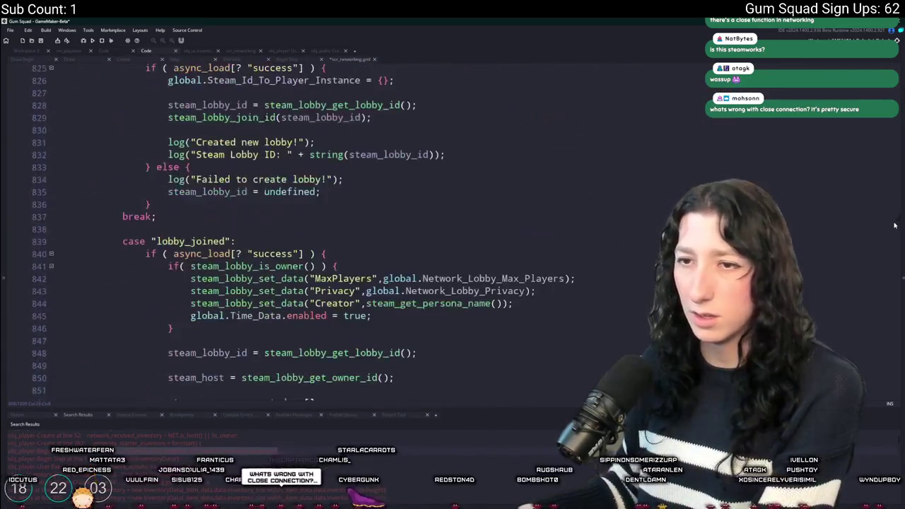
scroll(555, 73, up, 3)
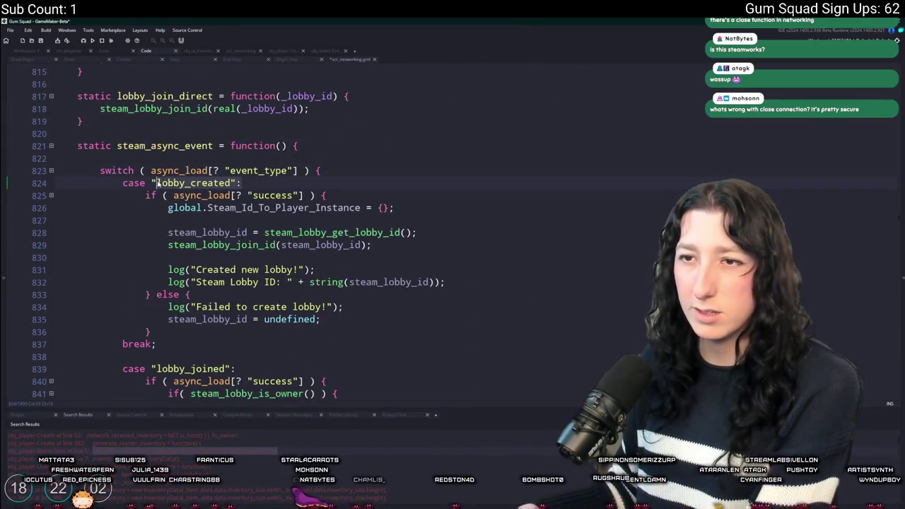
scroll(234, 265, down, 15)
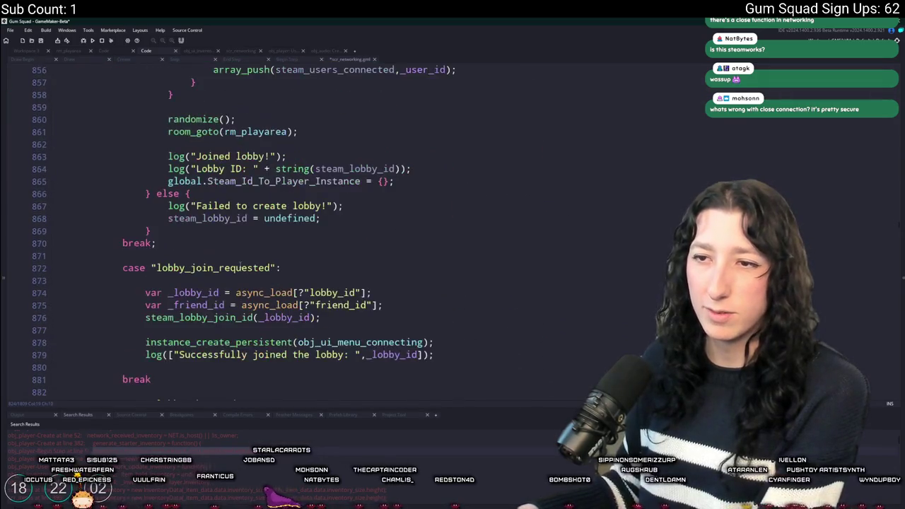
scroll(244, 266, down, 15)
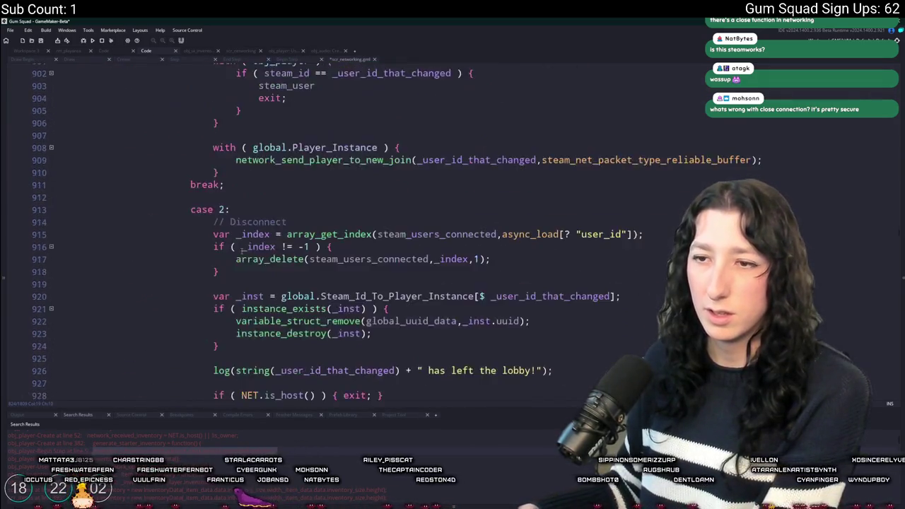
scroll(241, 251, up, 16)
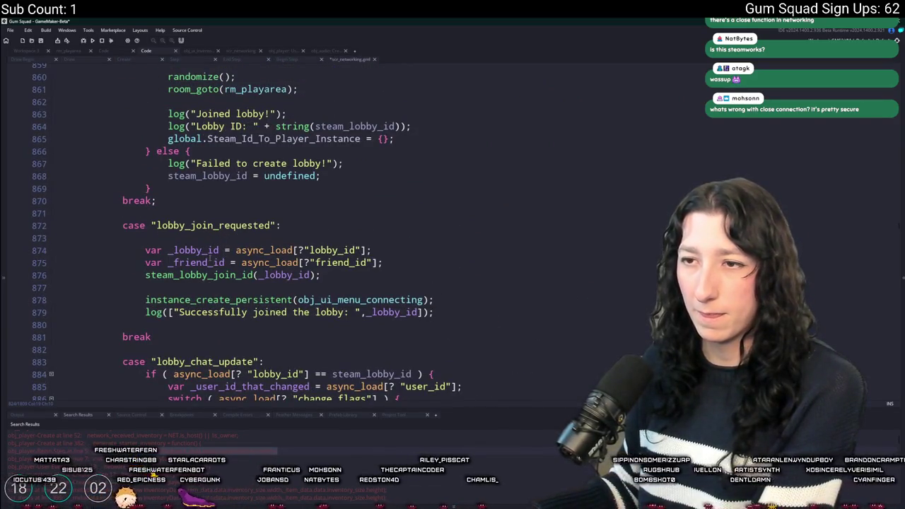
scroll(205, 287, up, 1)
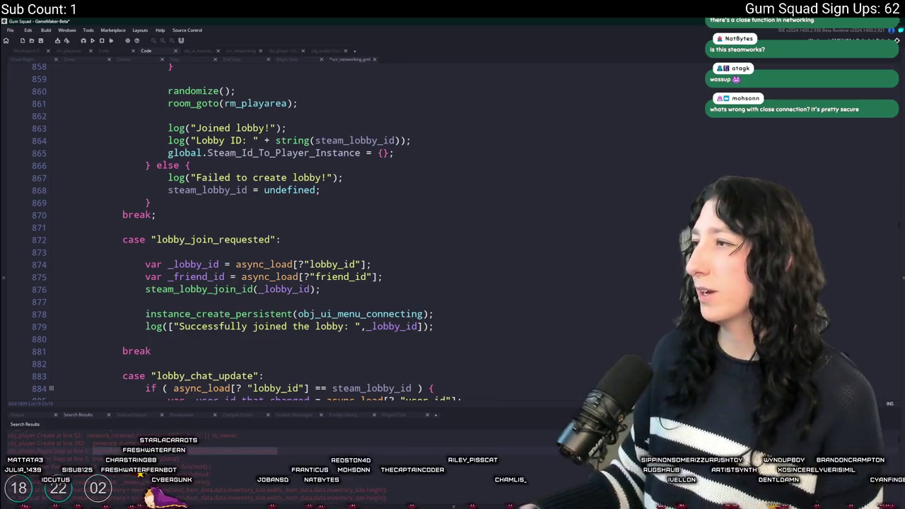
key(alt+Tab)
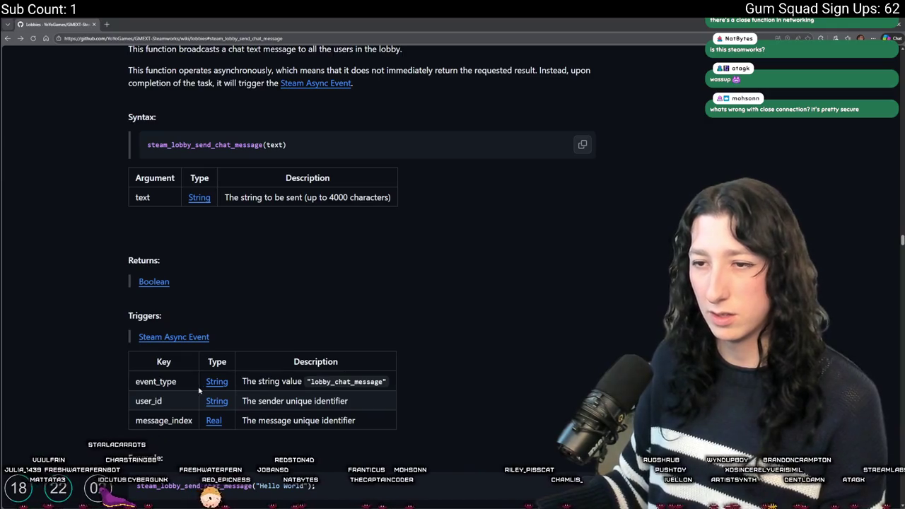
scroll(157, 382, up, 2)
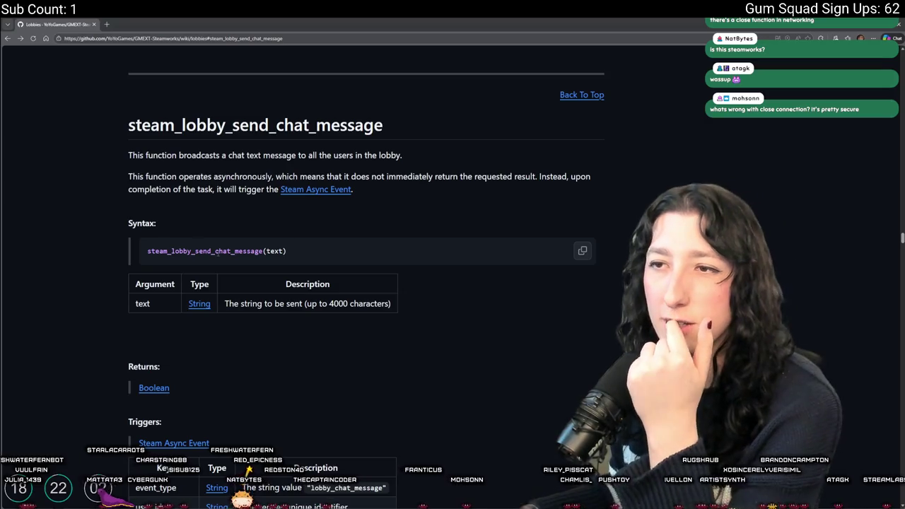
scroll(365, 283, up, 1)
scroll(190, 293, up, 5)
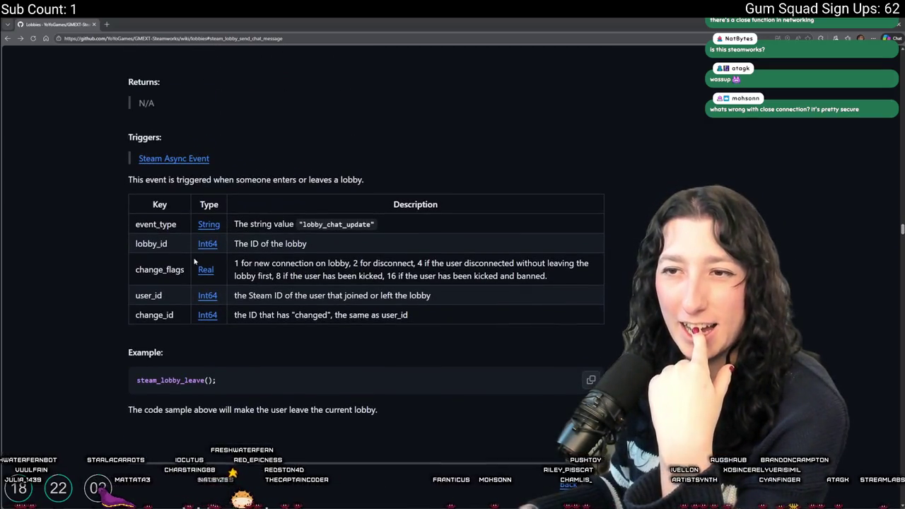
scroll(190, 292, up, 3)
scroll(190, 293, up, 2)
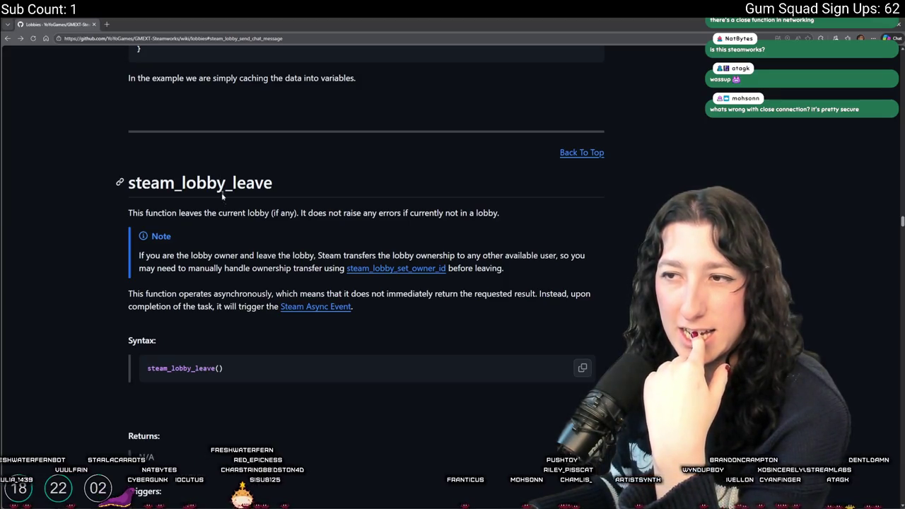
scroll(394, 276, down, 4)
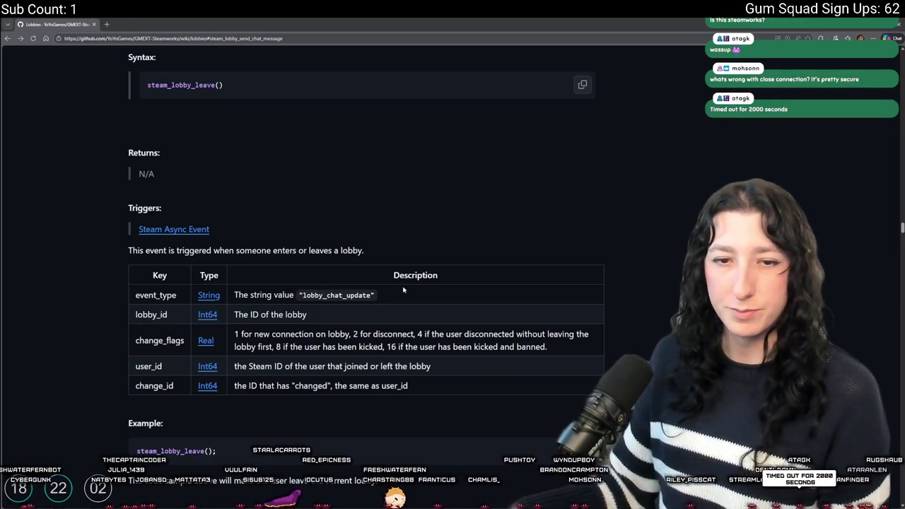
scroll(398, 204, down, 7)
scroll(389, 207, up, 3)
scroll(385, 207, up, 5)
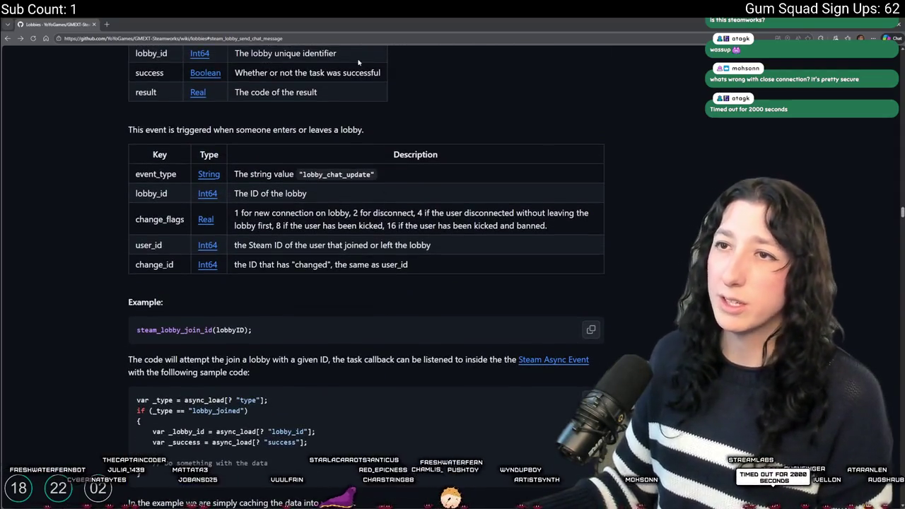
scroll(346, 198, up, 5)
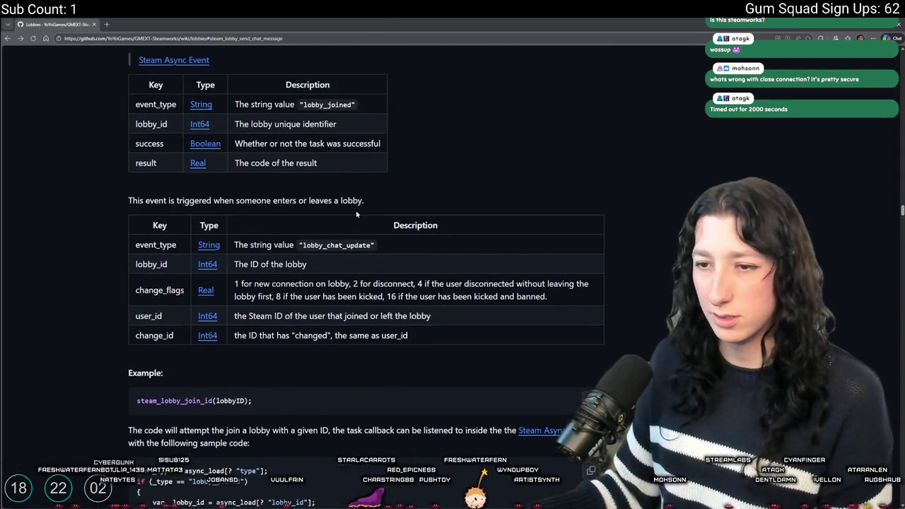
scroll(346, 198, up, 3)
scroll(347, 197, down, 2)
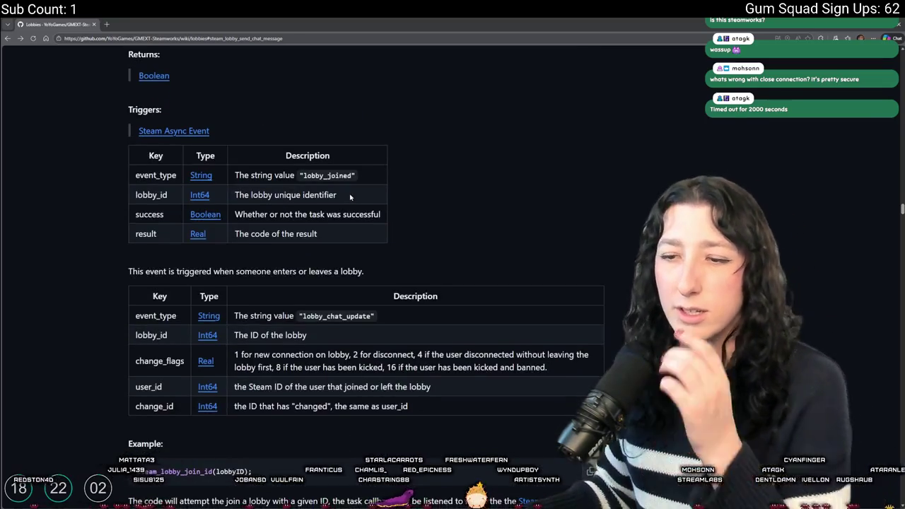
scroll(348, 196, up, 6)
scroll(346, 199, up, 15)
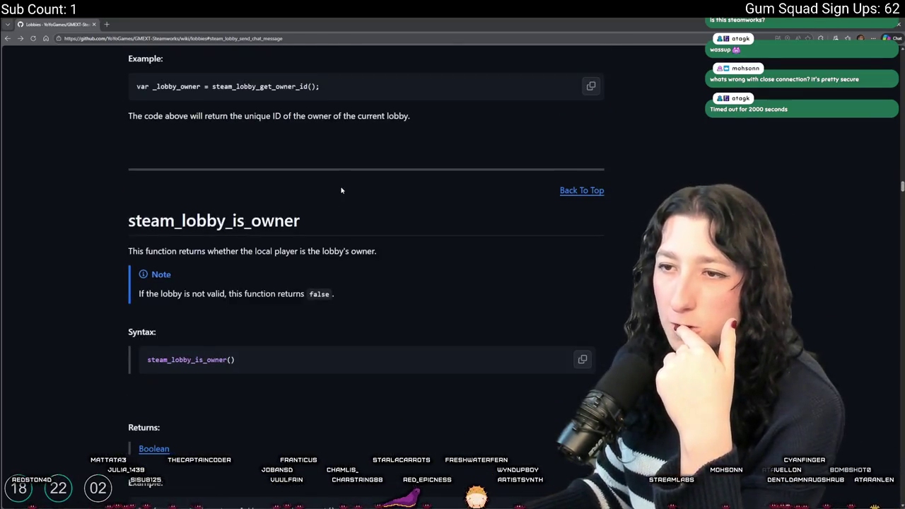
scroll(341, 191, up, 15)
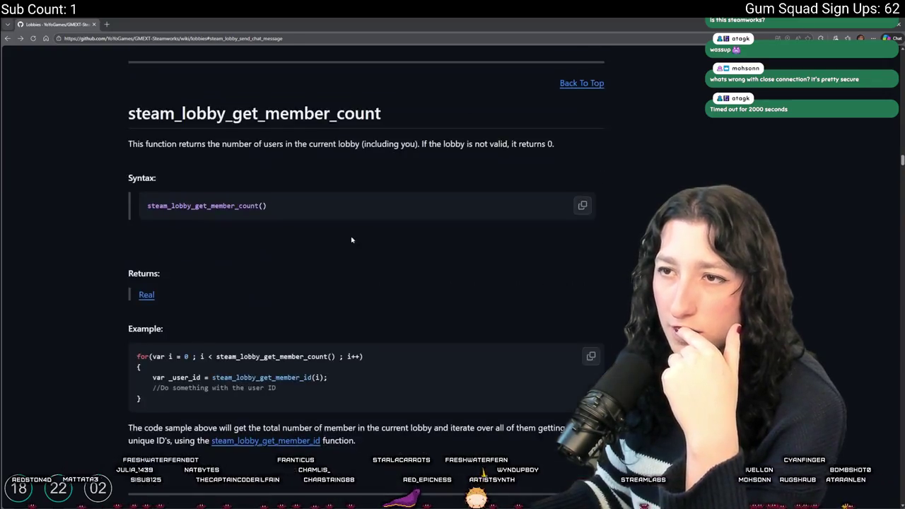
scroll(339, 222, up, 15)
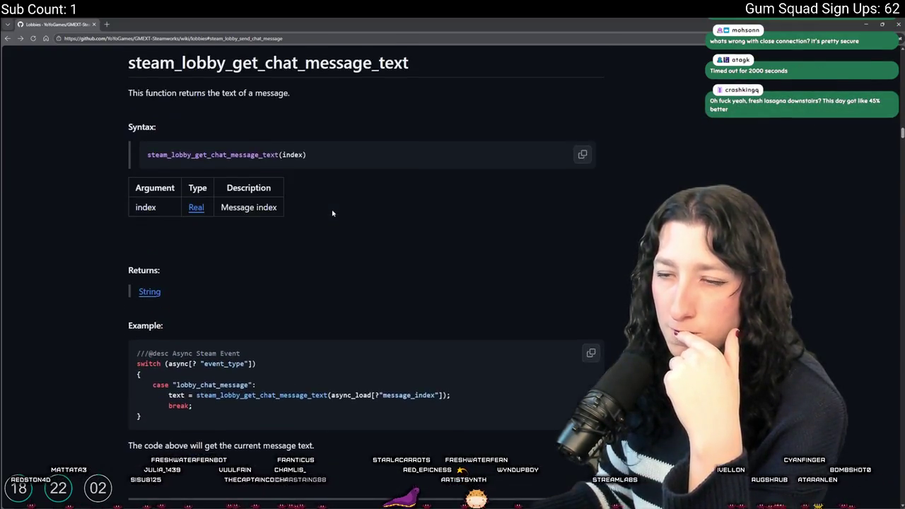
scroll(340, 212, down, 5)
scroll(338, 199, up, 4)
scroll(338, 199, up, 2)
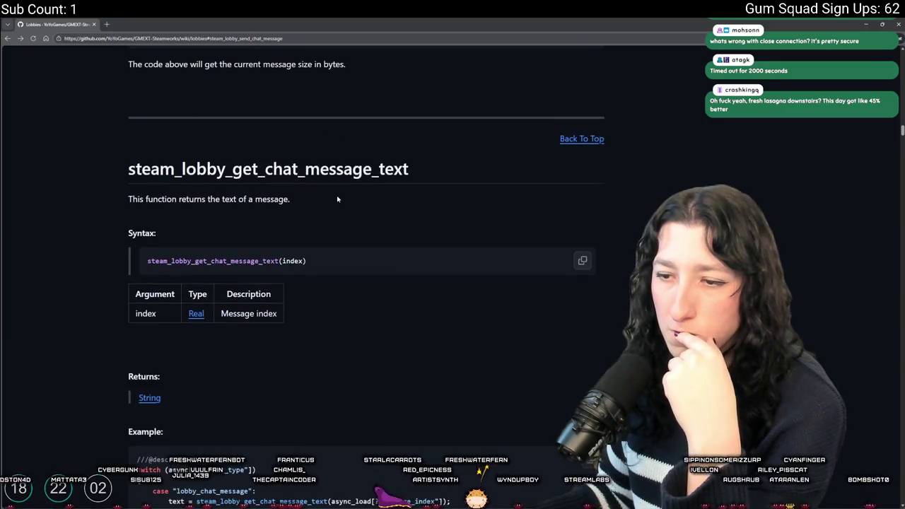
scroll(338, 199, down, 2)
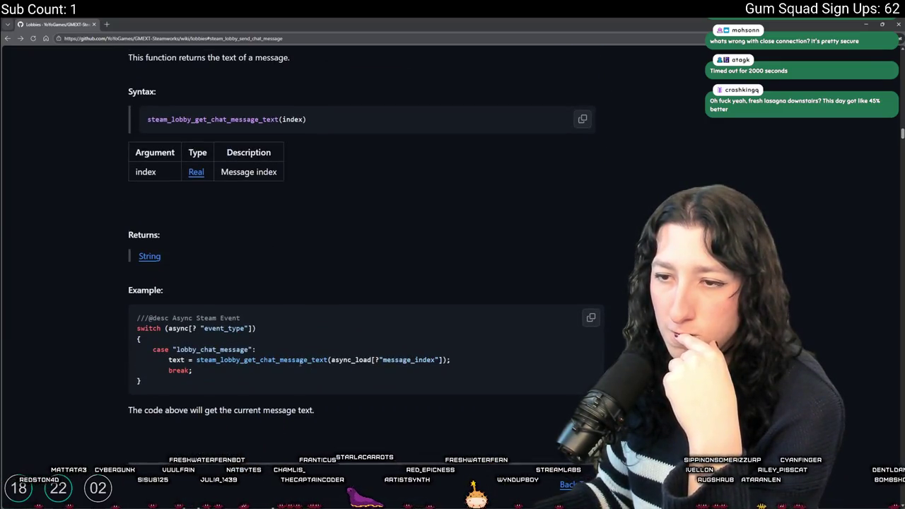
double_click(303, 361)
scroll(275, 384, up, 10)
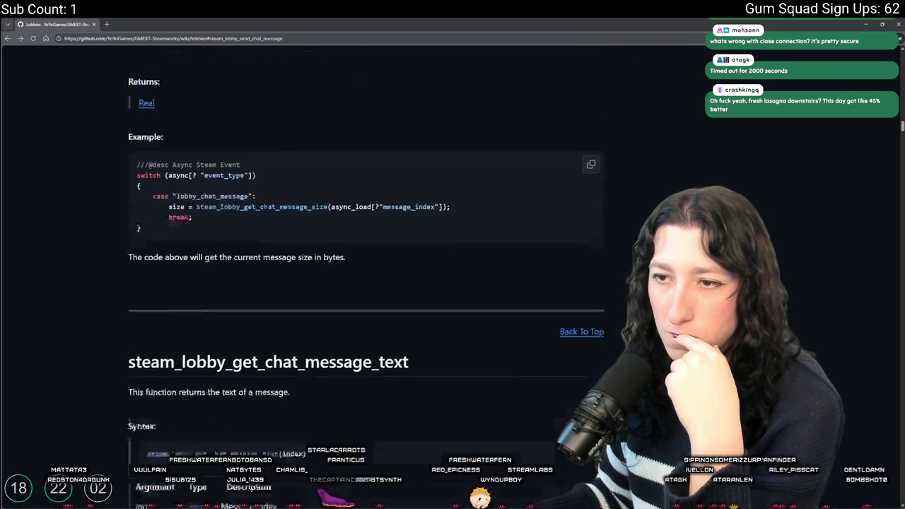
scroll(290, 365, up, 10)
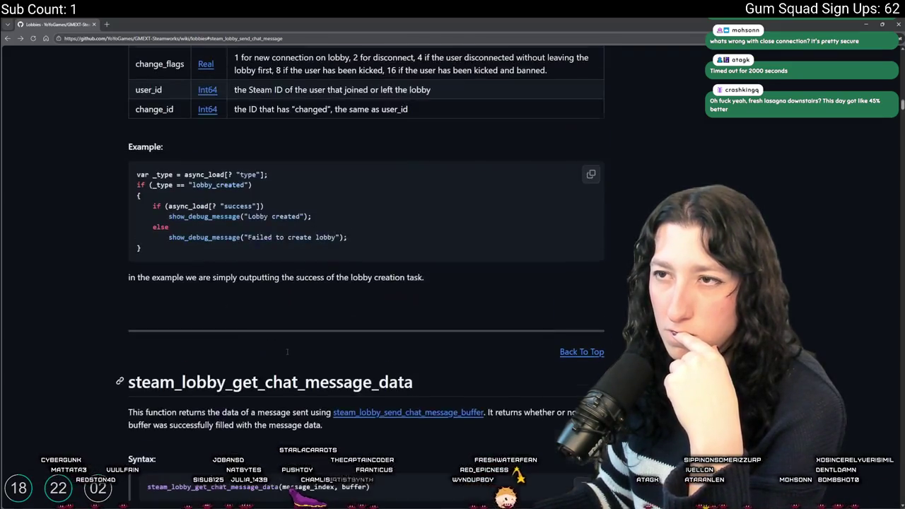
scroll(297, 351, down, 10)
scroll(289, 349, up, 7)
scroll(271, 358, up, 15)
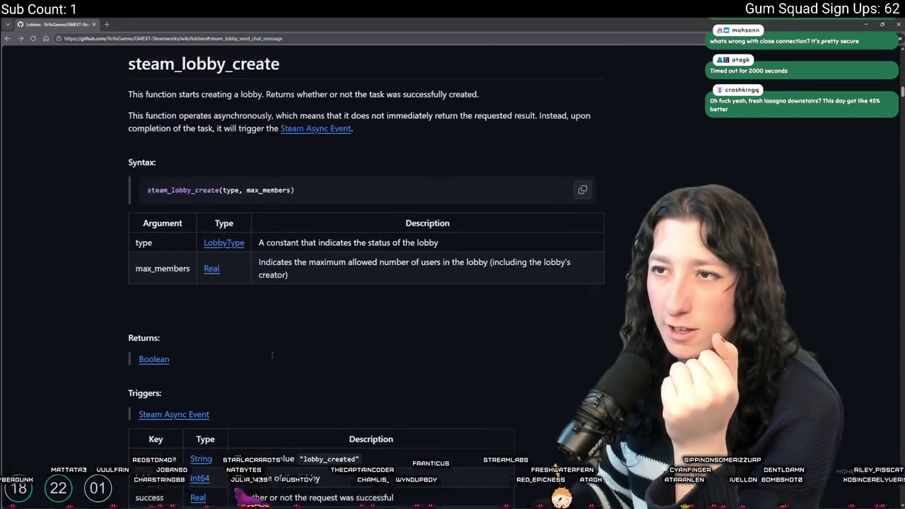
scroll(271, 358, up, 5)
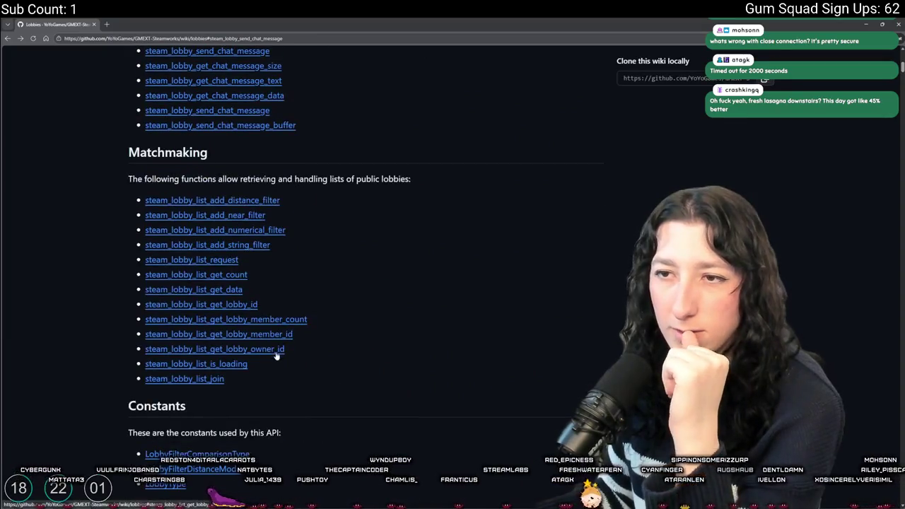
Read the steam_lobby_send_chat_message_buffer entry and its example on the Lobbies wiki.
scroll(245, 240, up, 3)
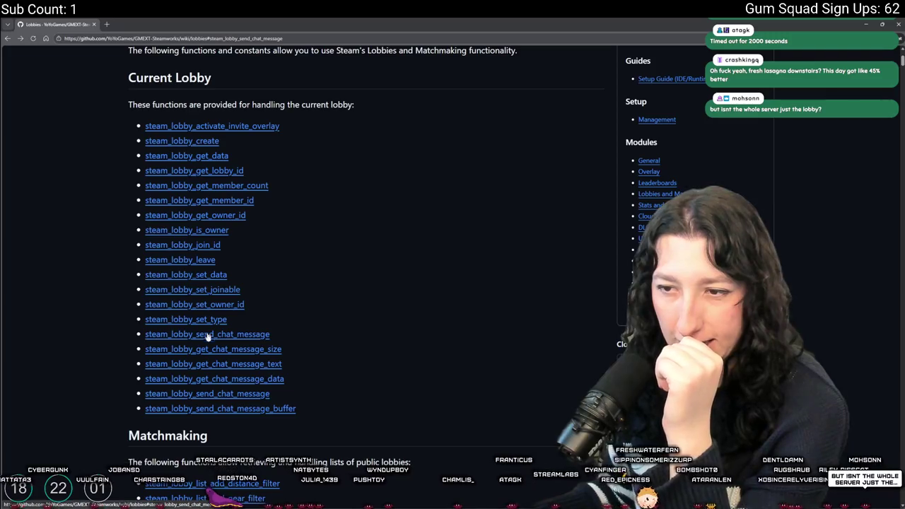
drag(138, 393, 270, 394)
right_click(202, 389)
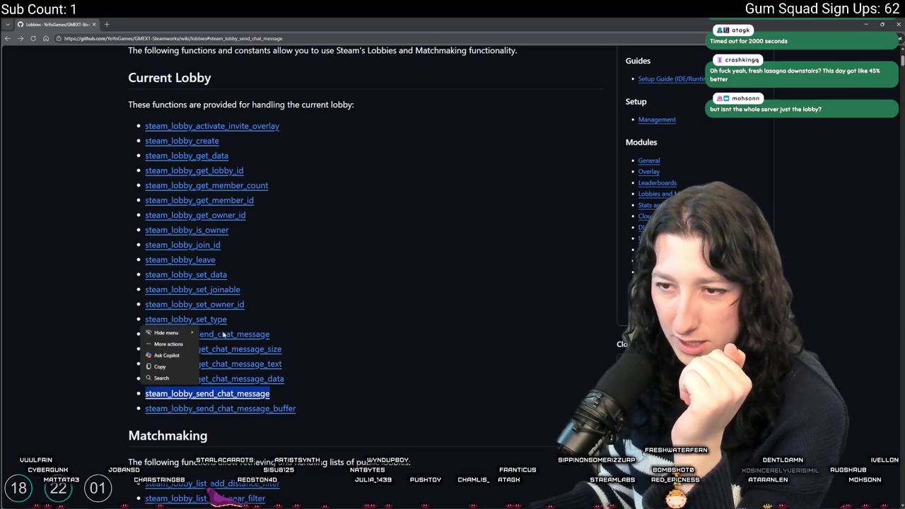
click(239, 398)
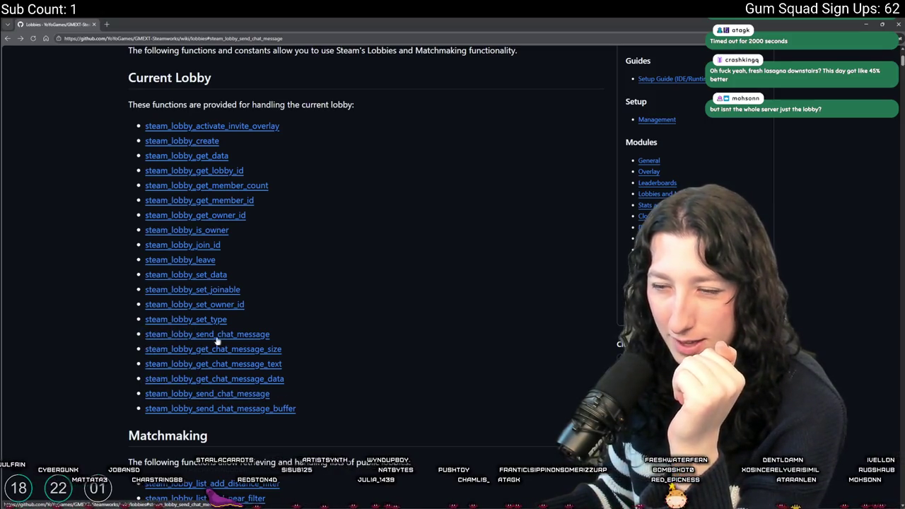
click(223, 410)
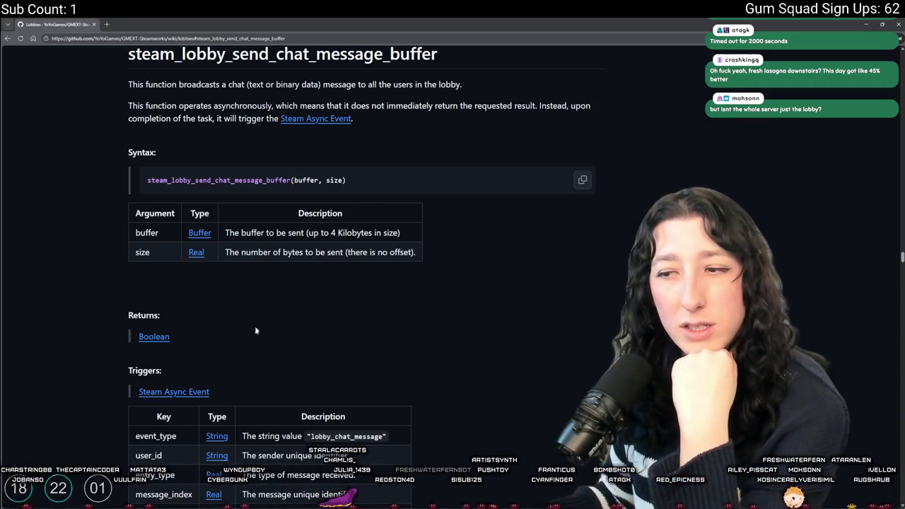
scroll(256, 324, down, 3)
scroll(255, 340, down, 5)
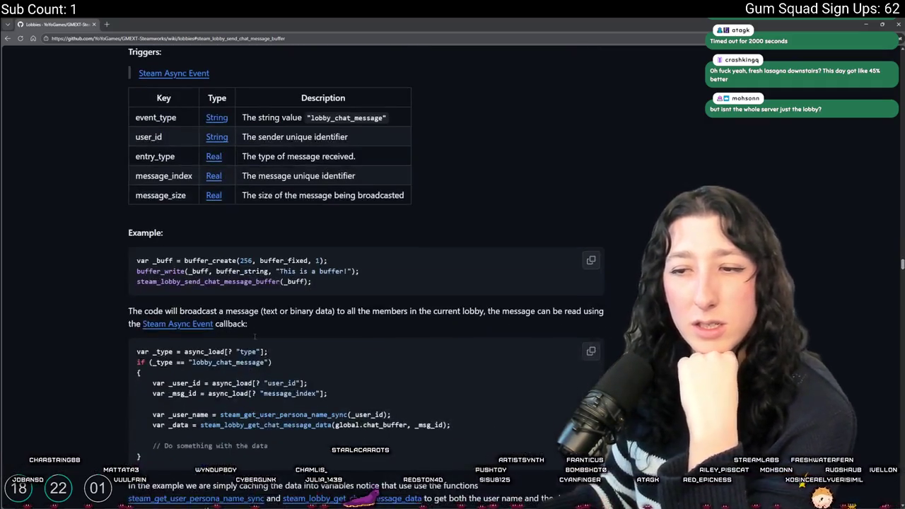
click(94, 23)
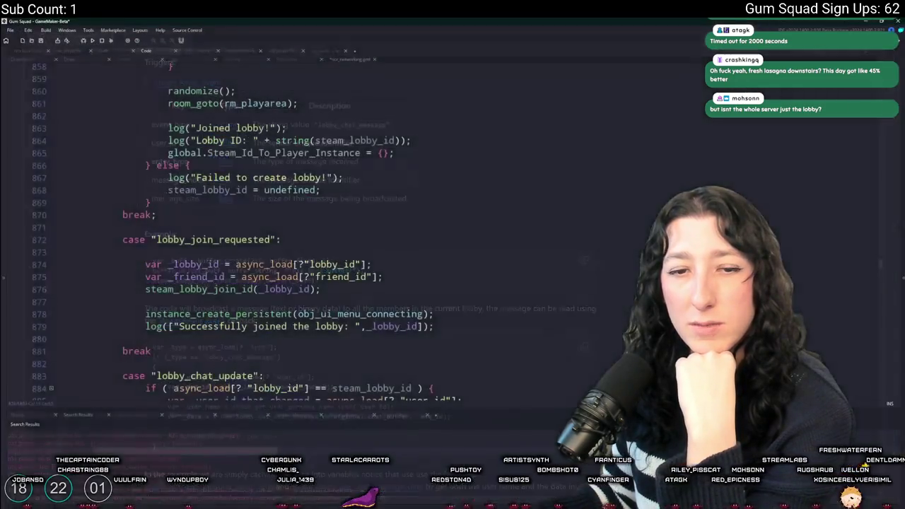
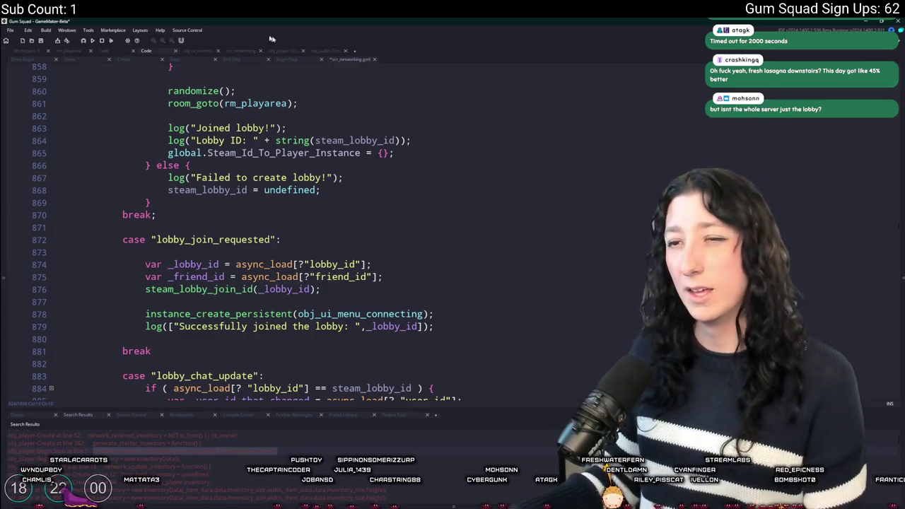
Locate the code handling a kicked user in the scr_networking script.
scroll(536, 334, up, 10)
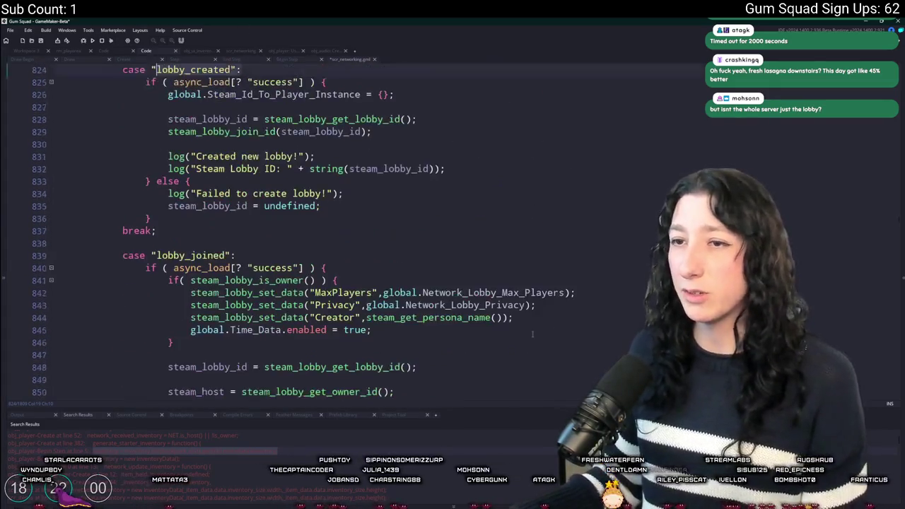
scroll(536, 334, up, 11)
scroll(297, 214, up, 2)
scroll(283, 198, down, 1)
scroll(261, 170, up, 7)
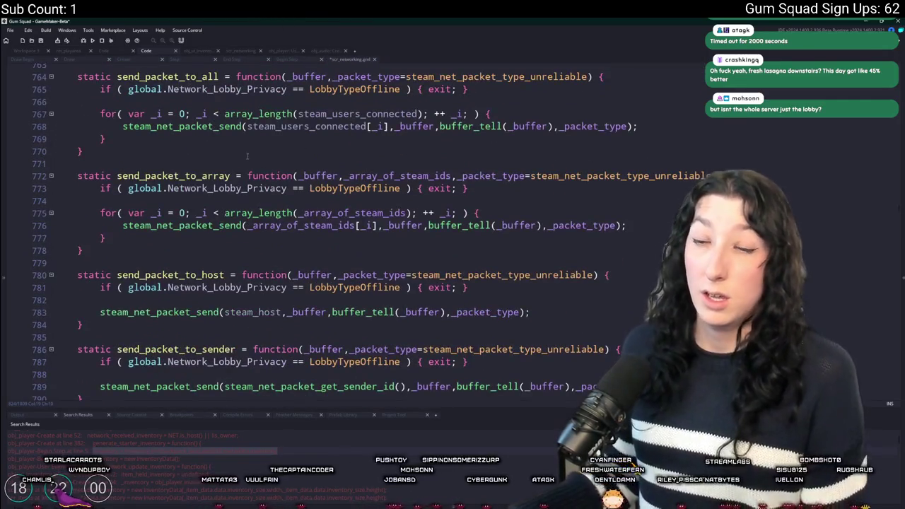
scroll(235, 219, up, 11)
click(297, 228)
scroll(297, 229, up, 2)
scroll(304, 223, down, 1)
key(F3)
scroll(306, 222, up, 2)
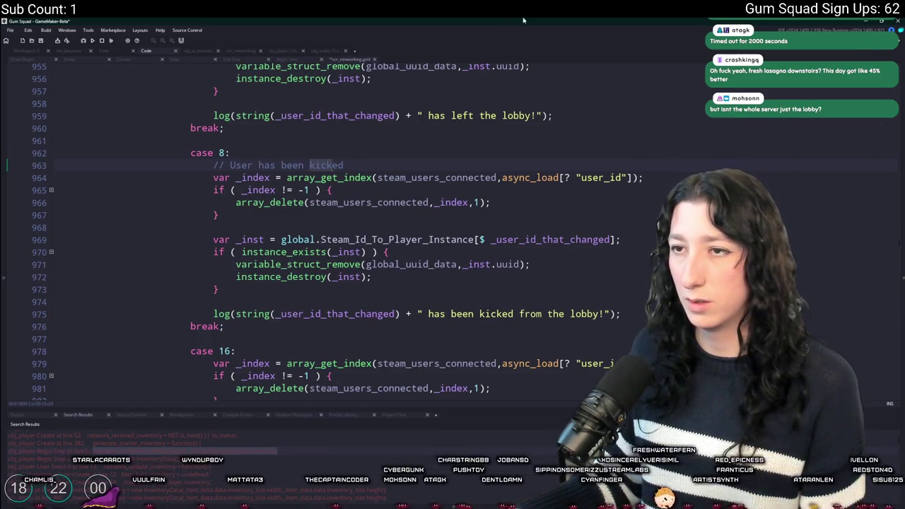
scroll(424, 227, up, 2)
drag(899, 245, 899, 277)
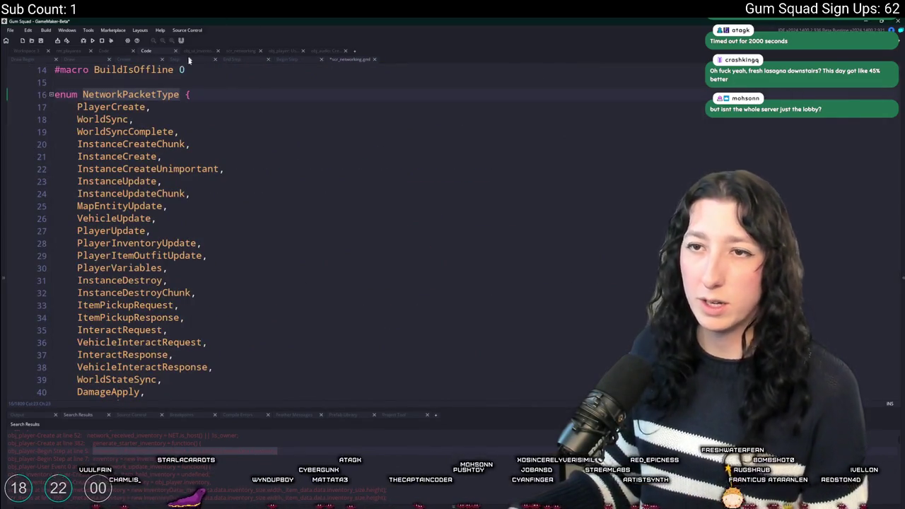
Duplicate the RadioSyncTrack enum entry and rename the copy UserKicked, just before Size.
click(181, 132)
scroll(161, 270, down, 6)
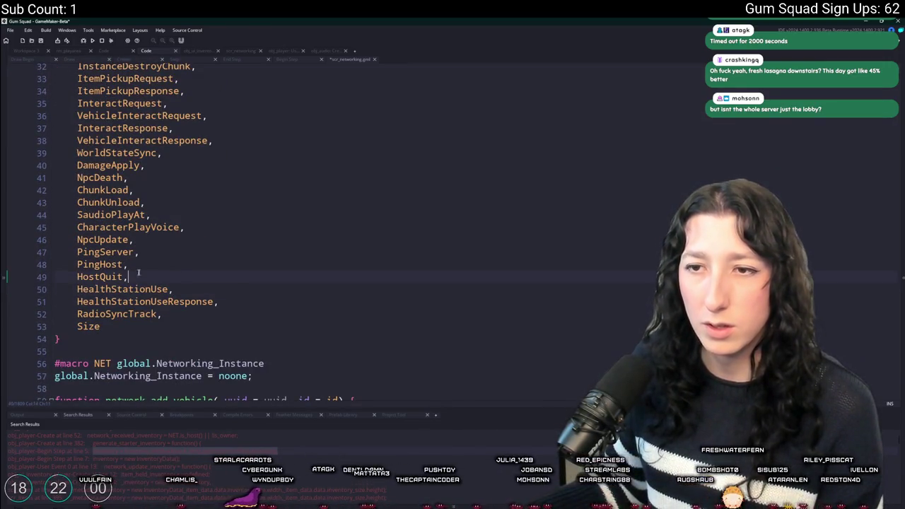
click(163, 313)
key(ctrl+d)
key(BackSpace)
key(BackSpace)
key(BackSpace)
key(BackSpace)
key(BackSpace)
key(BackSpace)
text(User,)
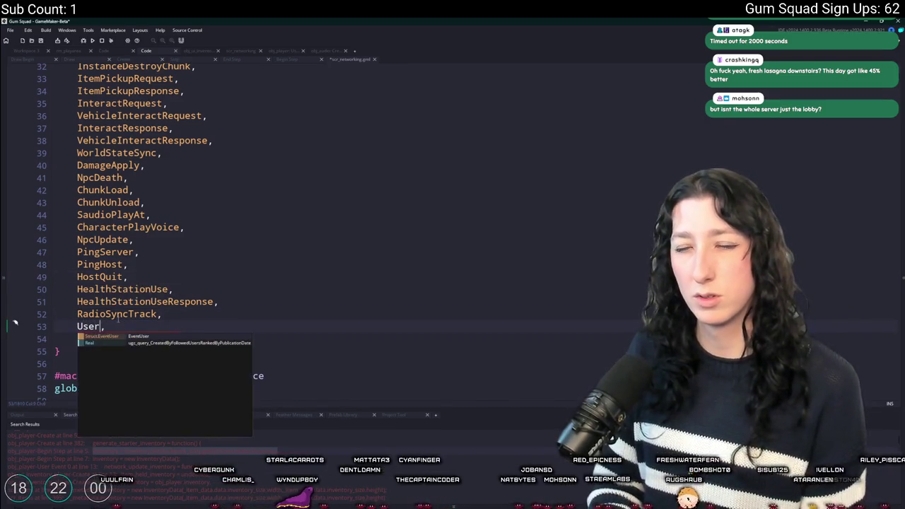
text(Kick)
key(Up)
key(End)
click(115, 314)
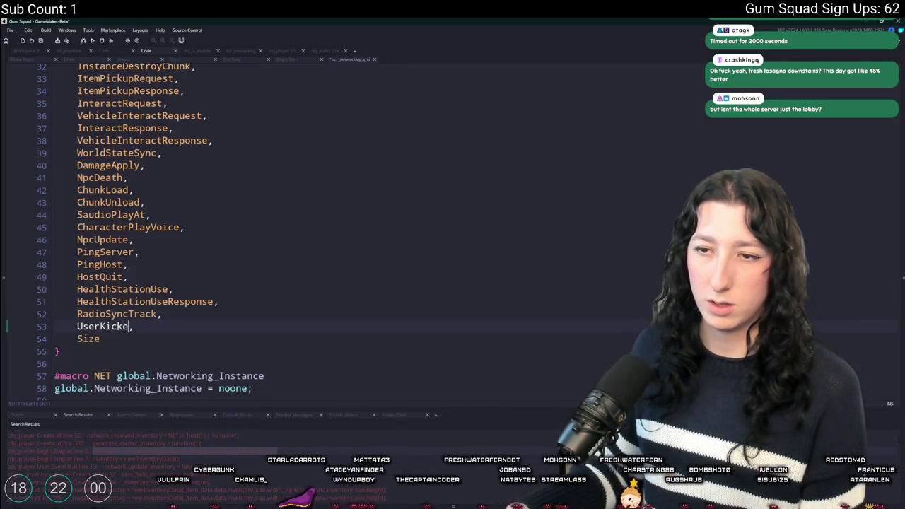
scroll(119, 326, up, 9)
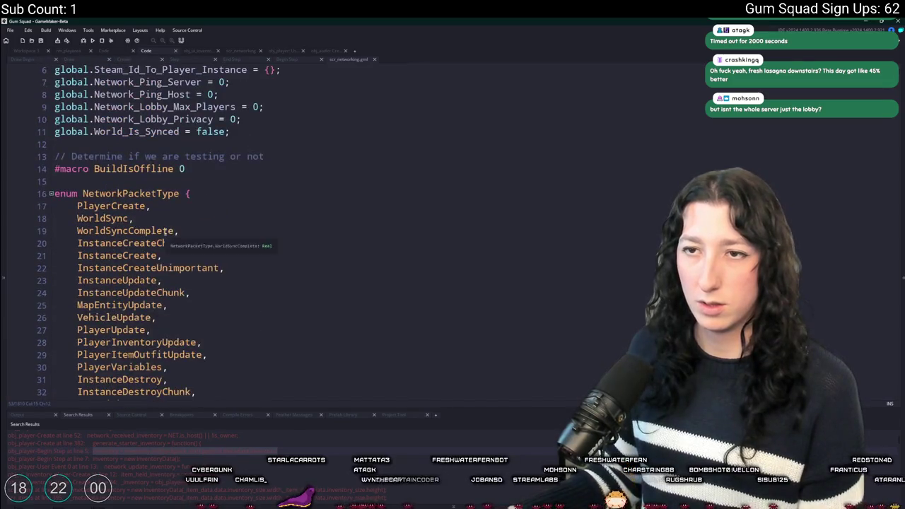
Duplicate the network_character_play_voice function below itself.
double_click(162, 193)
key(shift+F3)
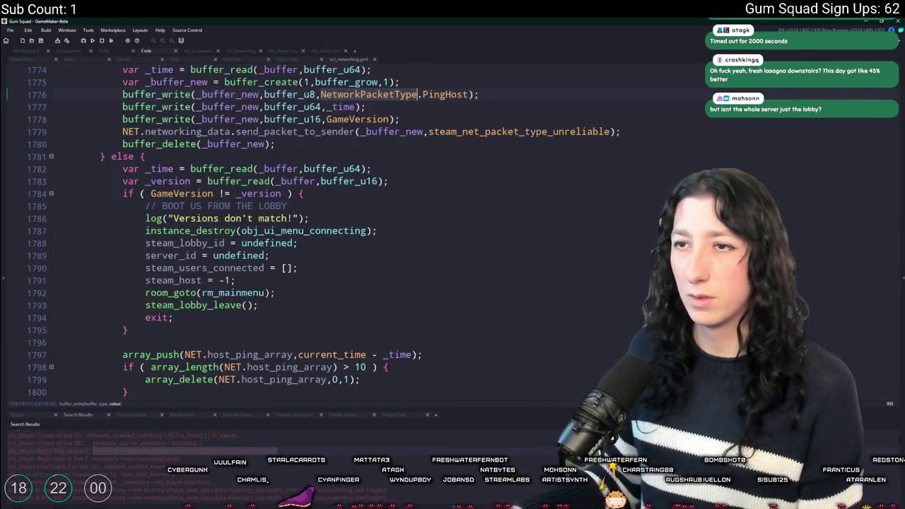
scroll(894, 373, down, 4)
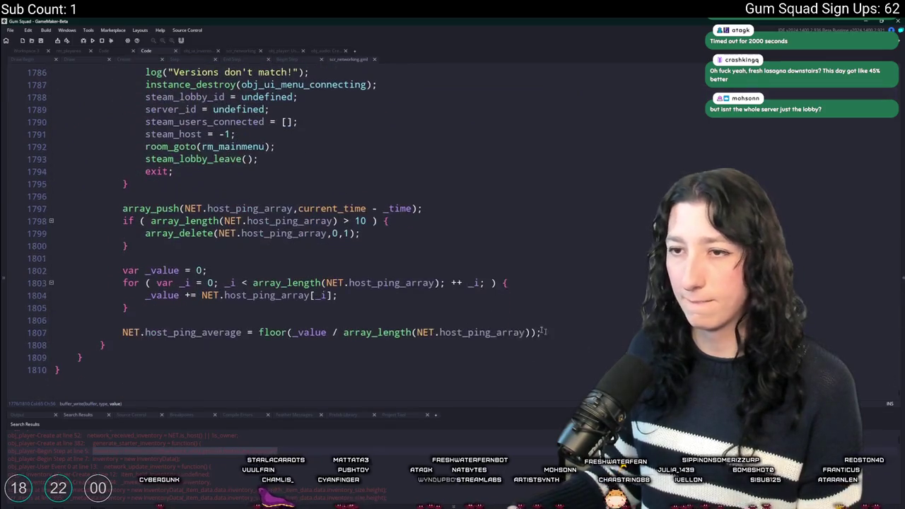
scroll(894, 373, up, 15)
drag(896, 388, 896, 94)
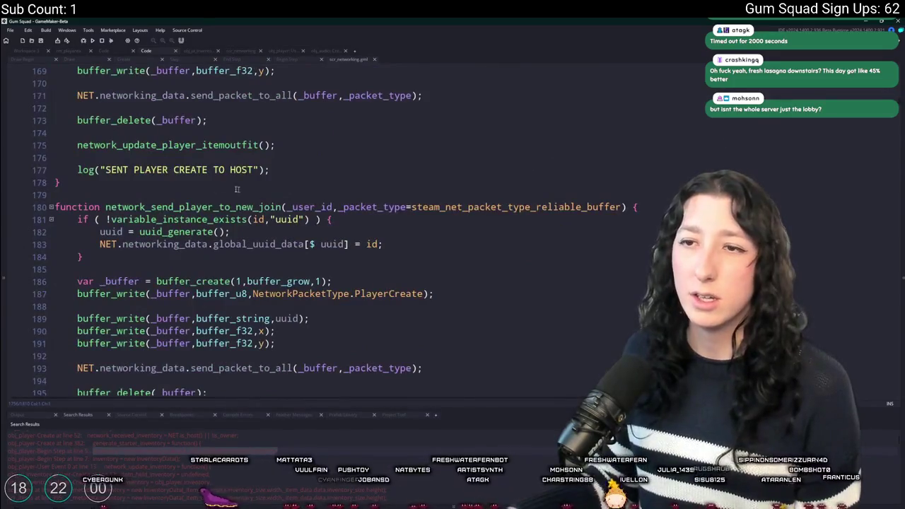
scroll(269, 191, up, 11)
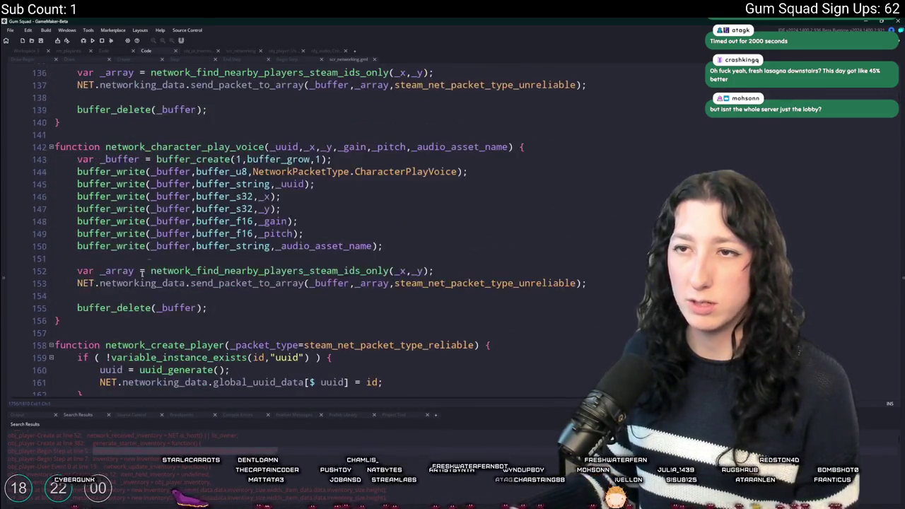
drag(61, 320, 59, 122)
key(ctrl+d)
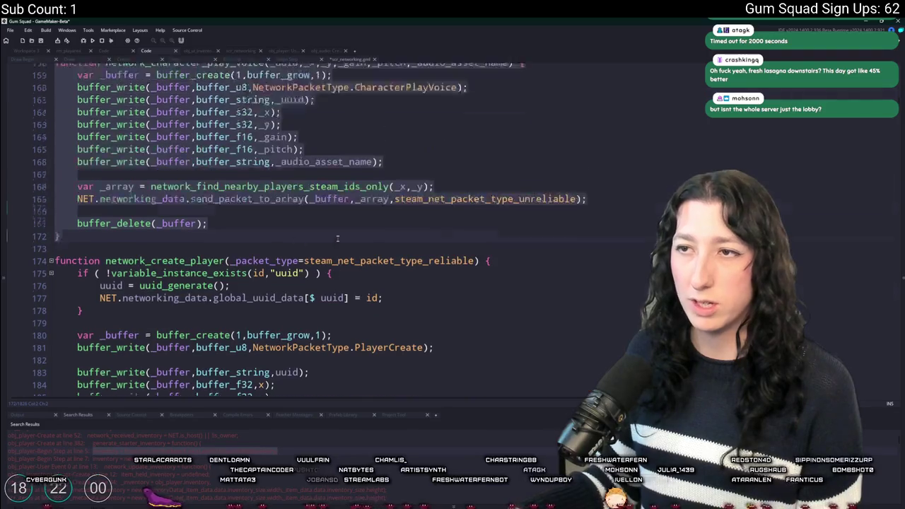
Make the copy use the UserKicked packet type and a single _steam_id parameter.
scroll(389, 215, up, 3)
click(389, 215)
text(UserKicked)
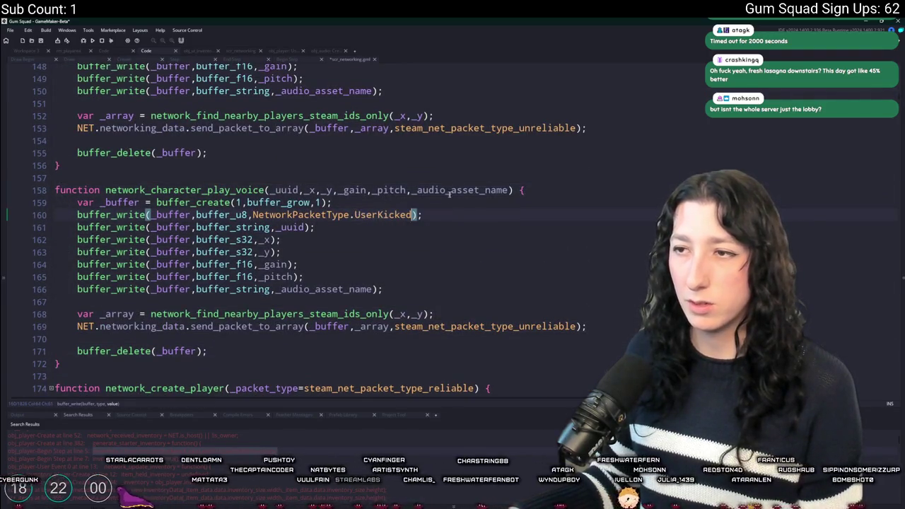
drag(509, 189, 271, 189)
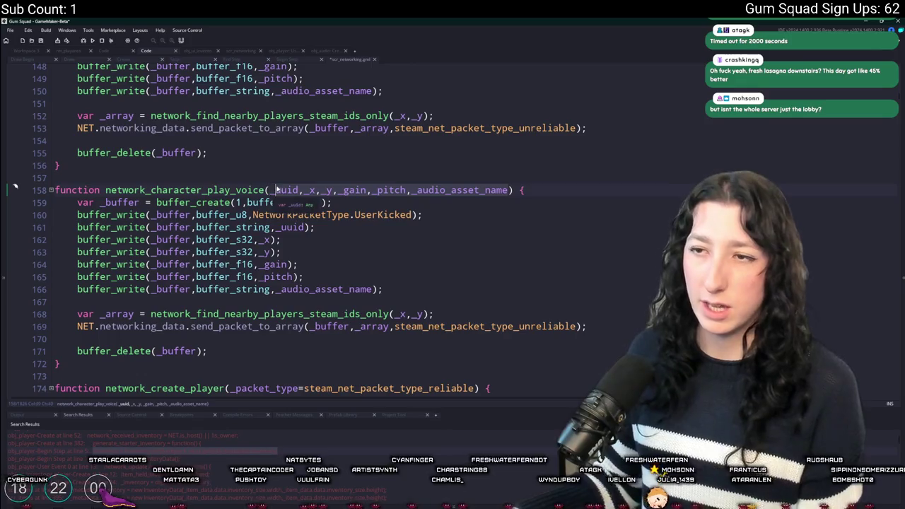
text(_steam_id)
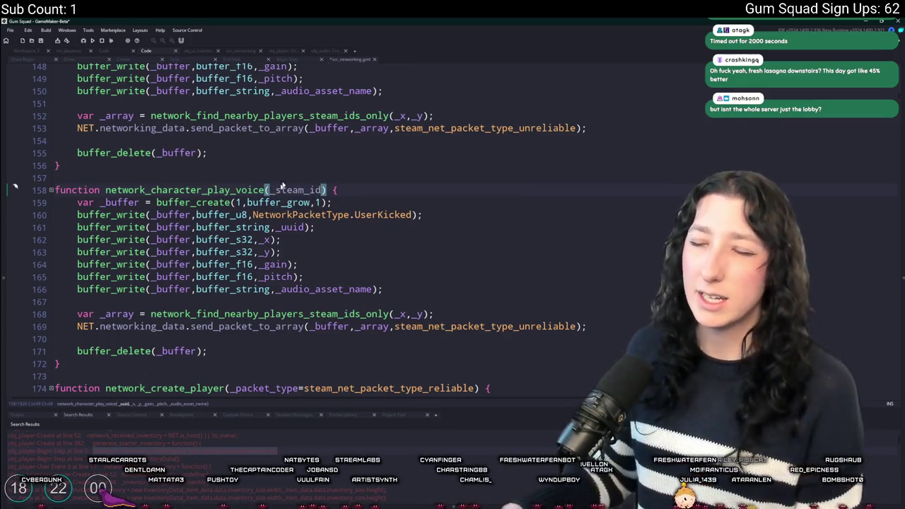
click(354, 185)
double_click(303, 190)
key(BackSpace)
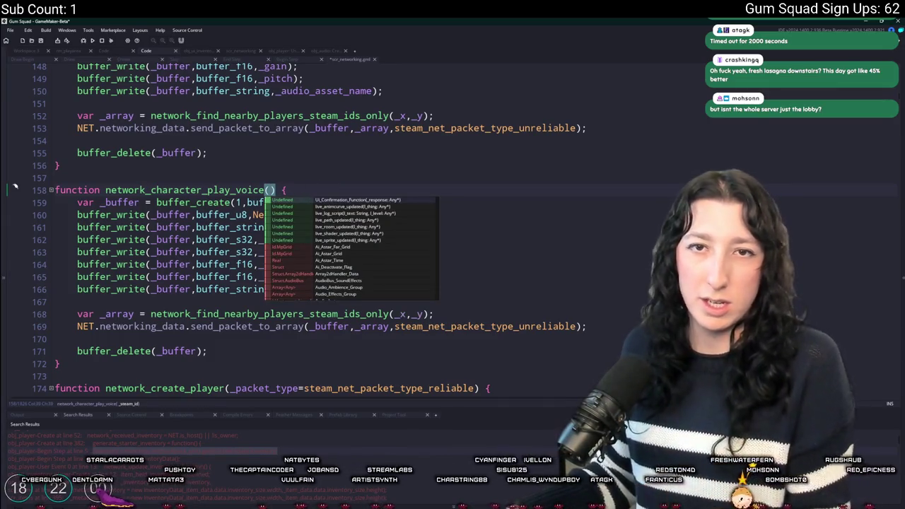
key(ctrl+z)
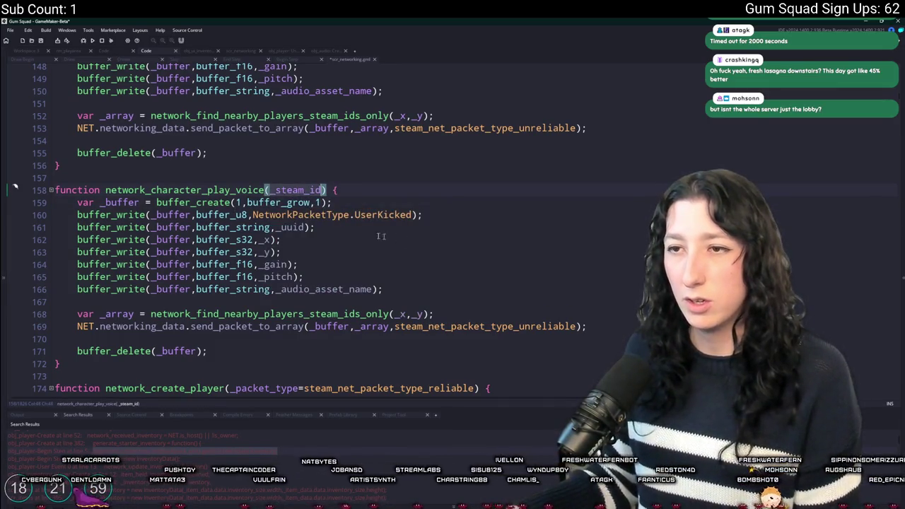
Remove the voice data writes and send the packet reliably to [_steam_id] only.
drag(422, 290, 423, 215)
key(BackSpace)
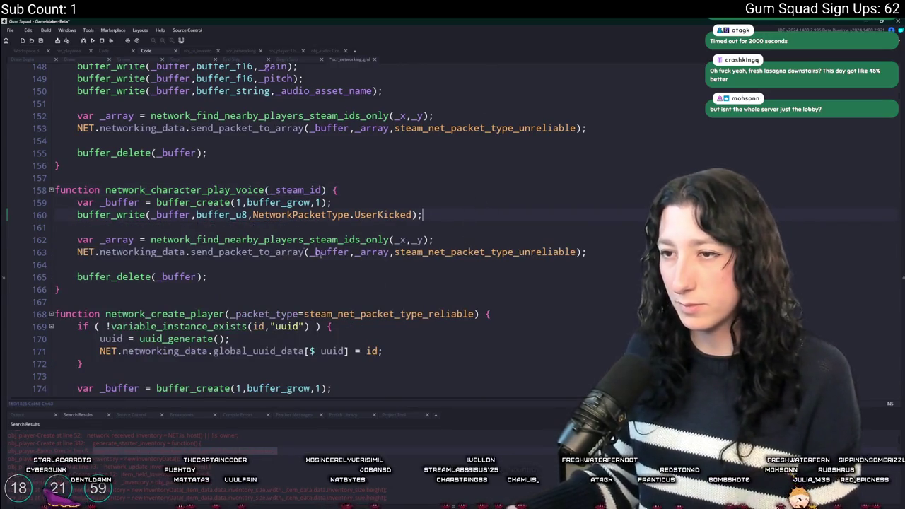
drag(574, 252, 520, 253)
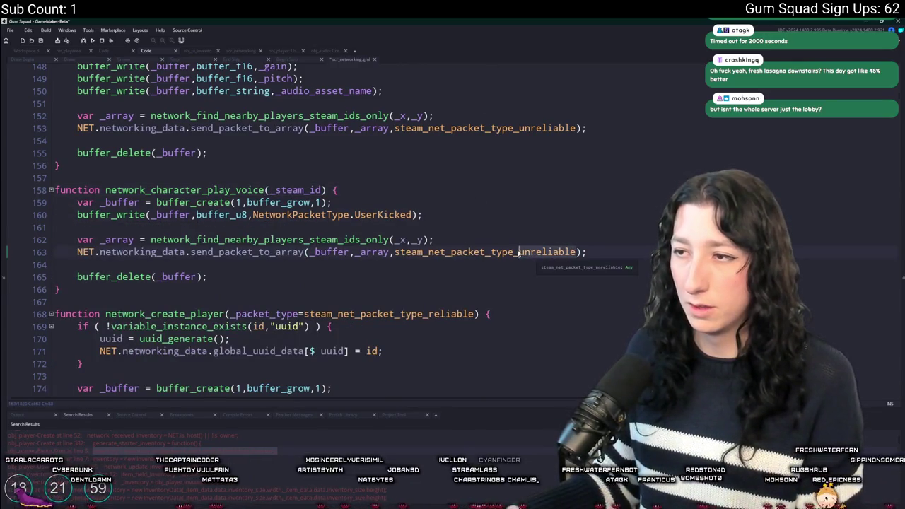
text(re)
key(Return)
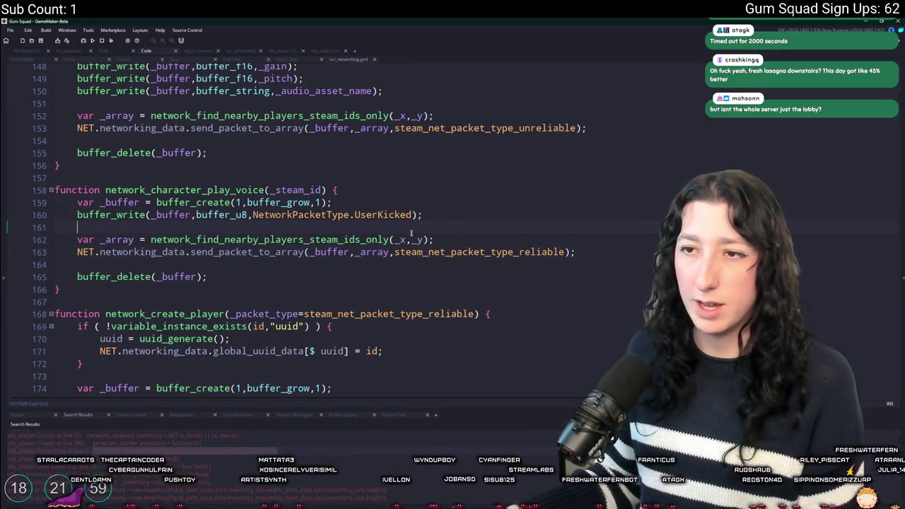
click(276, 252)
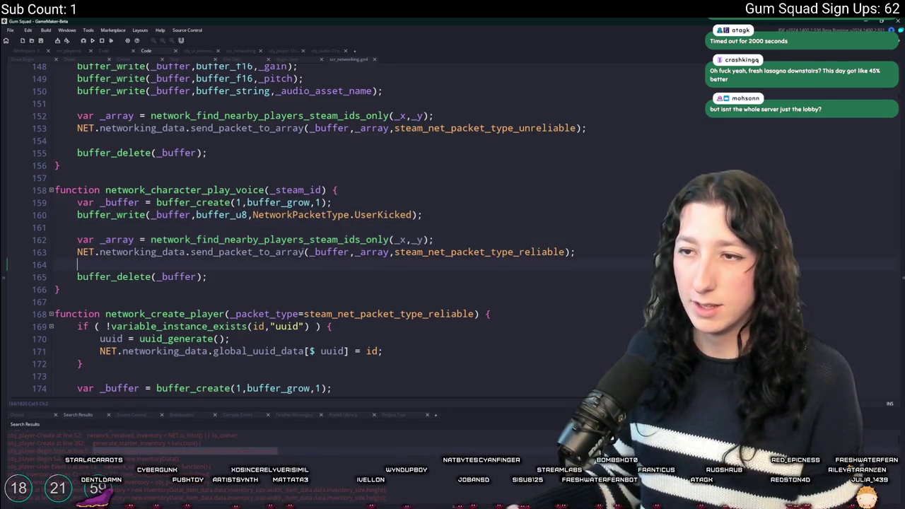
key(ctrl+Delete)
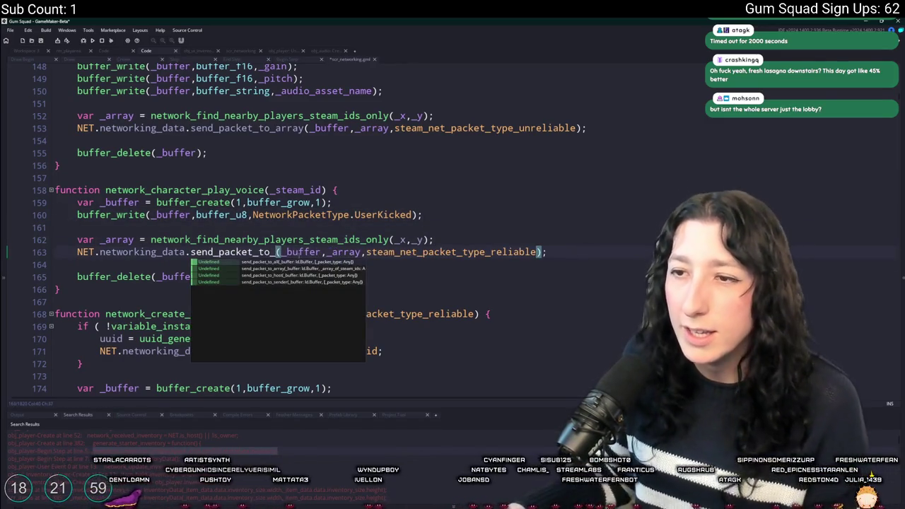
key(Return)
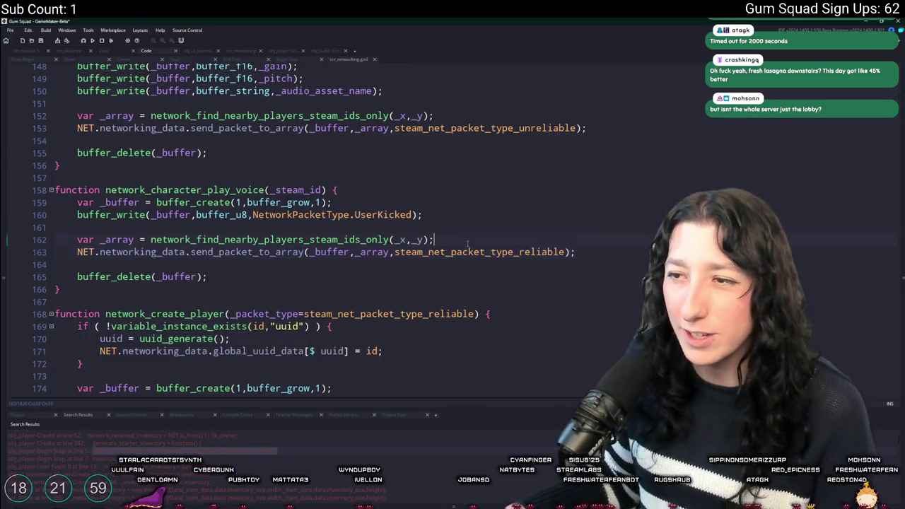
click(149, 240)
key(shift+End)
text([_steam_id])
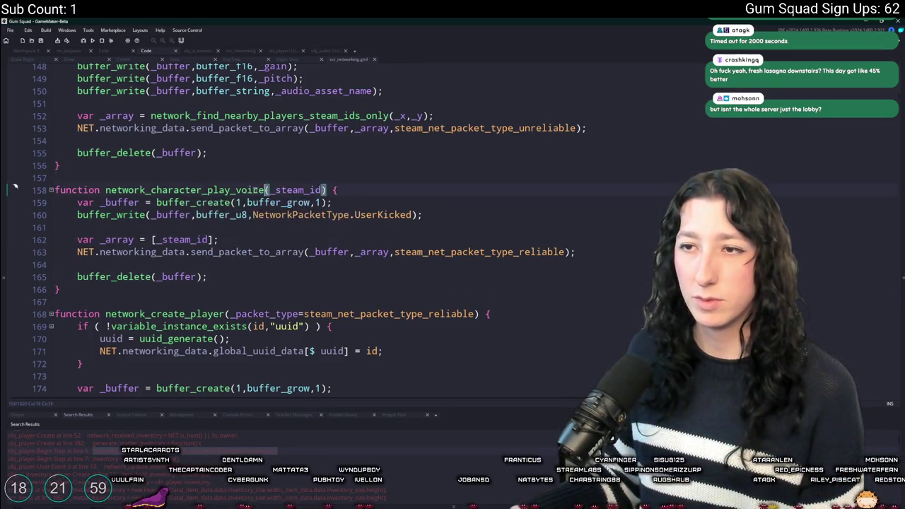
Rename the new function to network_kick_user.
click(151, 191)
key(ctrl+shift+Right)
text(kick_user)
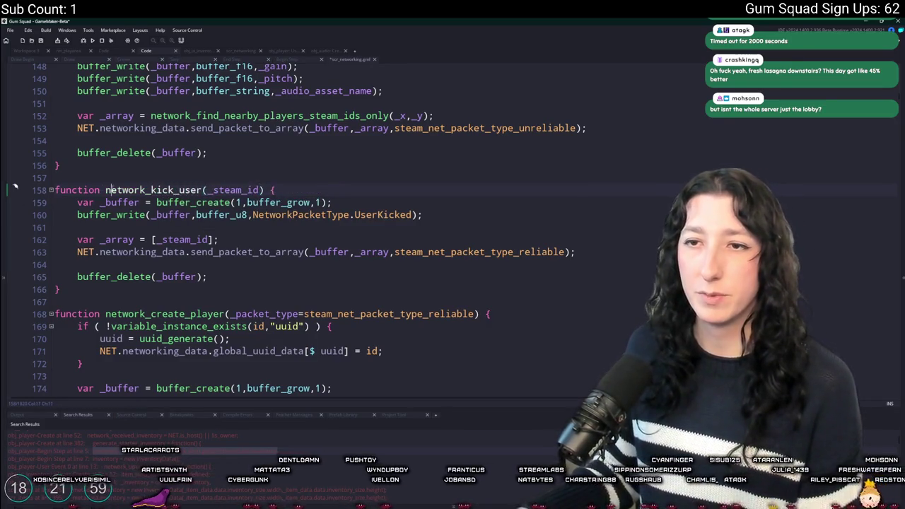
click(8, 227)
key(alt+Left)
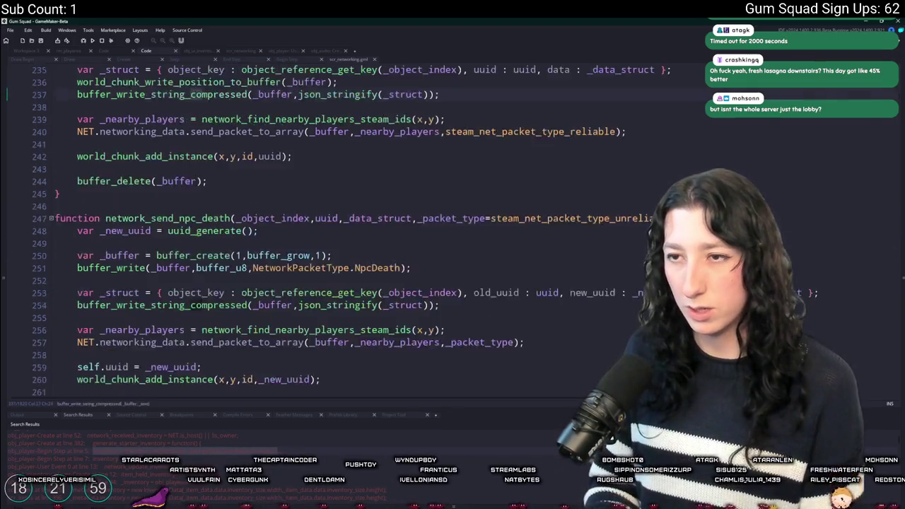
Replace steam_user in the matching-player check with network_kick_user(steam_id);.
key(alt+Left)
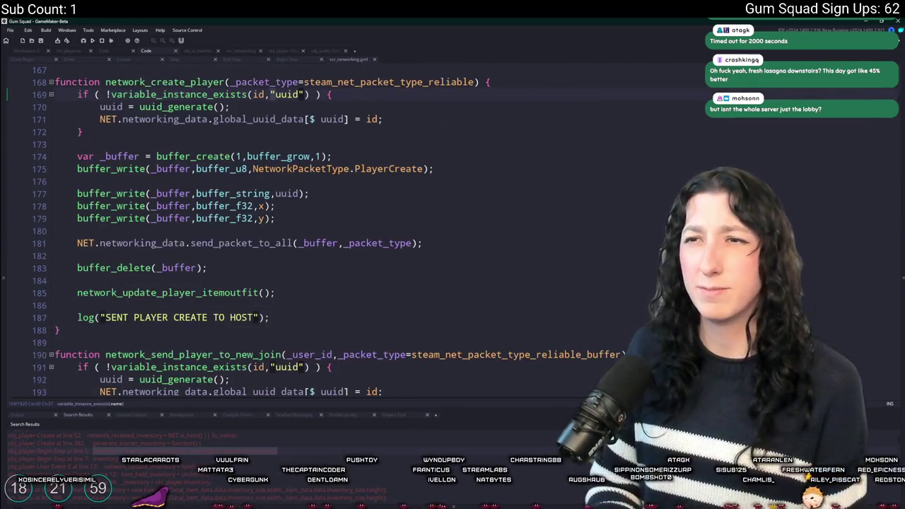
key(alt+Left)
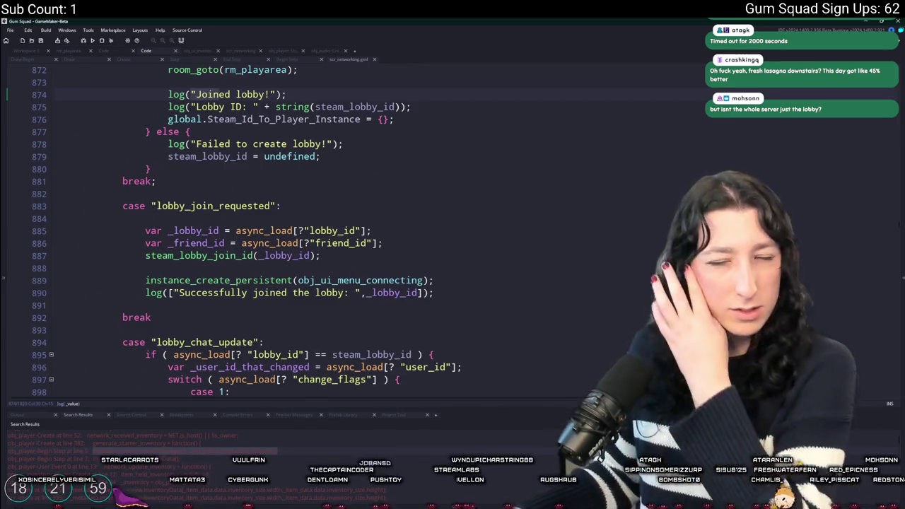
key(alt+Left)
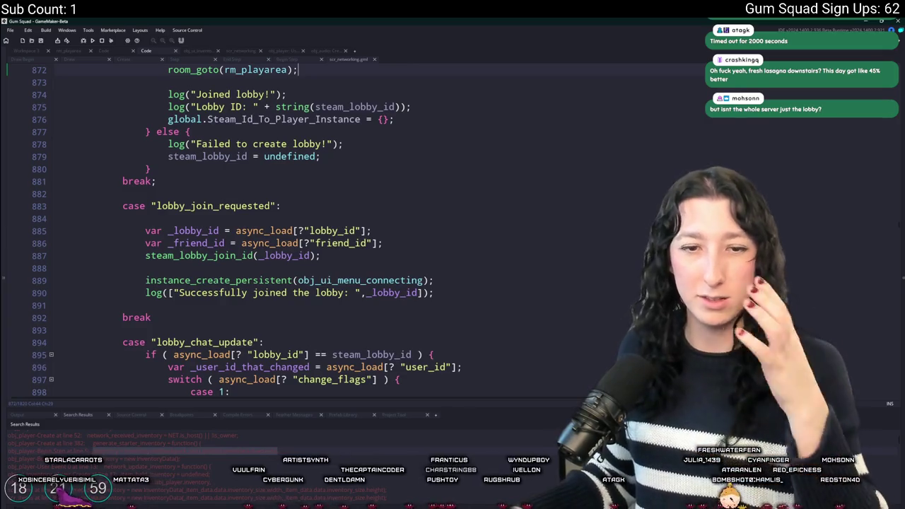
scroll(422, 202, down, 6)
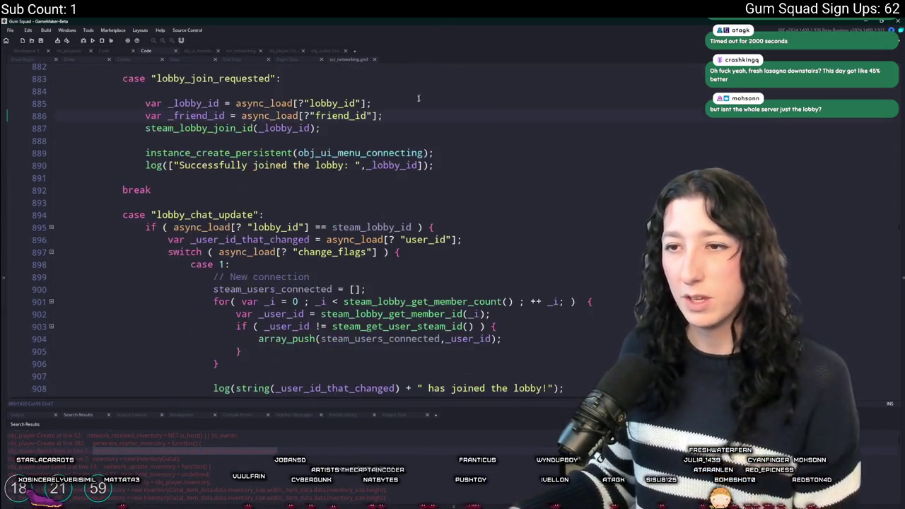
scroll(313, 225, down, 4)
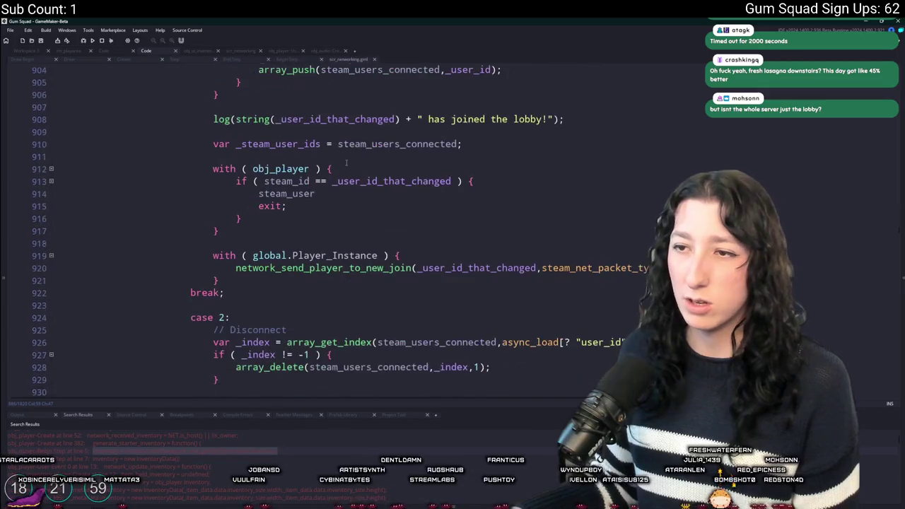
key(BackSpace)
key(BackSpace)
key(BackSpace)
text(user)
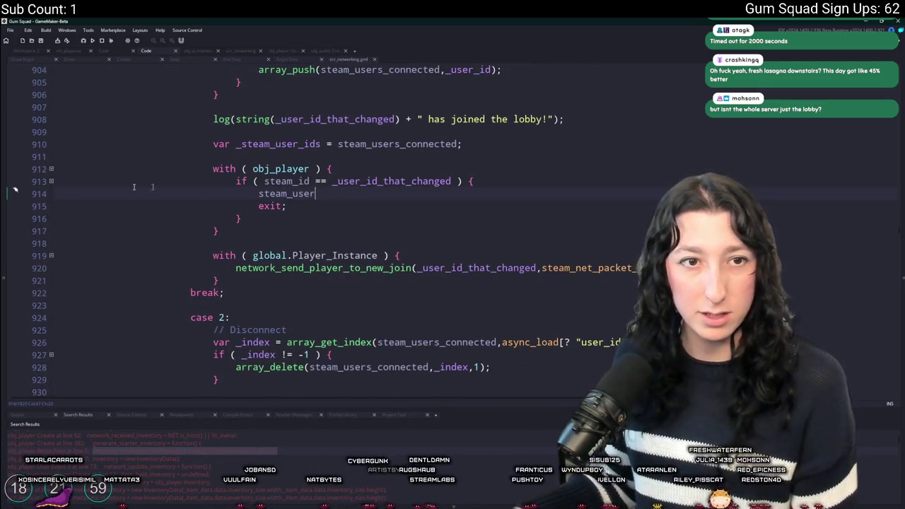
key(ctrl+shift+Left)
text(network_kick_userj())
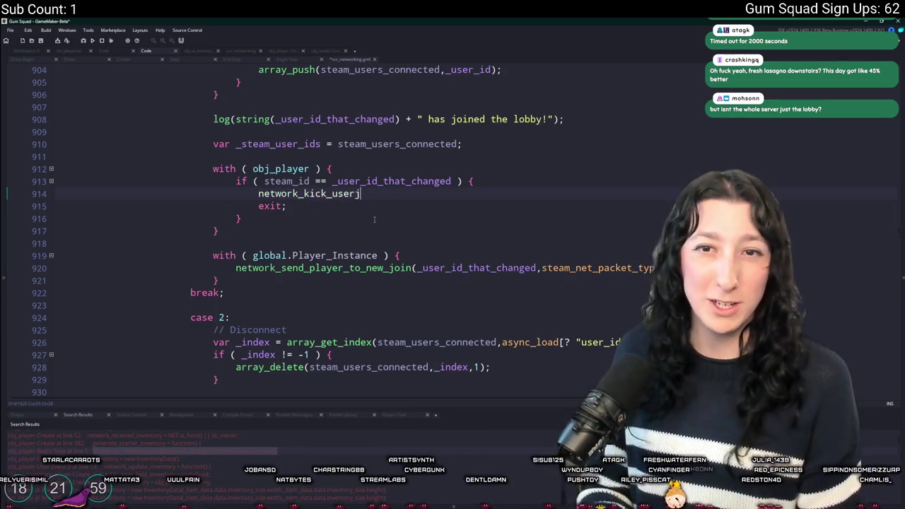
key(BackSpace)
key(BackSpace)
key(BackSpace)
text((set)
key(BackSpace)
key(BackSpace)
key(BackSpace)
text(steam_id);)
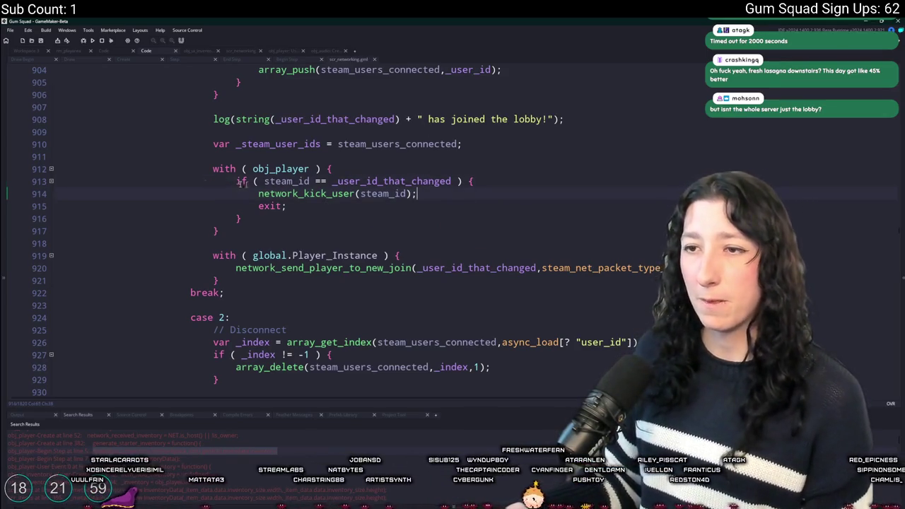
Jump to the network_kick_user definition in scr_networking.
scroll(370, 232, up, 3)
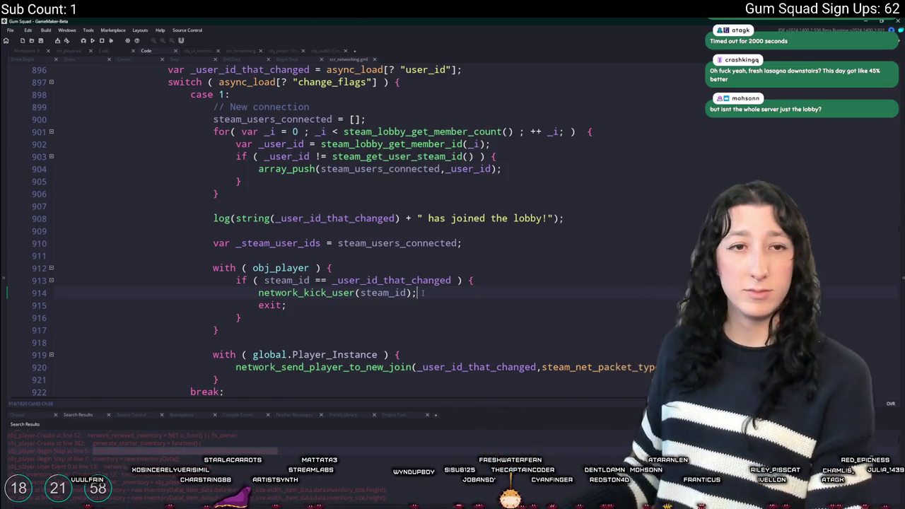
middle_click(335, 290)
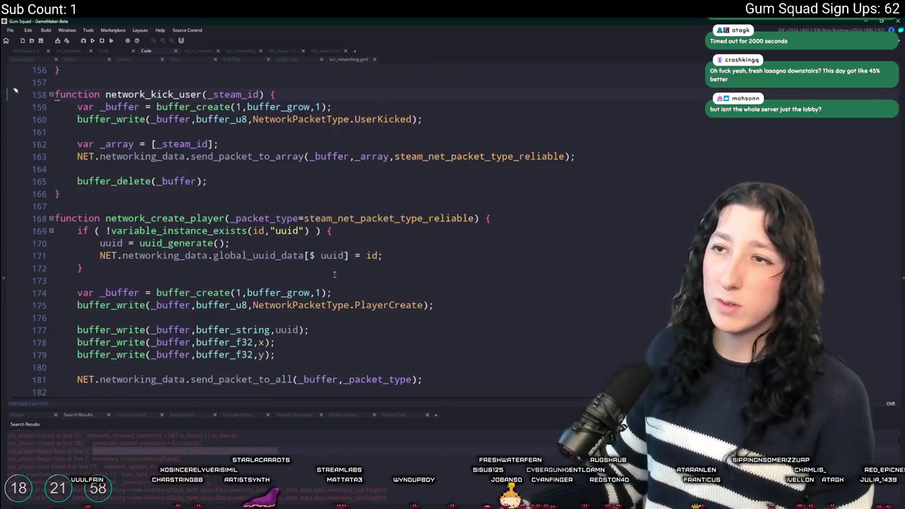
click(415, 119)
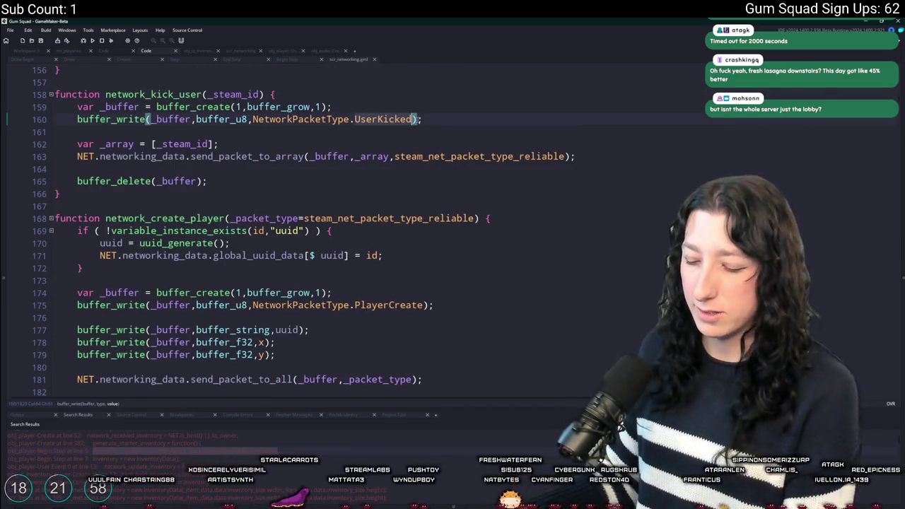
key(Insert)
key(ctrl+Left)
key(ctrl+Left)
key(ctrl+Left)
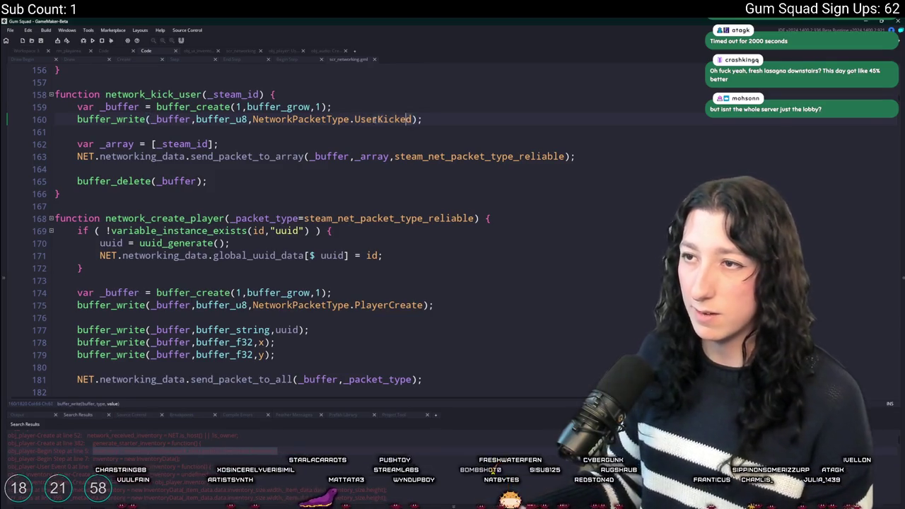
click(601, 164)
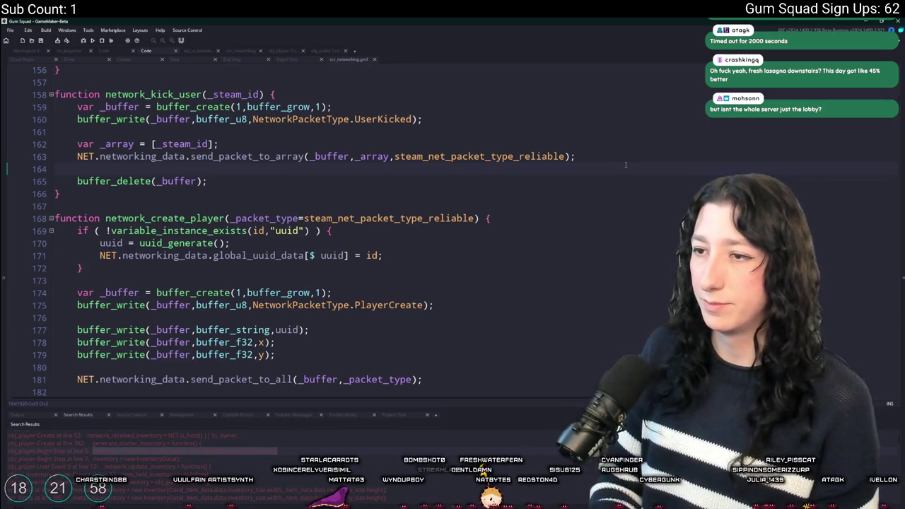
Add a UserKicked packet handler case that calls steam_lobby_leave();.
key(F3)
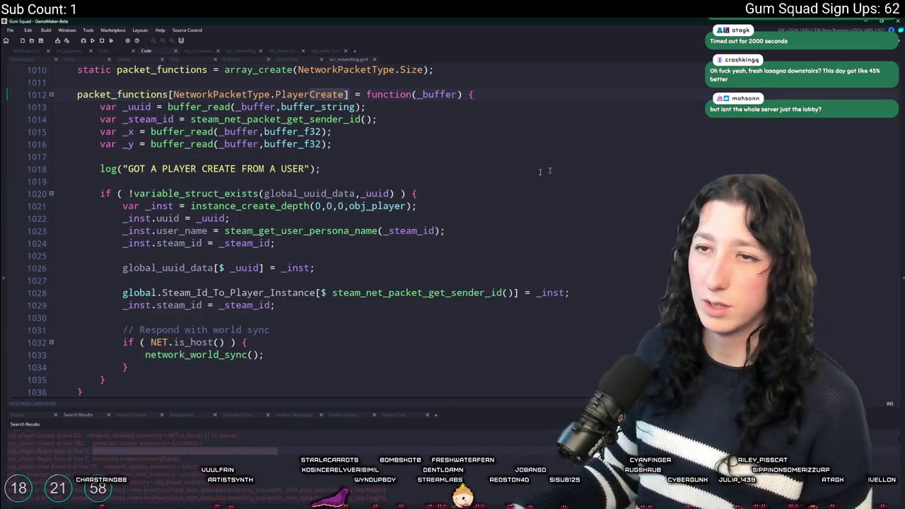
scroll(152, 341, down, 2)
scroll(157, 318, up, 3)
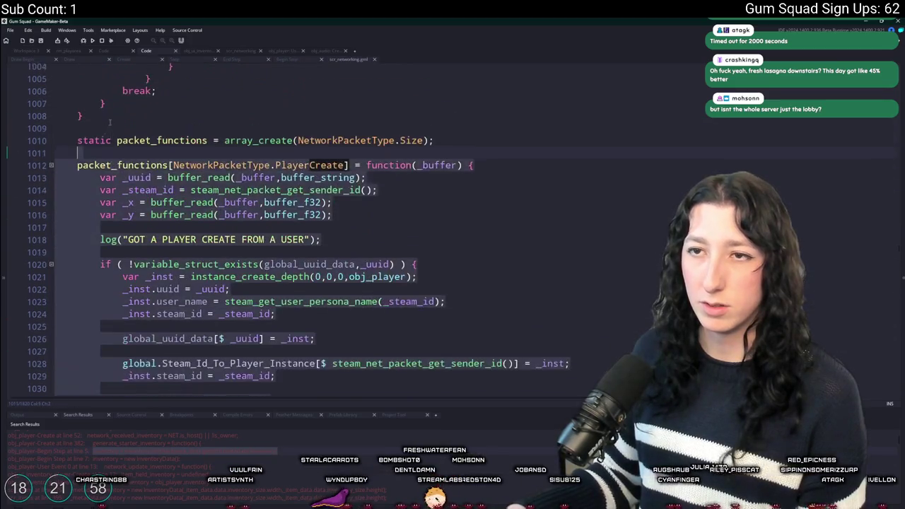
click(493, 122)
key(ctrl+d)
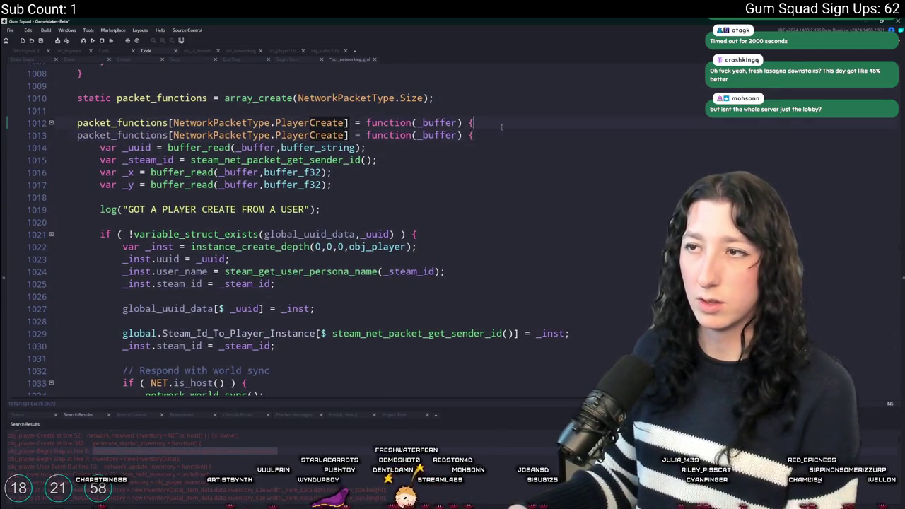
key(Return)
key(Return)
text(})
key(Return)
click(346, 123)
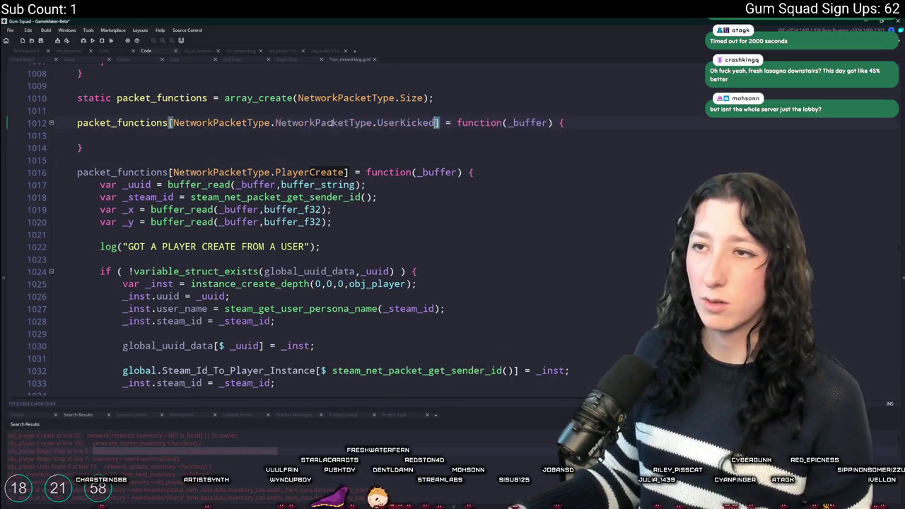
double_click(309, 123)
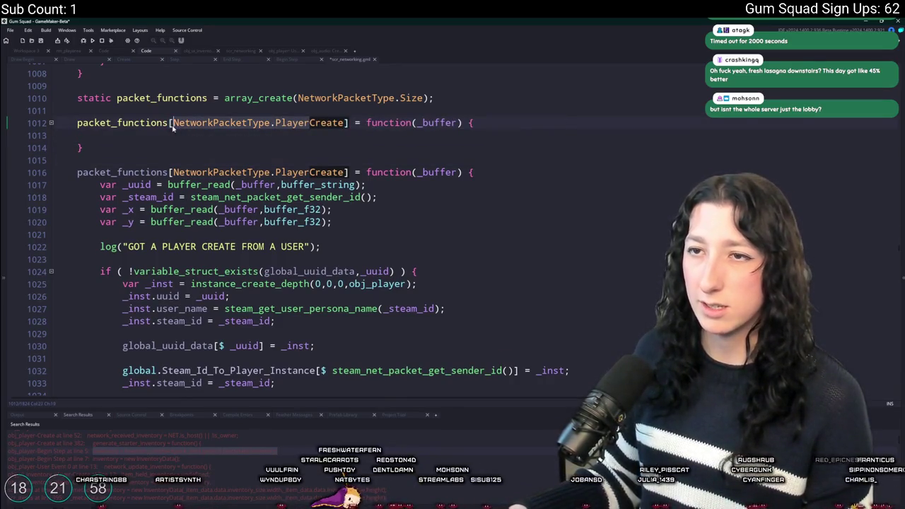
text(UserKicked)
click(179, 138)
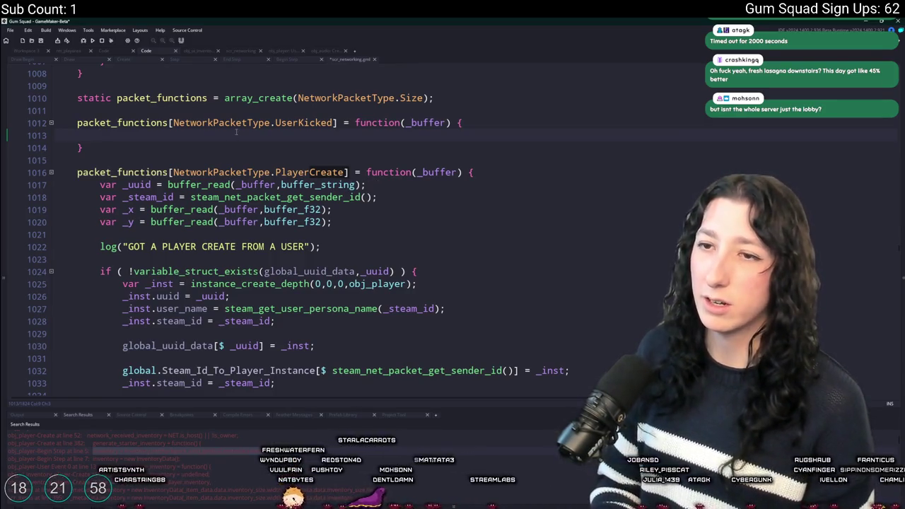
text(steam_lobby_leave();)
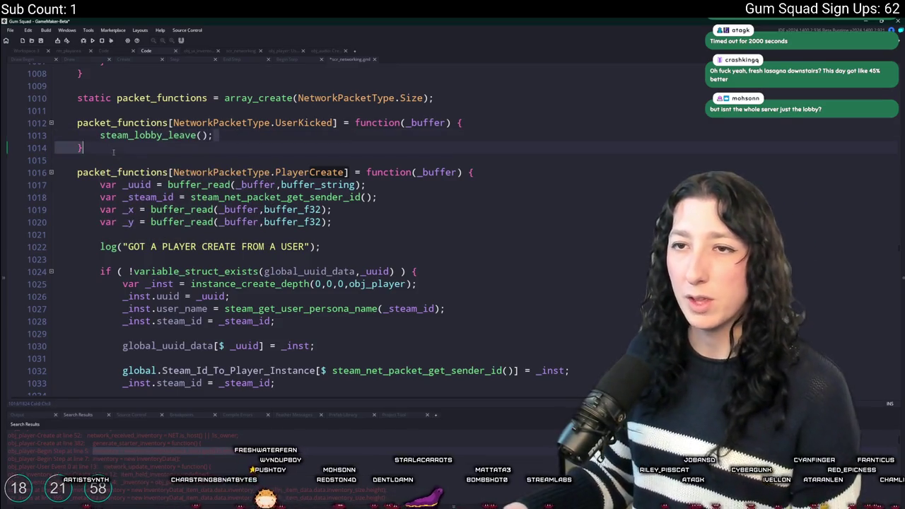
Copy the quit-to-menu code from obj_ui_mainmenu into the UserKicked handler.
drag(210, 135, 101, 135)
key(ctrl+shift+f)
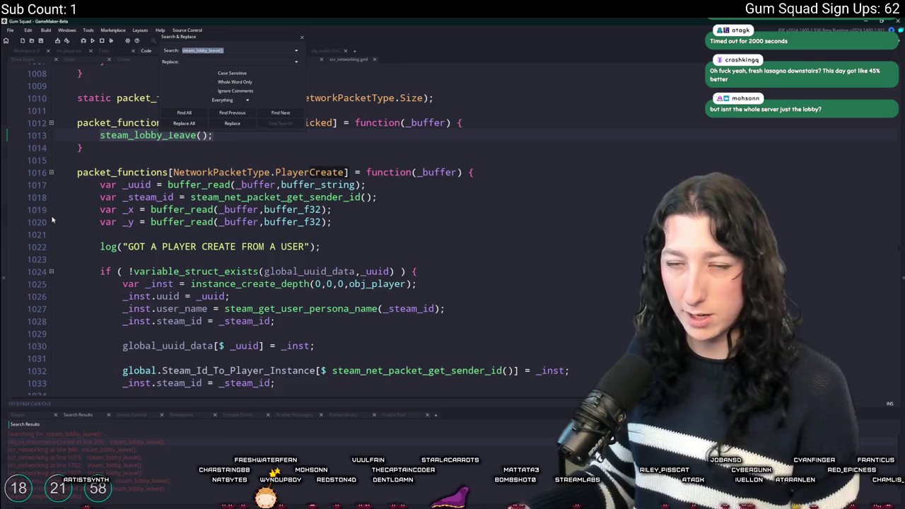
double_click(169, 441)
click(129, 323)
mouse_move(129, 322)
mouse_down()
mouse_move(99, 280)
mouse_move(99, 329)
mouse_move(113, 210)
mouse_move(97, 141)
mouse_move(97, 359)
mouse_move(96, 138)
mouse_move(95, 152)
mouse_up()
key(Escape)
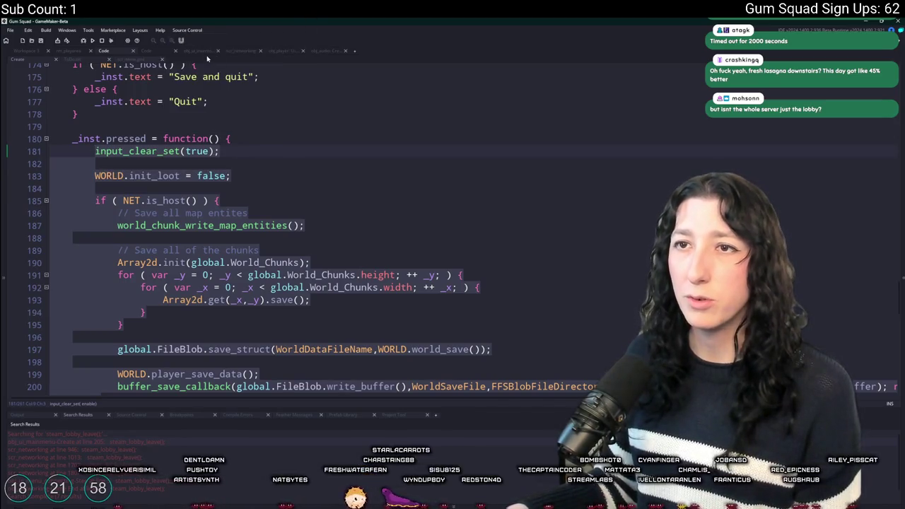
click(244, 52)
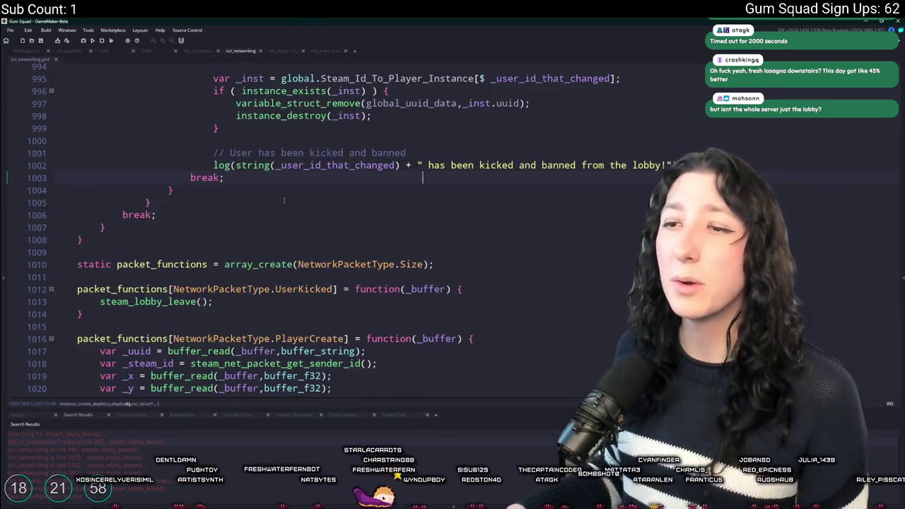
click(272, 302)
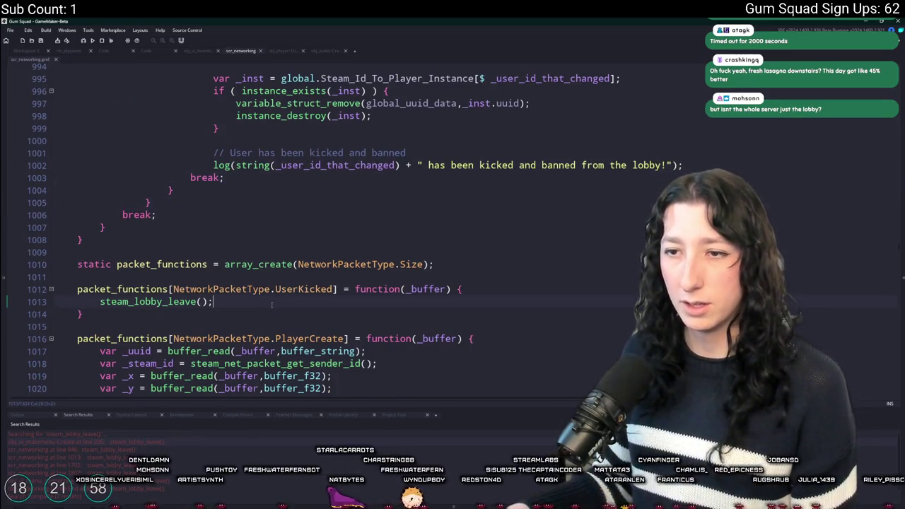
key(Return)
Delete the host-only world saving block from the pasted code and tidy blank lines.
scroll(111, 359, down, 9)
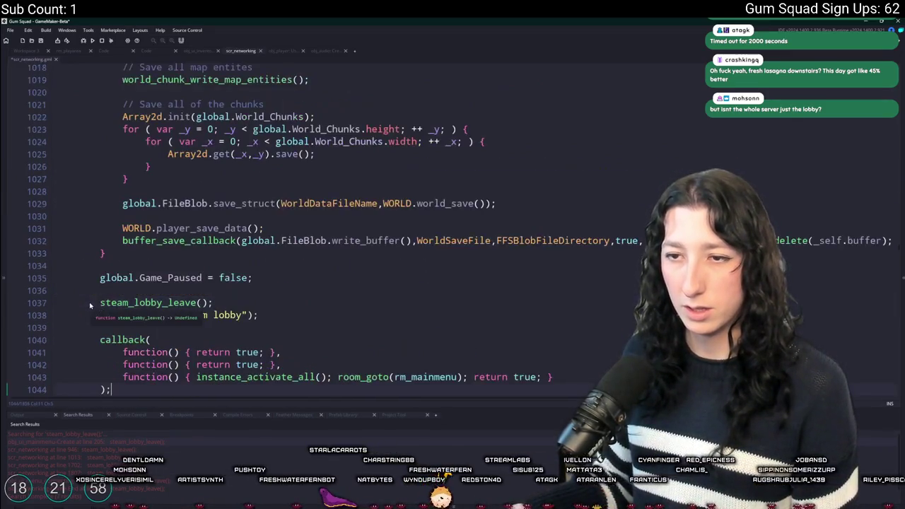
click(111, 361)
scroll(121, 351, up, 2)
mouse_move(126, 323)
mouse_down()
mouse_move(63, 259)
mouse_move(38, 111)
mouse_up()
key(BackSpace)
scroll(312, 168, up, 1)
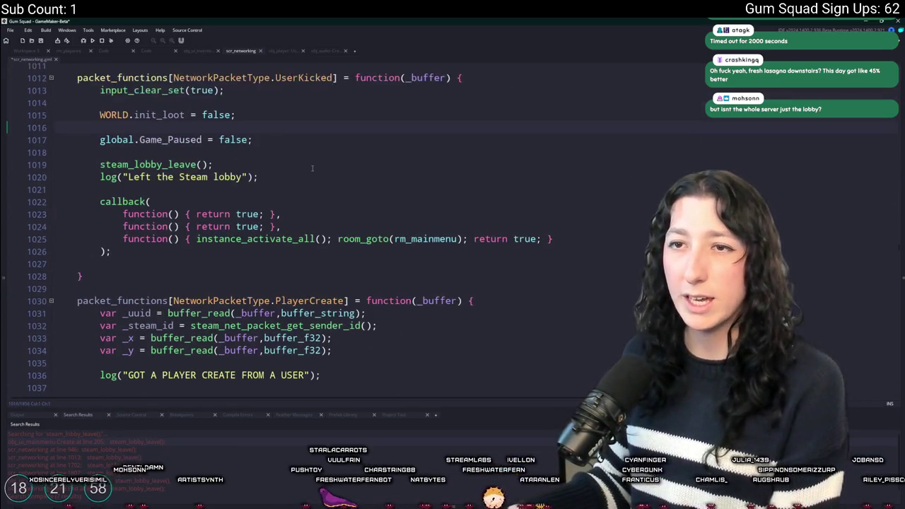
scroll(312, 167, up, 1)
click(258, 153)
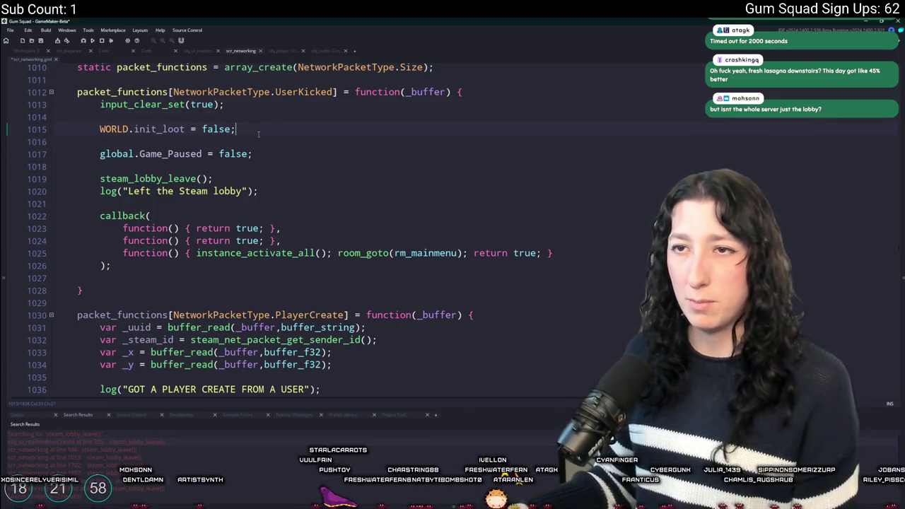
click(167, 277)
key(Return)
key(BackSpace)
key(BackSpace)
key(BackSpace)
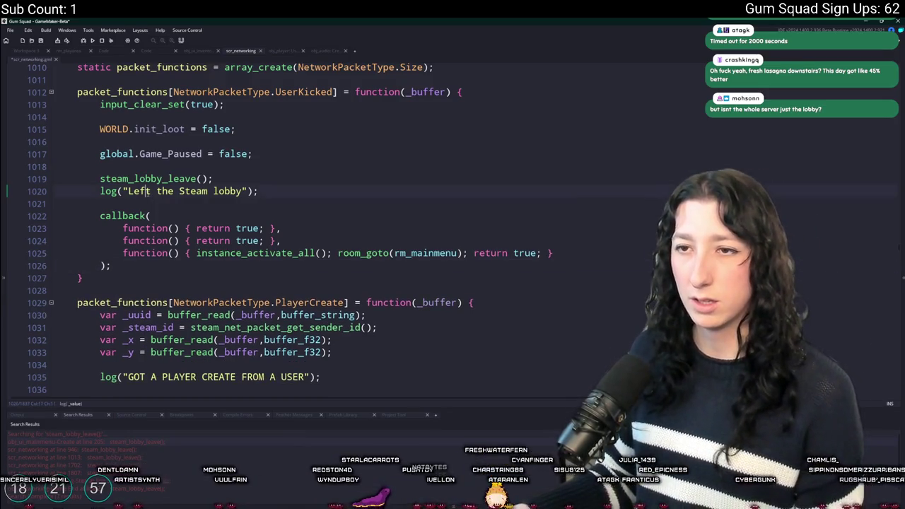
Change the log message to 'Kicked from', send the player to rm_timedout, and save.
double_click(147, 193)
text(Kicked from)
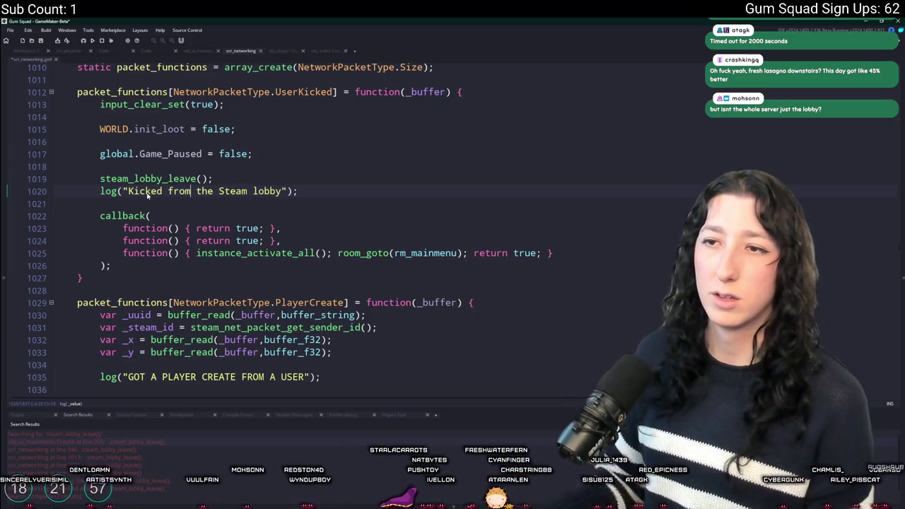
click(481, 242)
scroll(487, 240, up, 1)
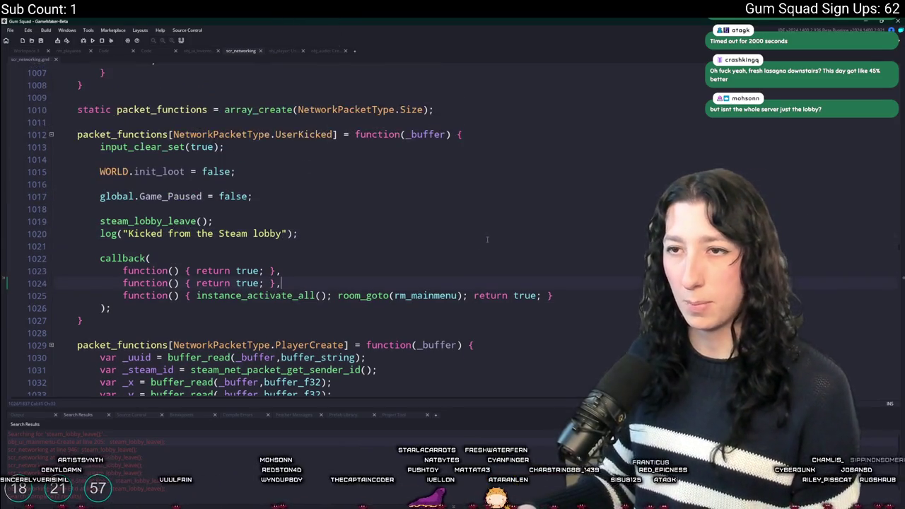
click(445, 295)
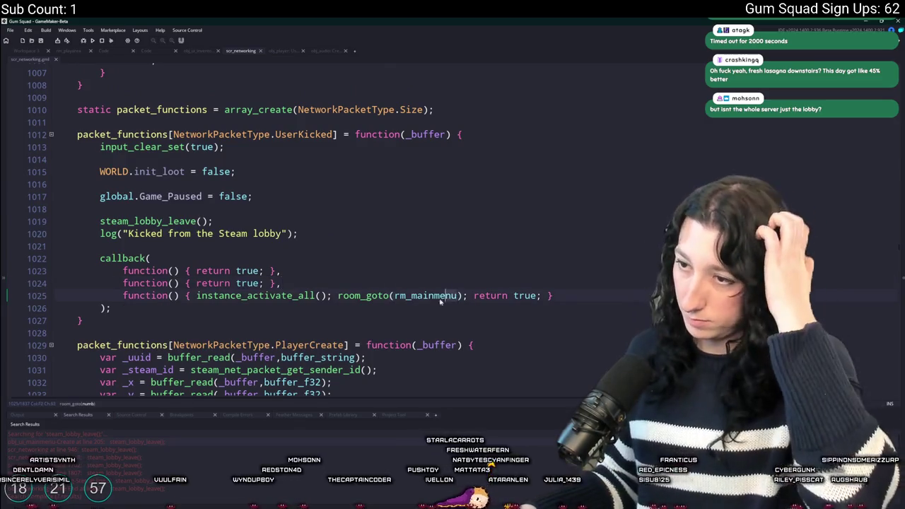
key(BackSpace)
key(BackSpace)
key(BackSpace)
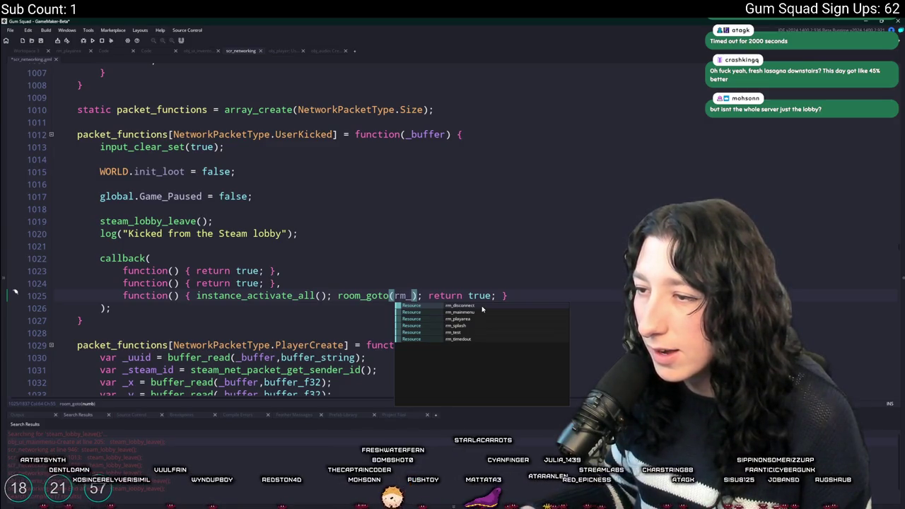
click(481, 339)
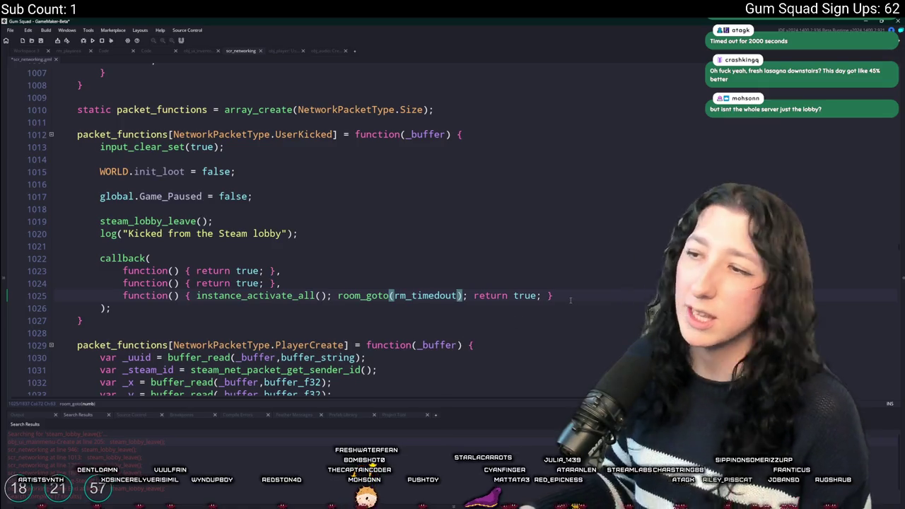
key(ctrl+s)
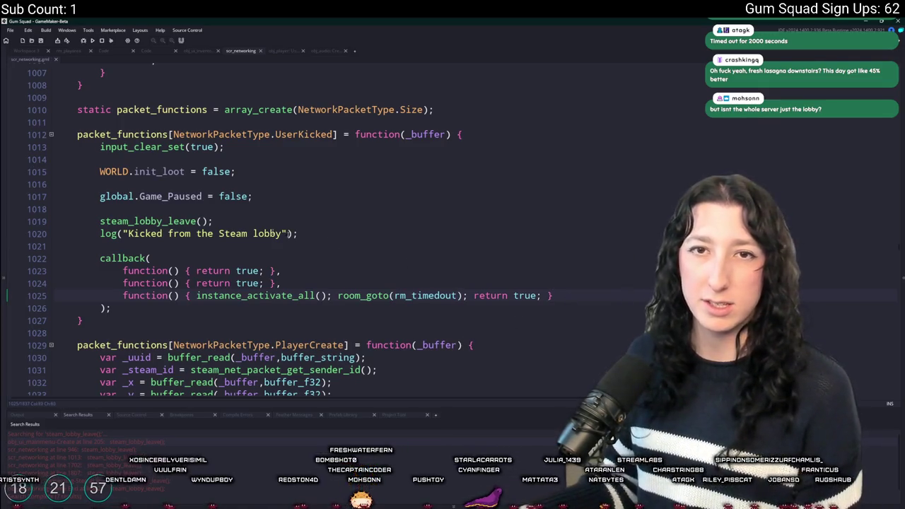
click(150, 258)
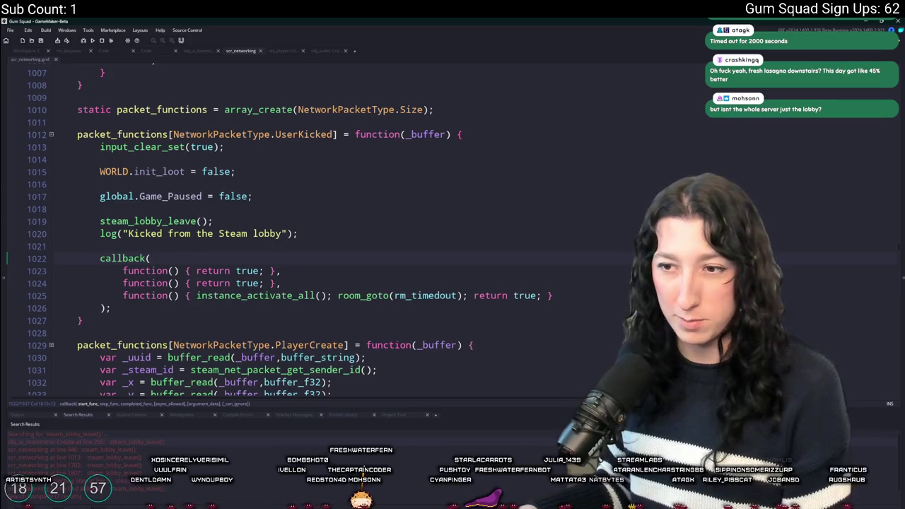
key(alt+Tab)
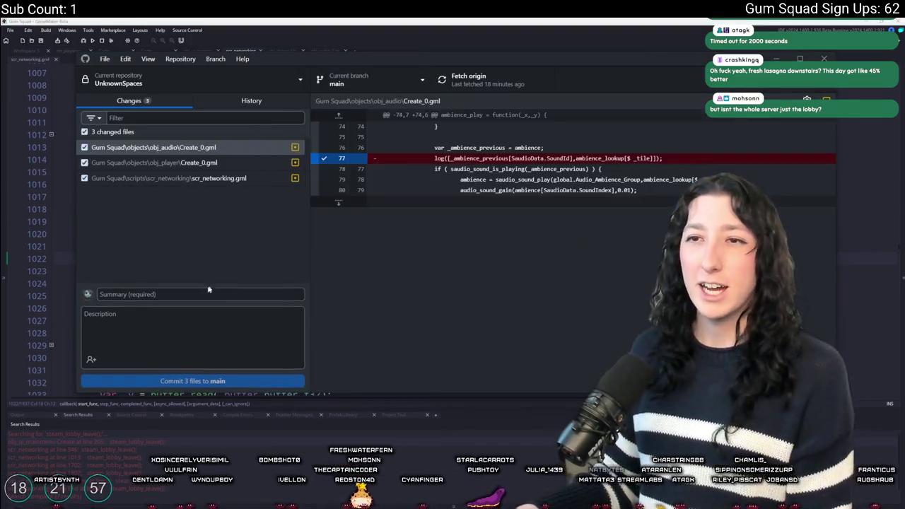
Review the diffs for the networking script and the player Create event.
click(226, 178)
click(235, 162)
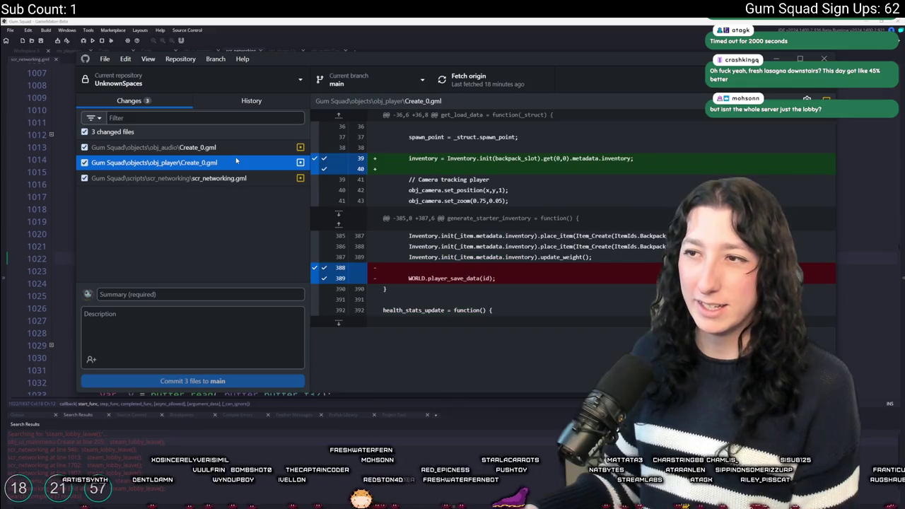
drag(634, 158, 401, 158)
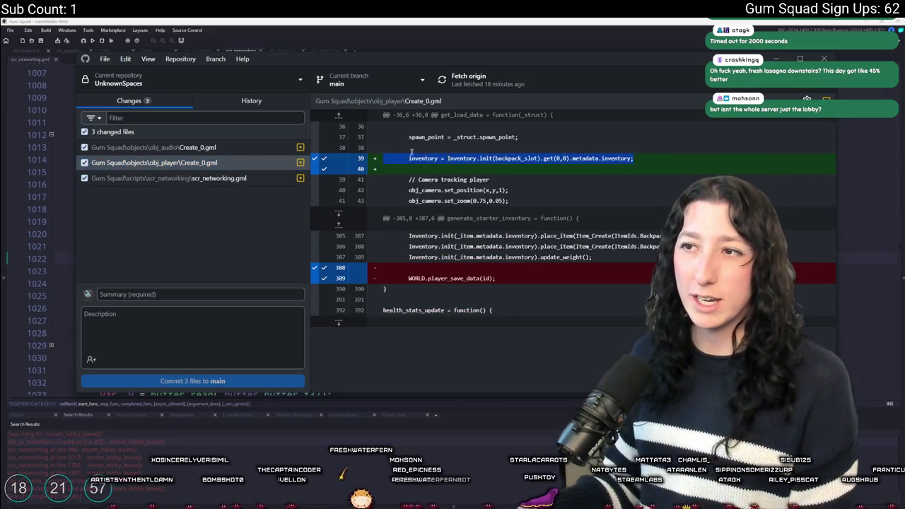
Commit the three changed files to main, push to origin, and check the History.
click(120, 293)
text(fixes)
key(ctrl+Return)
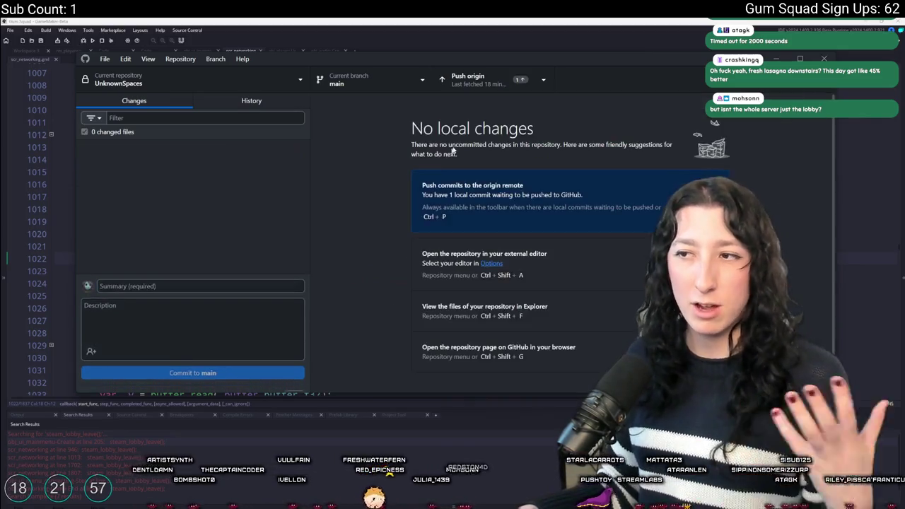
click(467, 79)
click(252, 101)
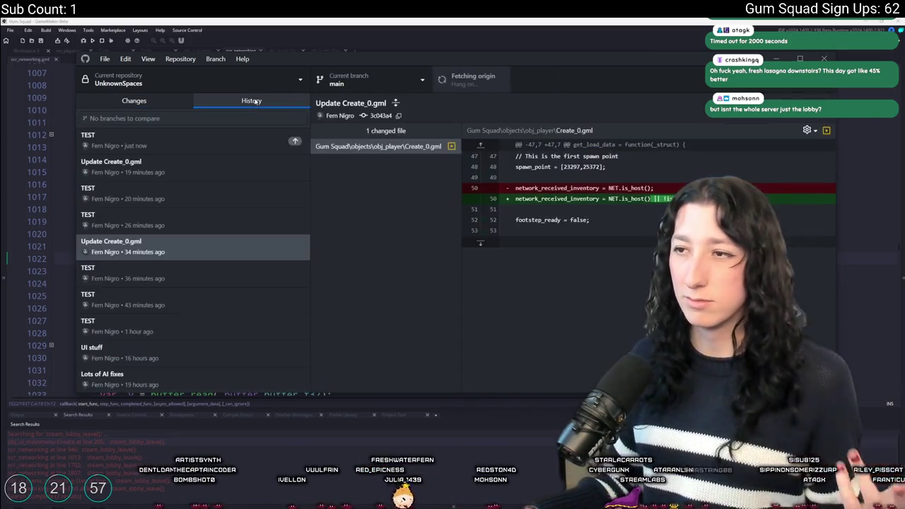
click(336, 20)
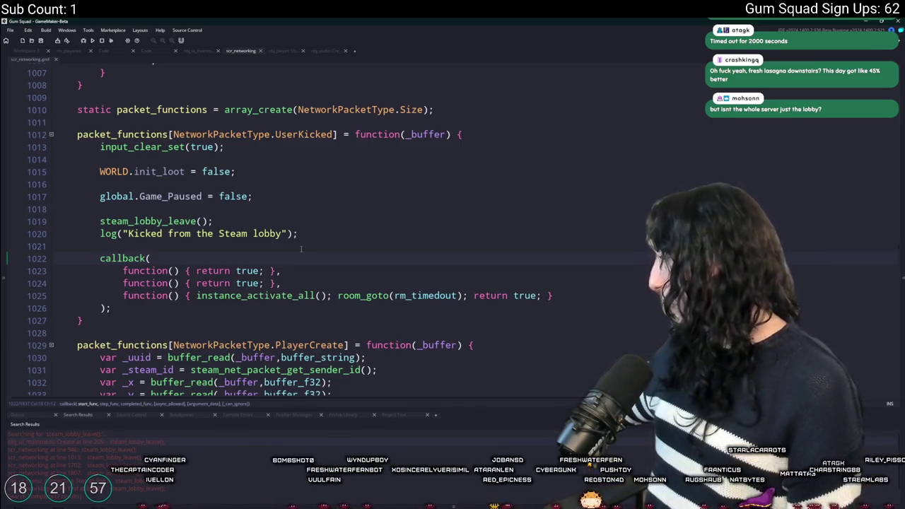
Add the ToDo note '-Add cooldown for clients to prevent rejoining servers too quickly' and run the game.
key(ctrl+Tab)
scroll(459, 297, up, 3)
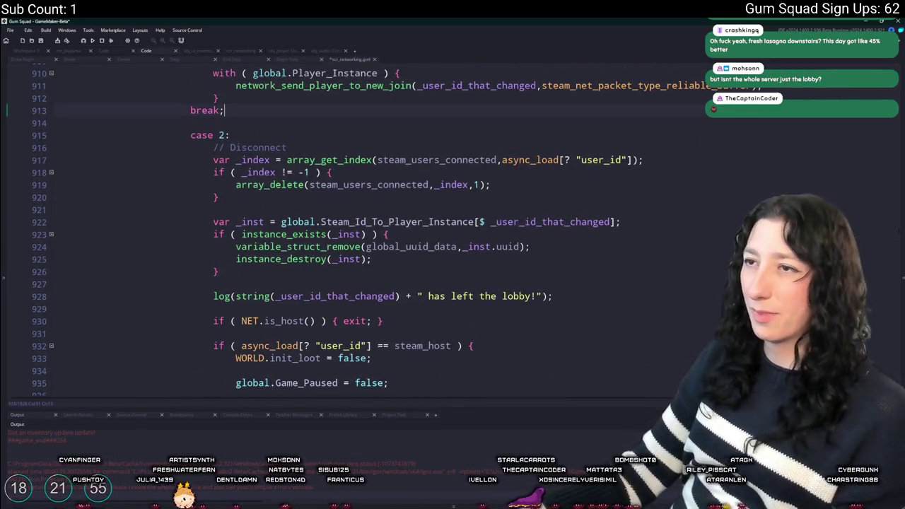
key(ctrl+t)
text(odo)
key(Return)
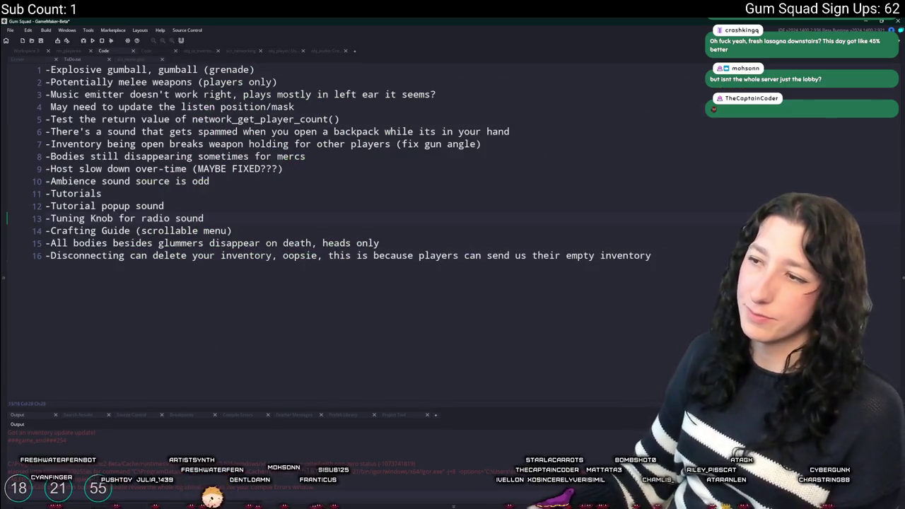
text(-Add cooldow)
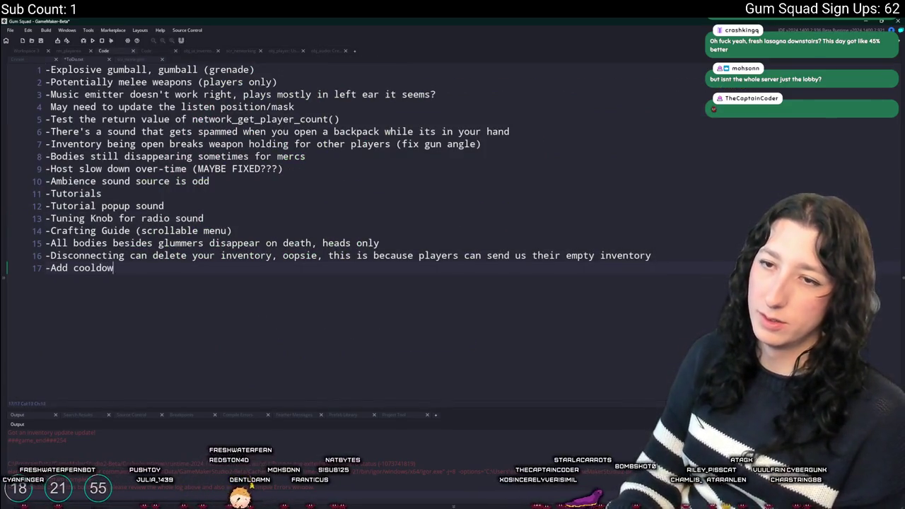
text(n for clients tp u)
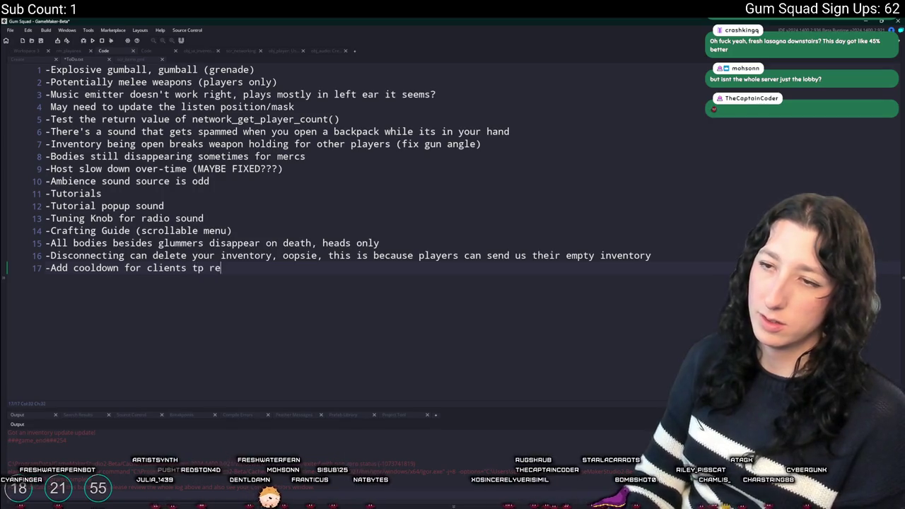
key(BackSpace)
key(BackSpace)
key(BackSpace)
text(o prevent re)
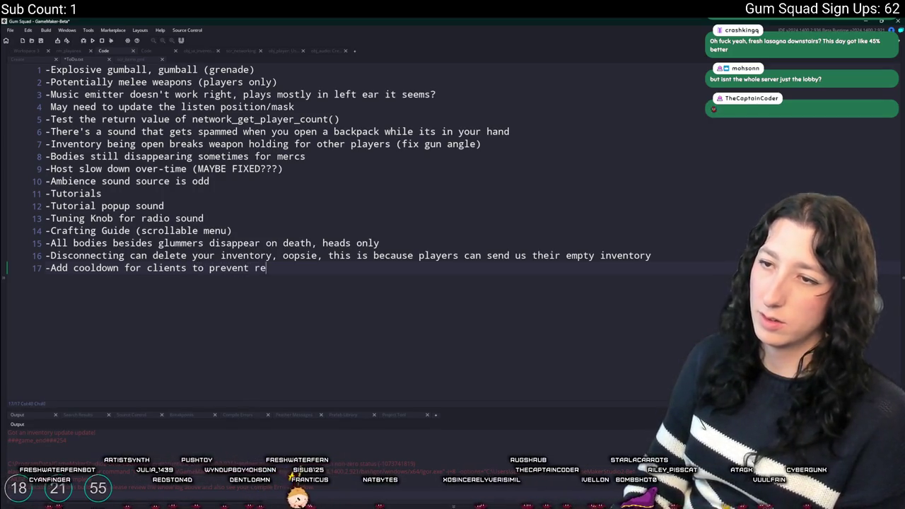
text(joining servers too )
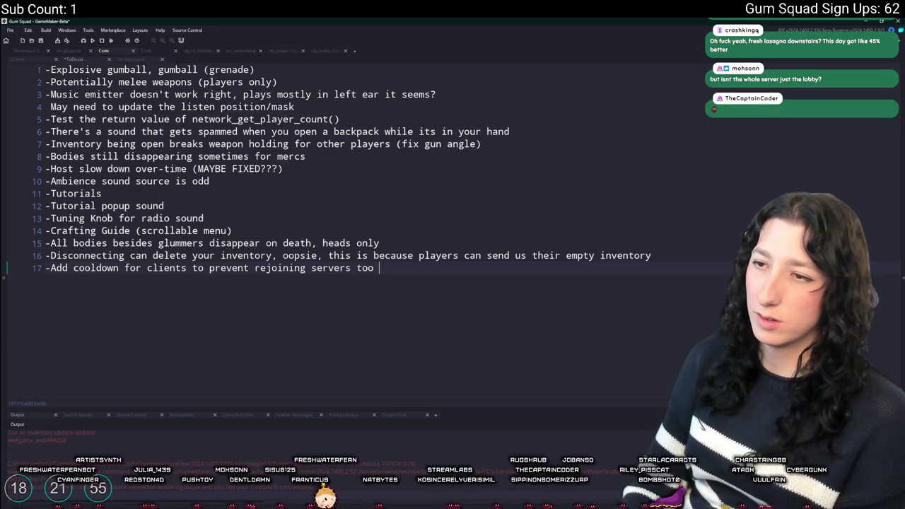
text(quickly)
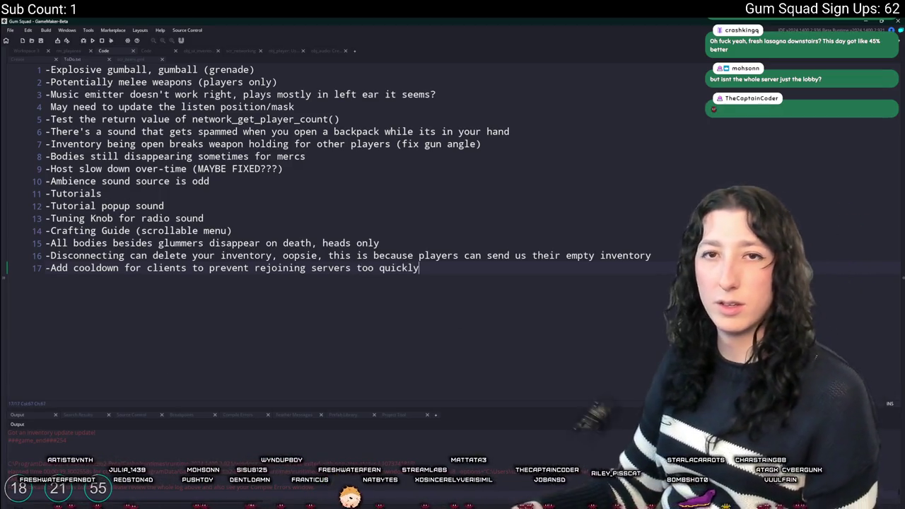
key(F5)
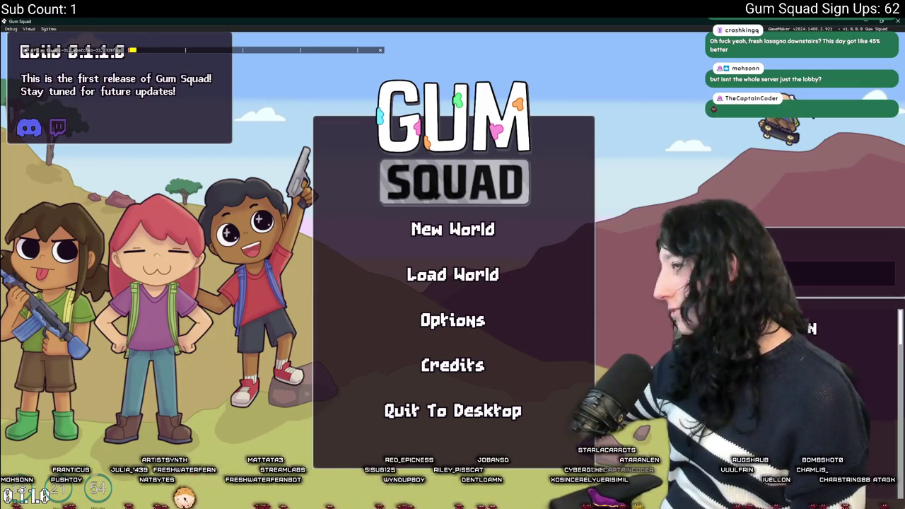
Host a new Friends Only world in Gum Squad.
click(439, 225)
click(442, 247)
click(460, 364)
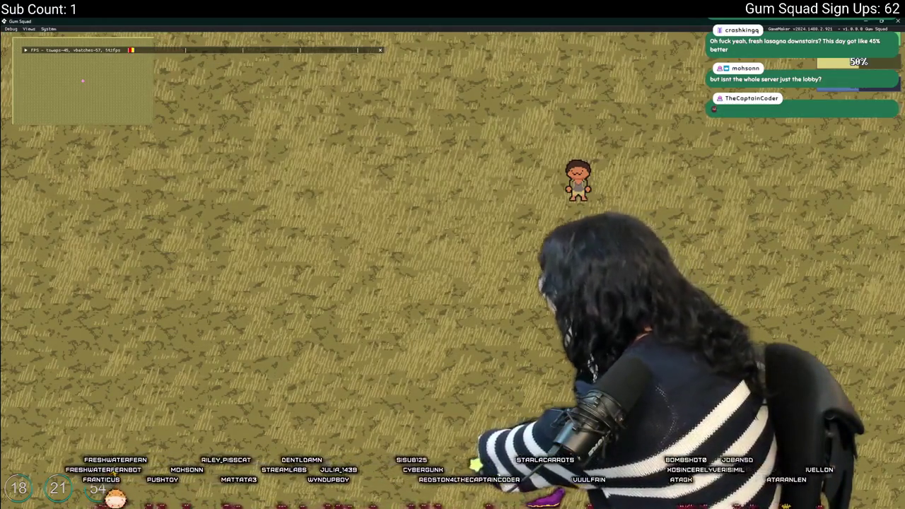
Walk the character around the field with WASD, leave fullscreen and close the game.
key(s)
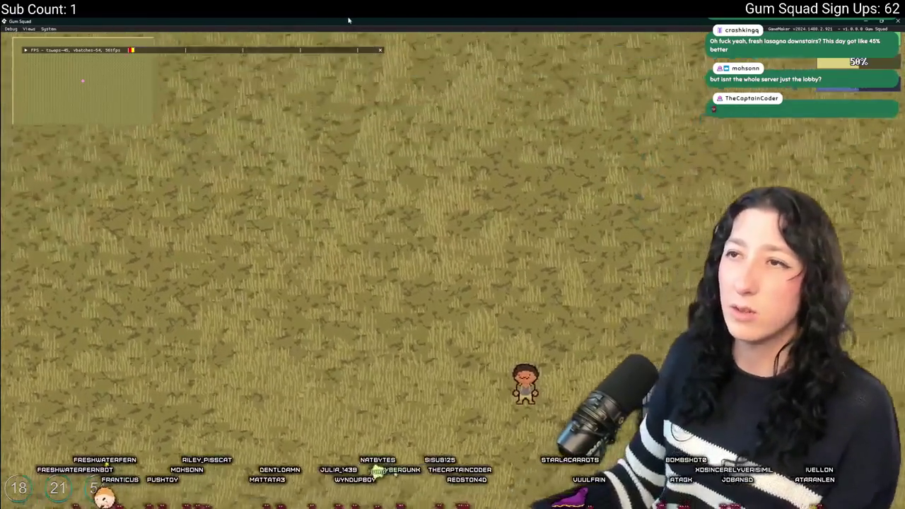
key(alt+Return)
key(alt+F4)
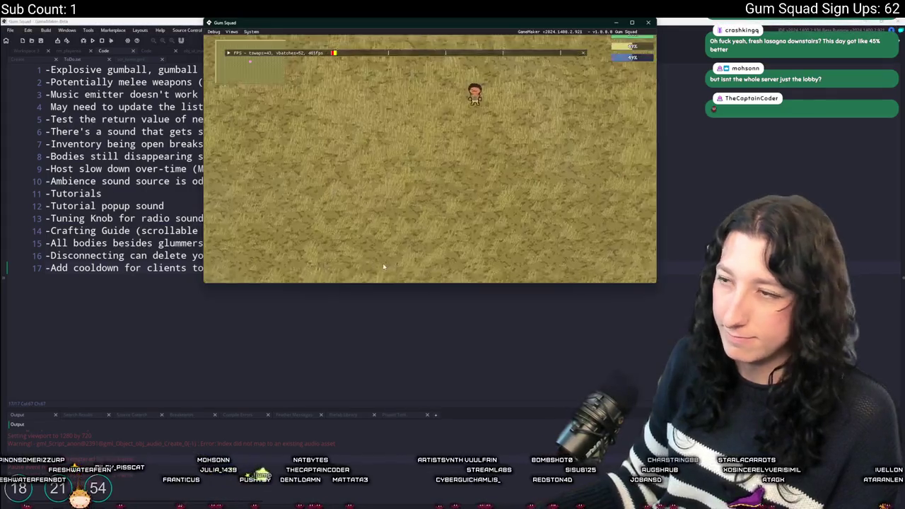
key(s)
drag(414, 28, 390, 28)
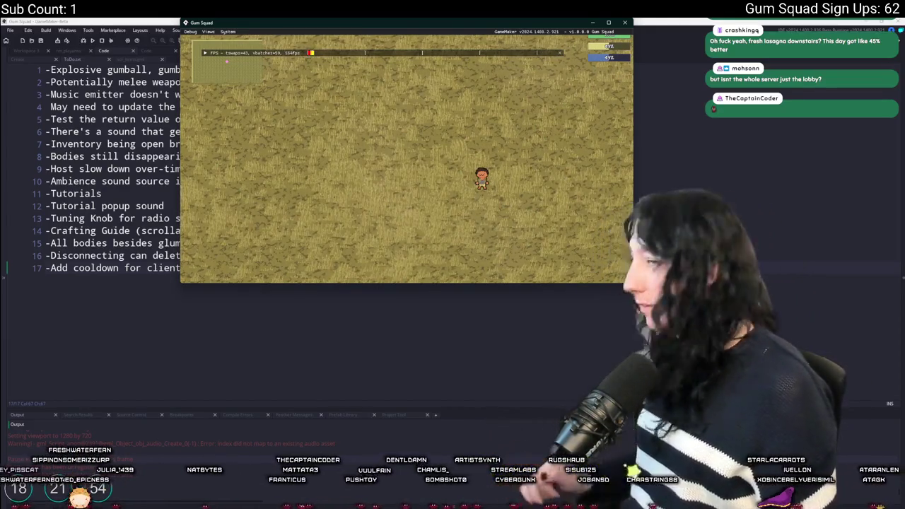
key(w)
key(w)
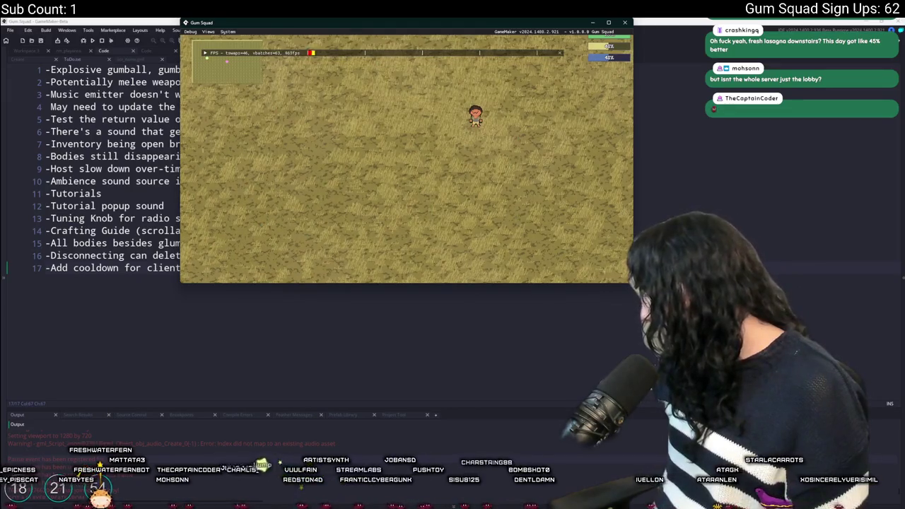
key(s)
key(a)
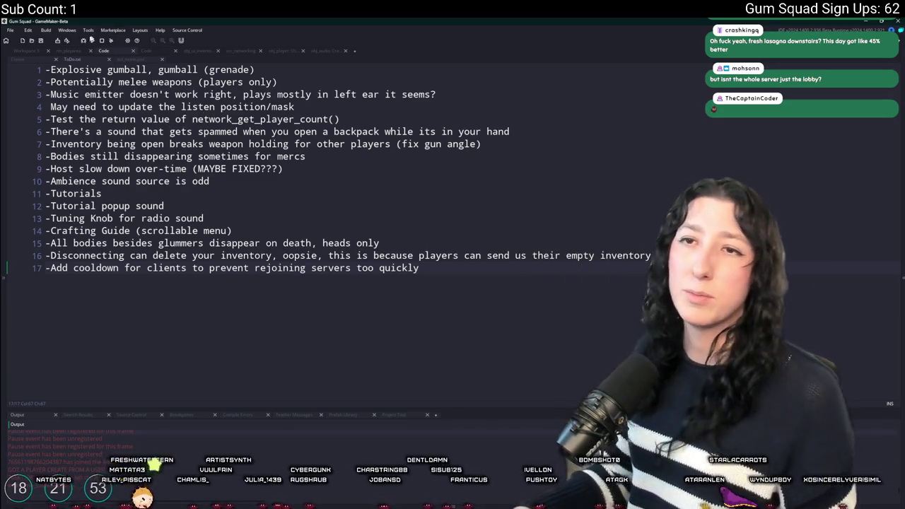
Open obj_player's Create event and go to the get_load_data code at line 39.
click(30, 53)
click(29, 53)
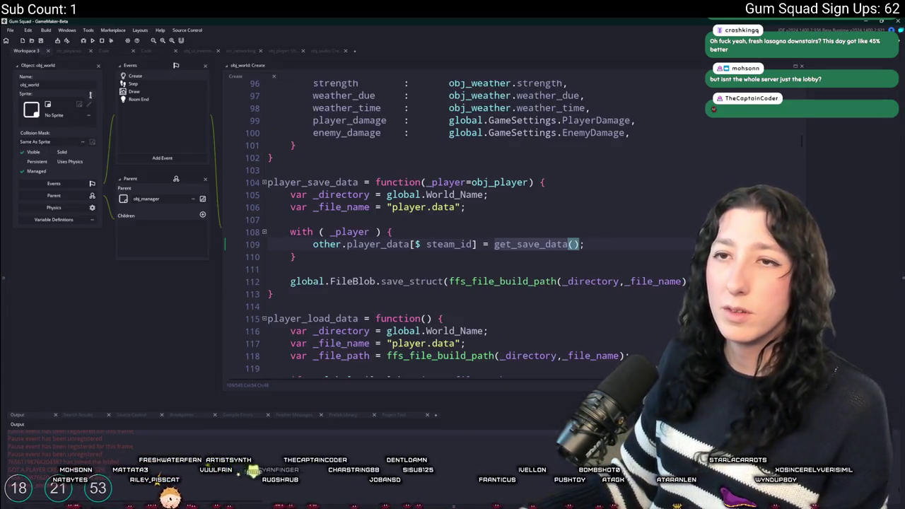
key(ctrl+t)
text(obj_player)
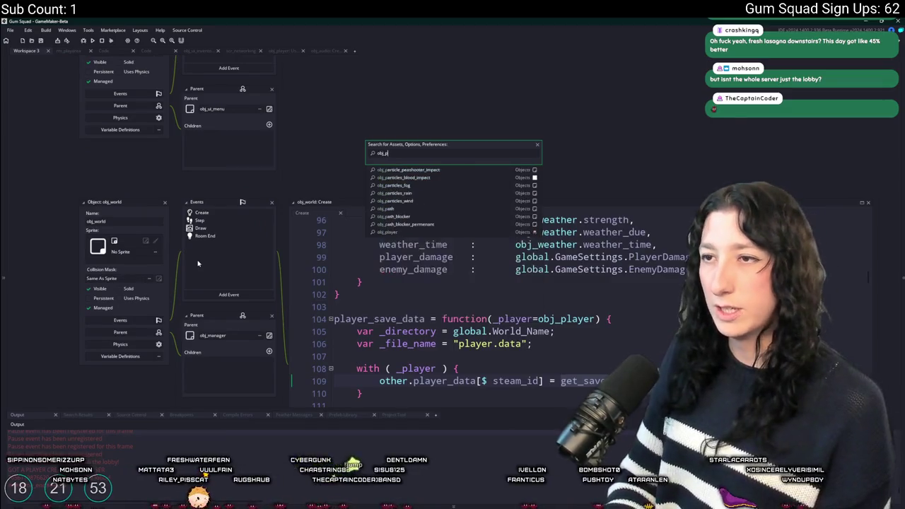
key(Return)
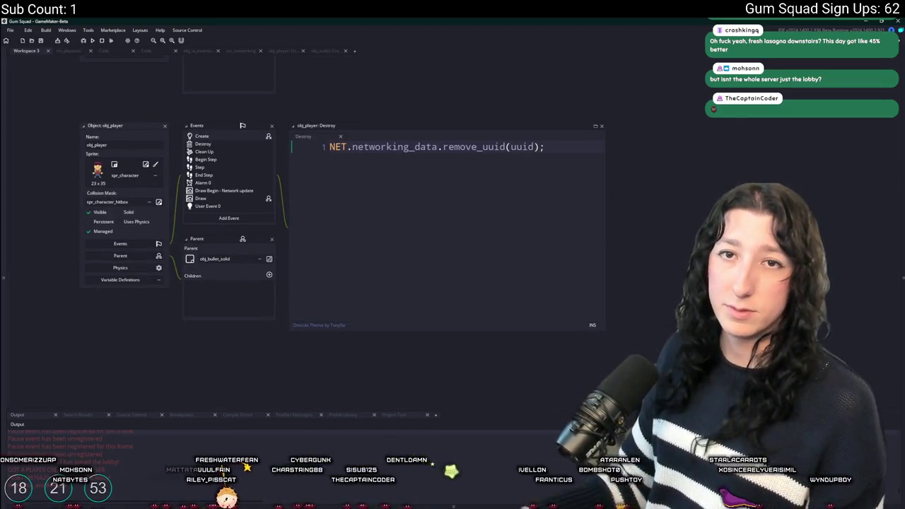
double_click(232, 138)
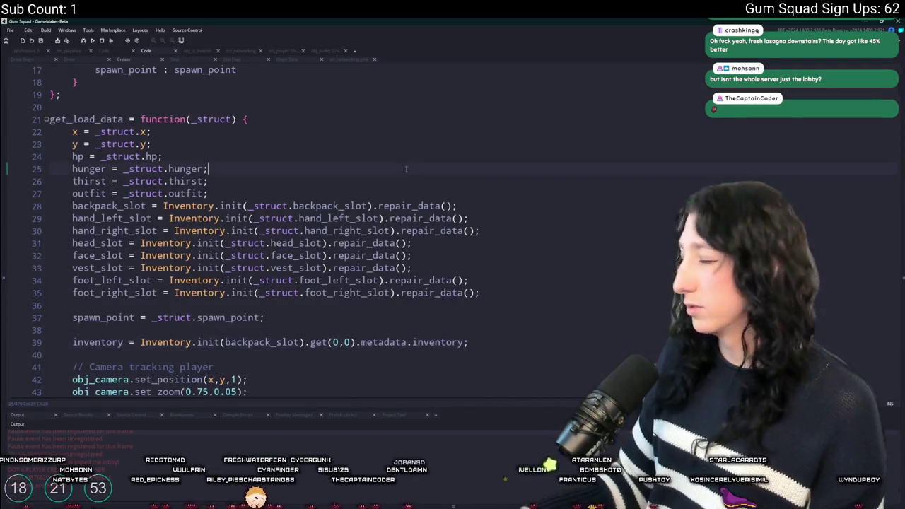
key(ctrl+g)
key(Return)
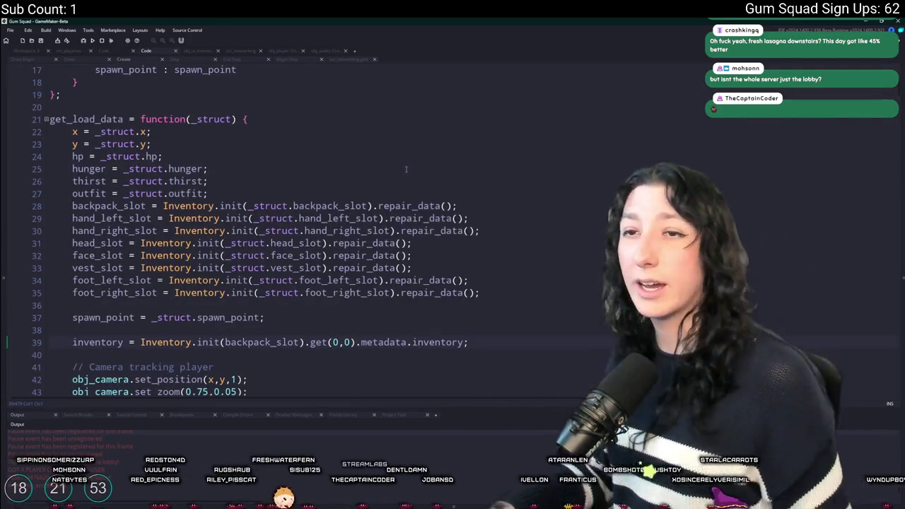
scroll(299, 270, down, 2)
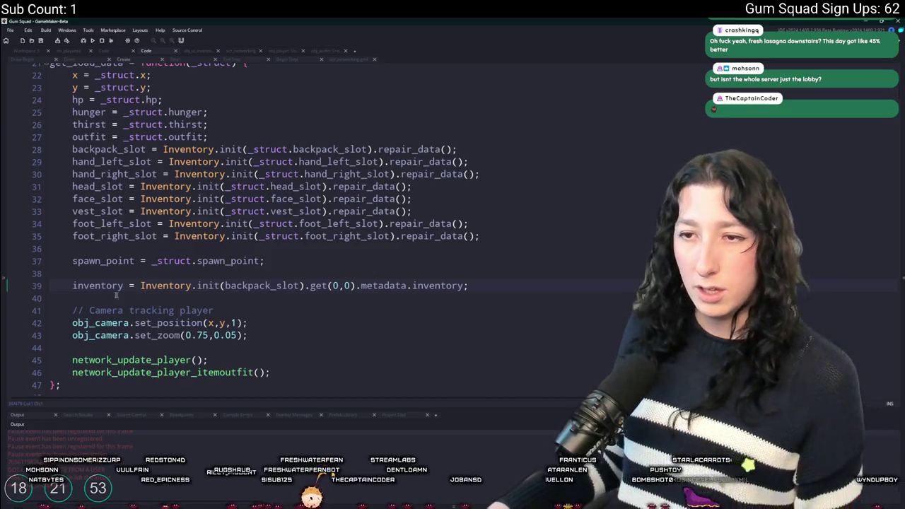
Check the Inventory definition behind line 39, then place the cursor on empty line 38.
click(106, 286)
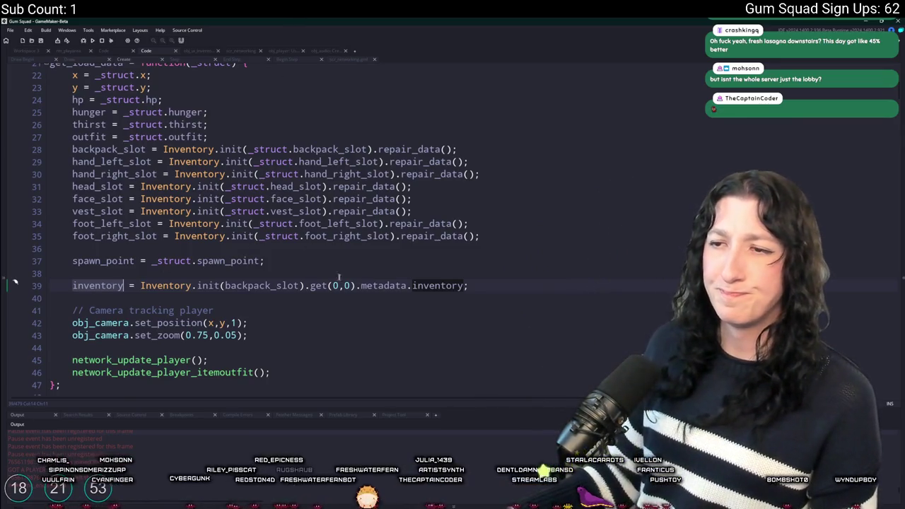
click(371, 285)
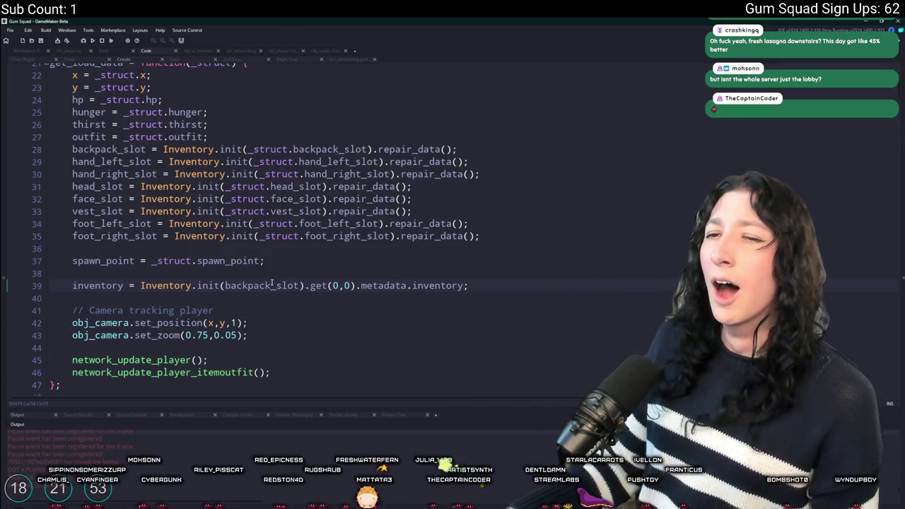
middle_click(166, 285)
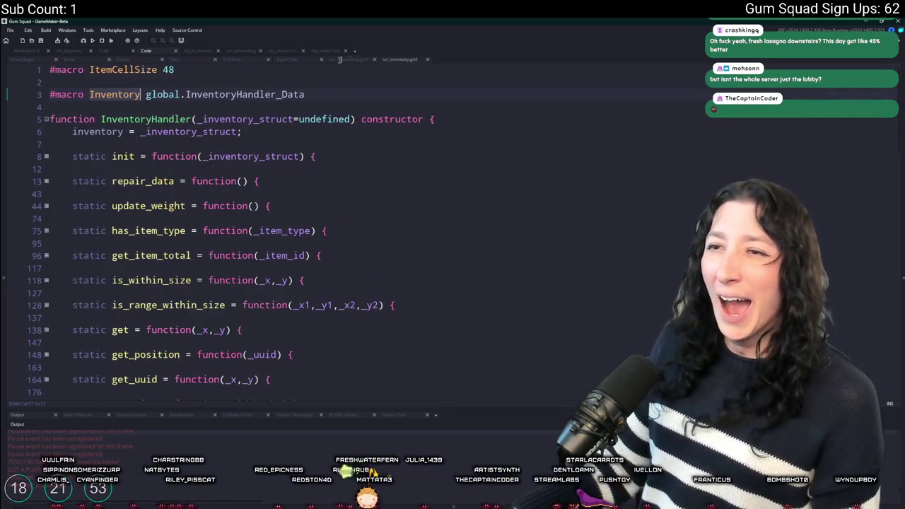
middle_click(410, 61)
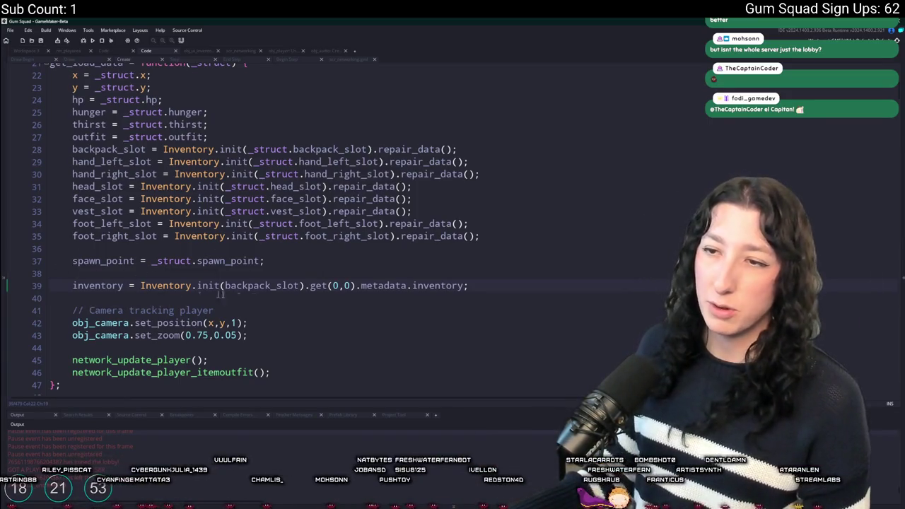
key(Up)
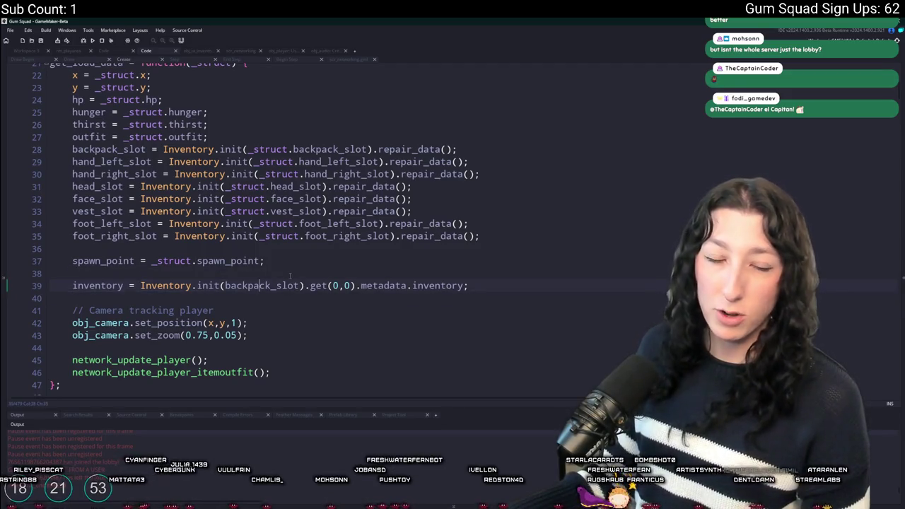
click(288, 273)
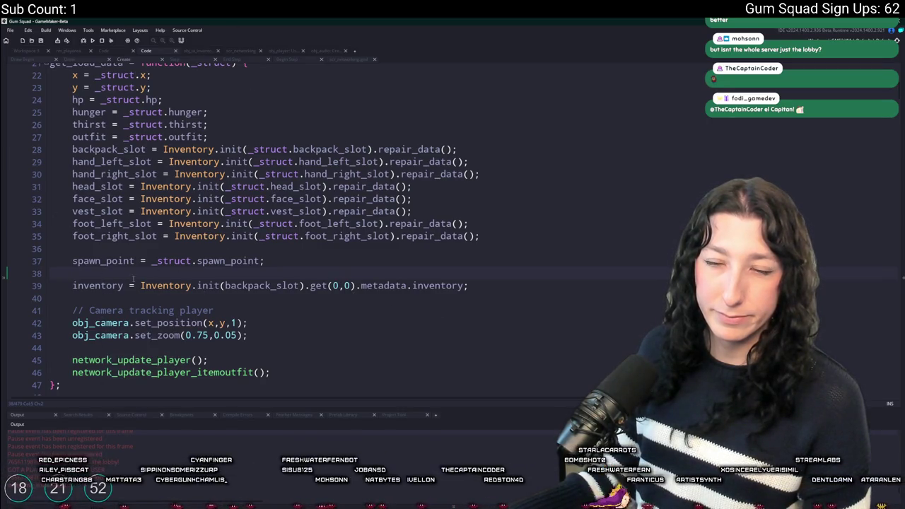
Find the inventory line's Begin Step match and copy its if/else inventory block.
click(14, 284)
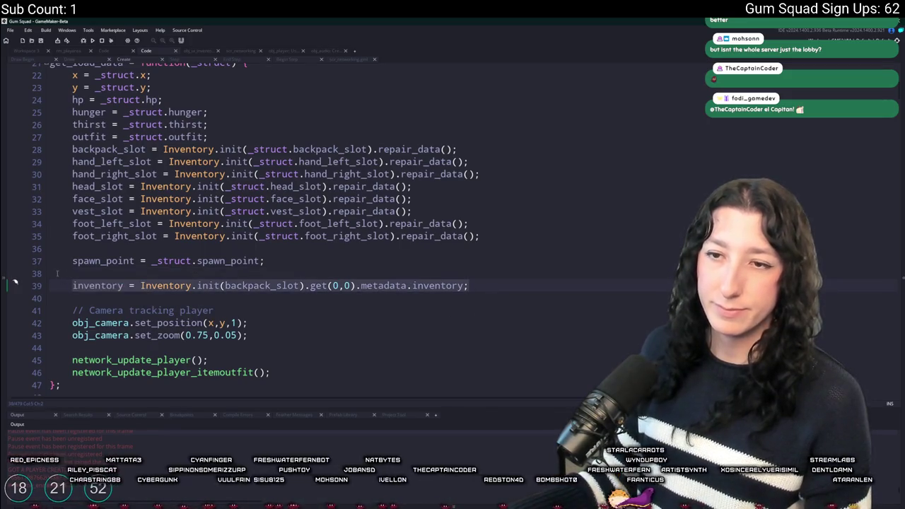
key(ctrl+shift+f)
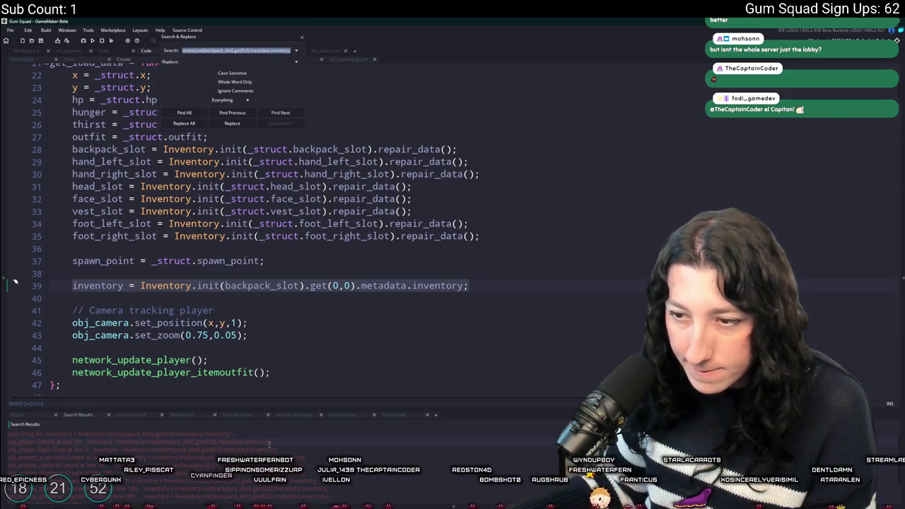
double_click(270, 448)
click(290, 181)
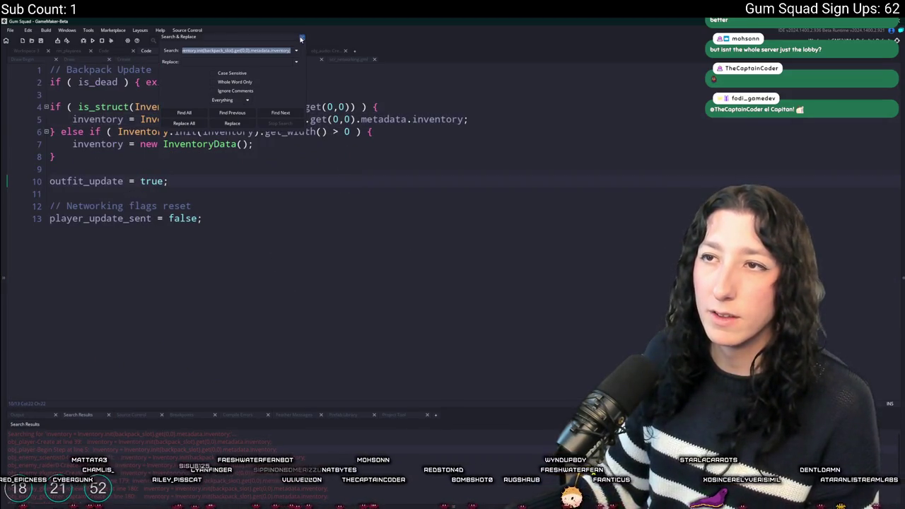
click(300, 39)
drag(57, 157, 37, 99)
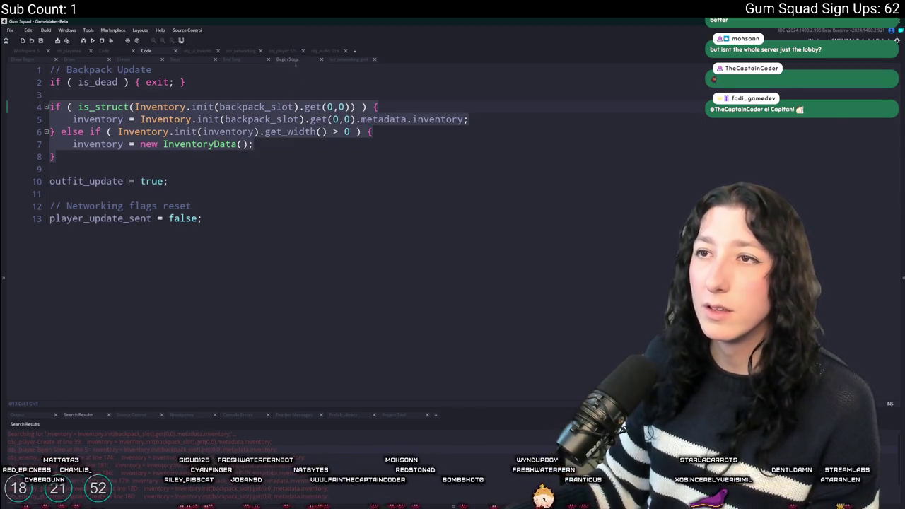
key(ctrl+c)
Paste the if/else block at line 39 in Create, indent it, and delete the old line.
click(124, 59)
click(73, 286)
key(ctrl+v)
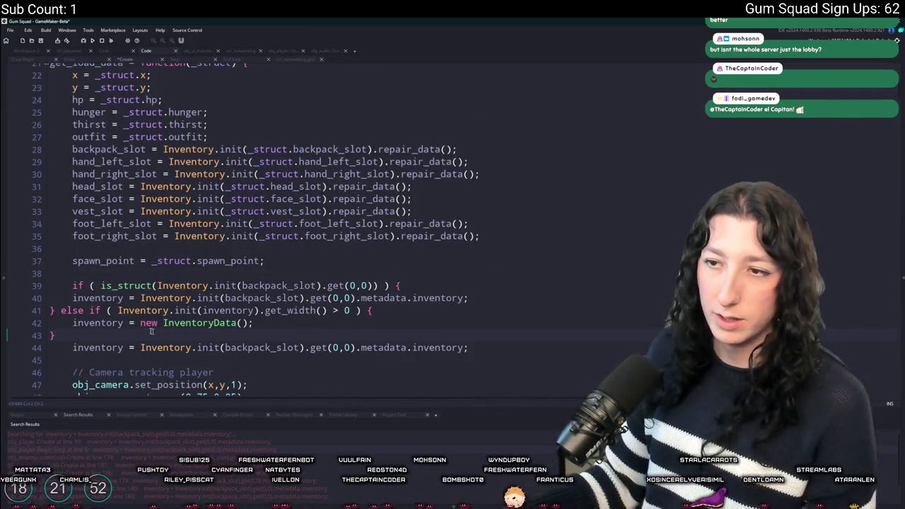
drag(176, 338, 53, 298)
key(Tab)
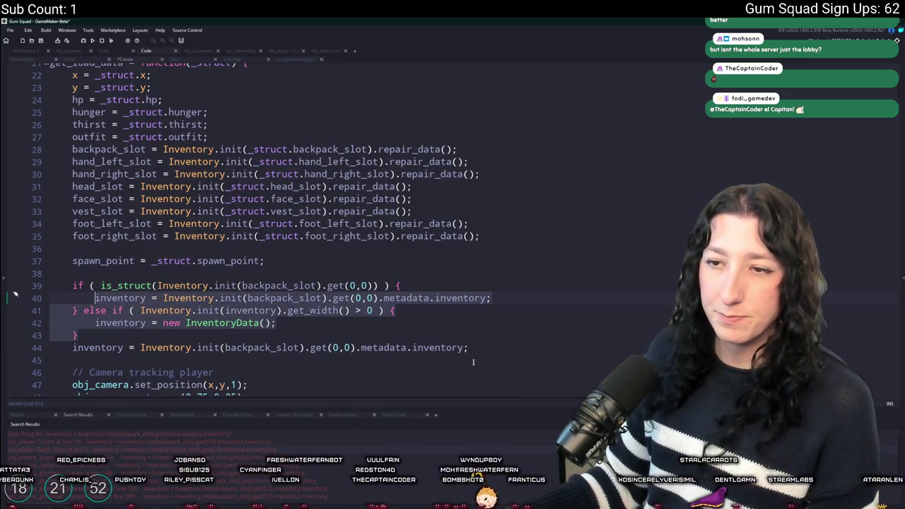
drag(468, 347, 506, 335)
key(BackSpace)
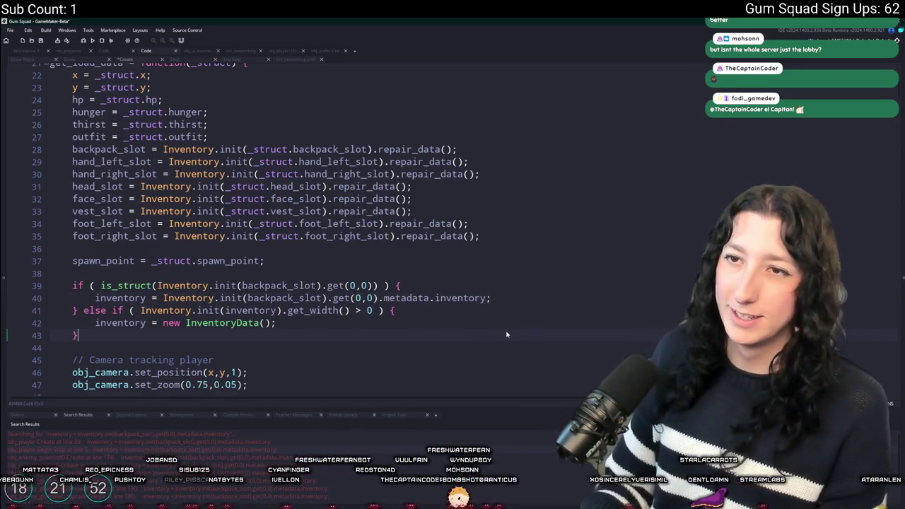
scroll(201, 118, up, 2)
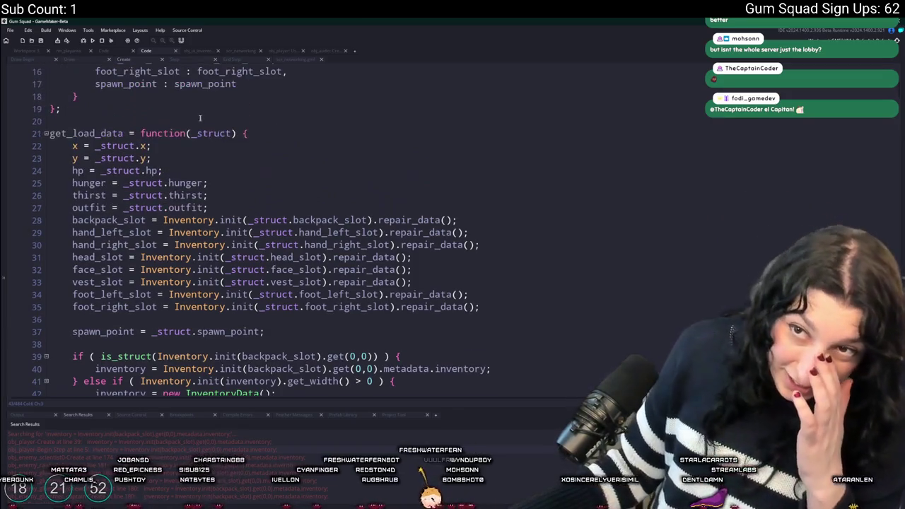
Search the project for get_load_data and open its call in the network code.
click(327, 232)
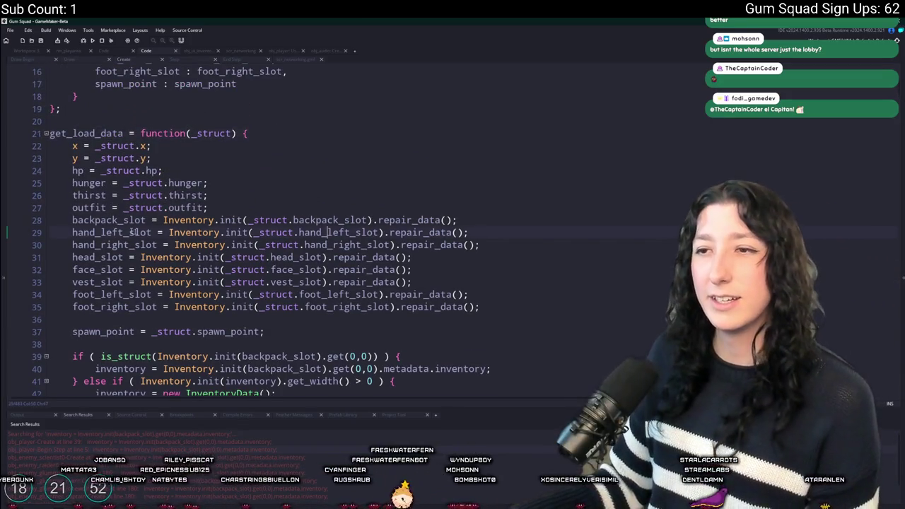
double_click(117, 219)
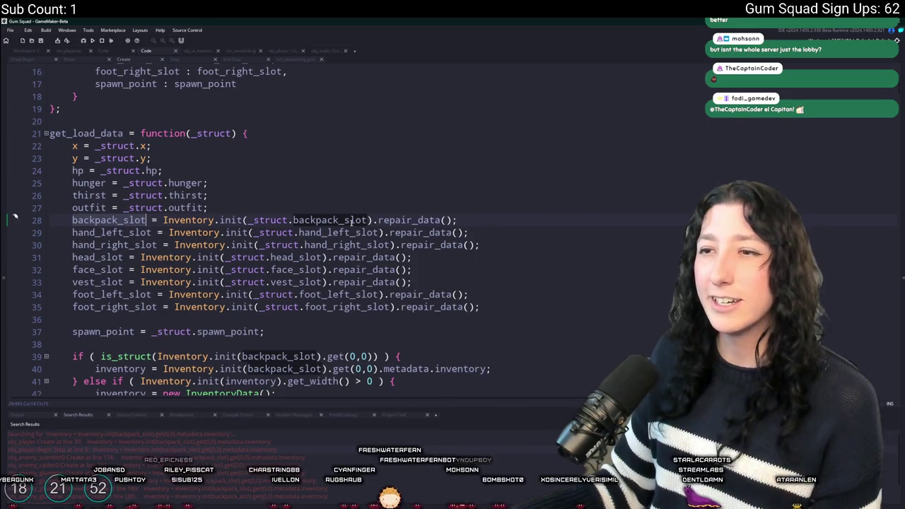
double_click(88, 133)
key(ctrl+shift+f)
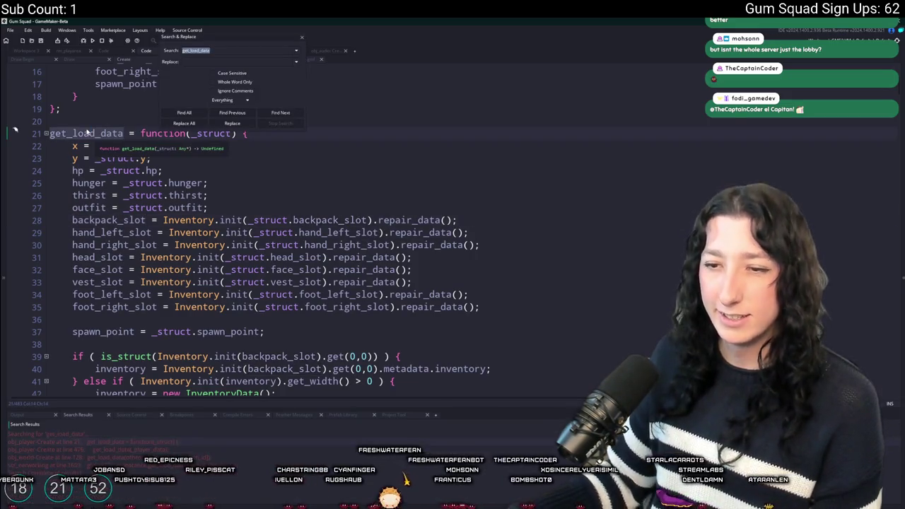
double_click(66, 464)
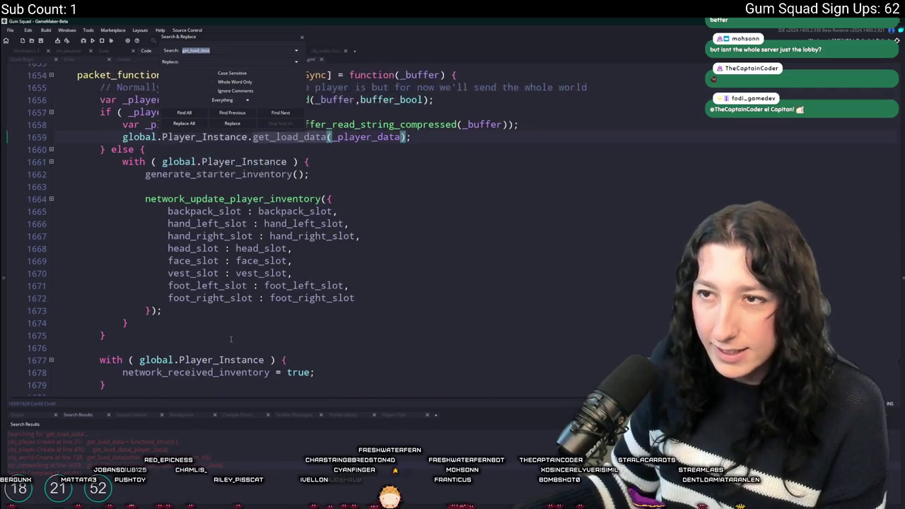
Follow WorldSync to network_world_sync and select WORLD.player_data on line 304.
double_click(301, 230)
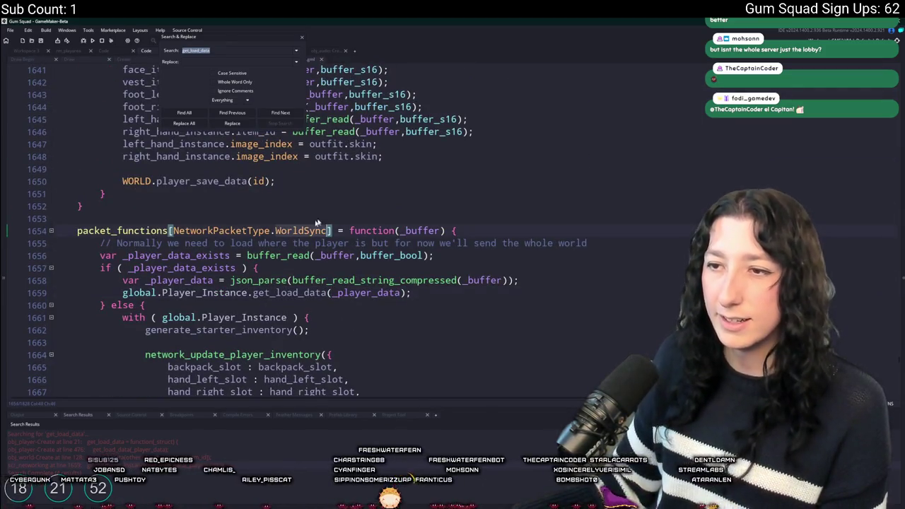
key(F3)
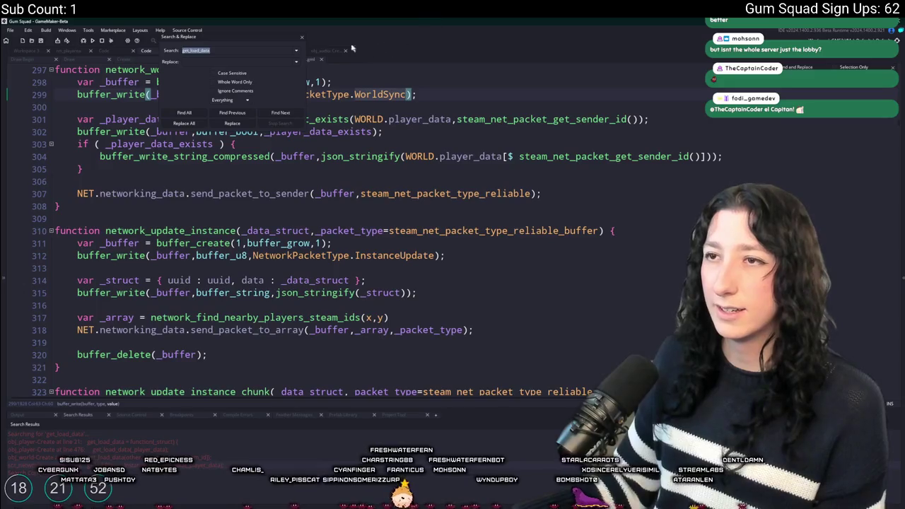
click(303, 41)
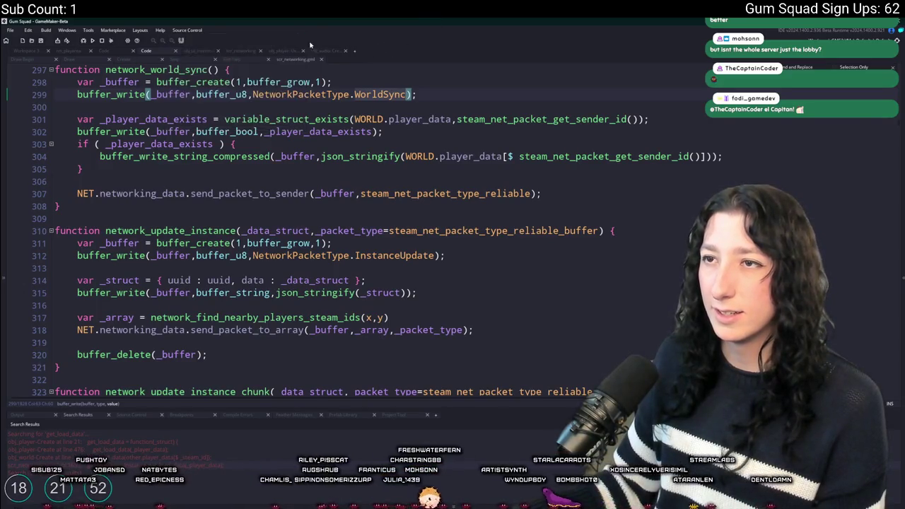
click(471, 156)
drag(504, 156, 406, 156)
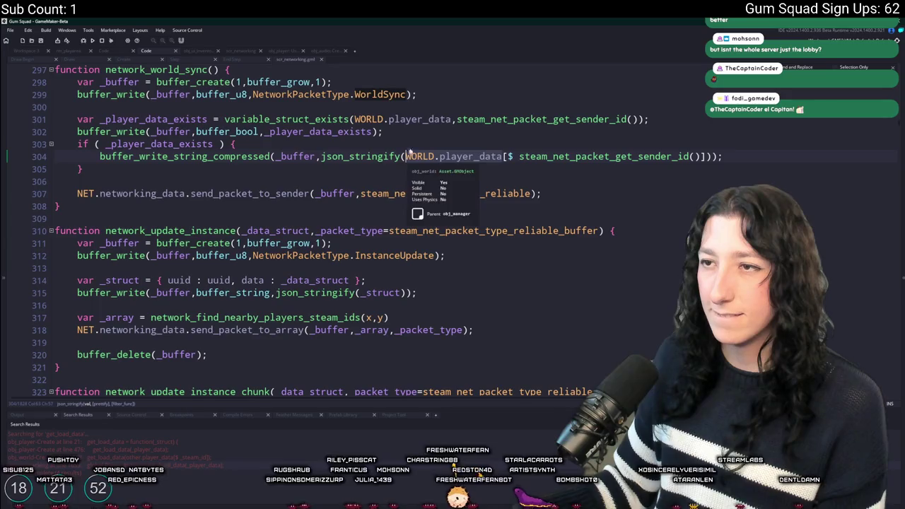
click(404, 143)
Under 'if ( _player_data_exists ) {', add a log line for "BACKPACK" with the saved backpack_slot data.
key(Return)
text(show_mesasg)
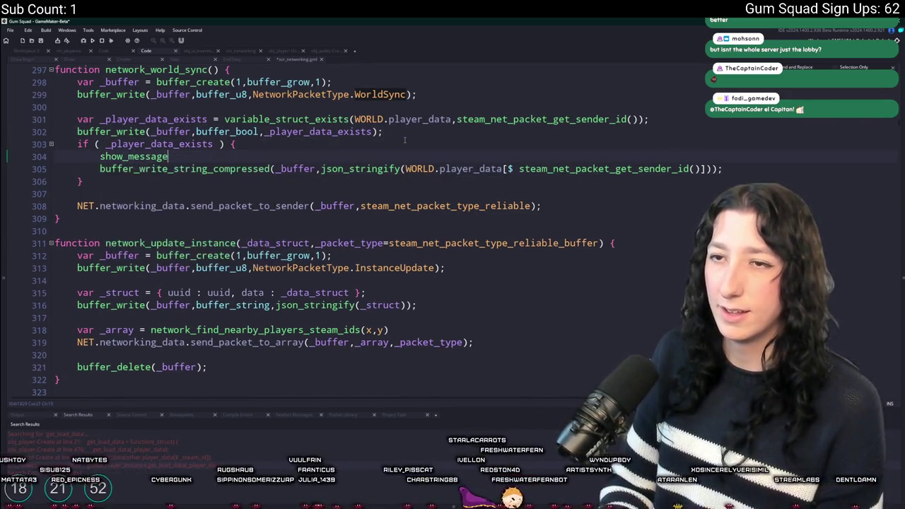
key(ctrl+BackSpace)
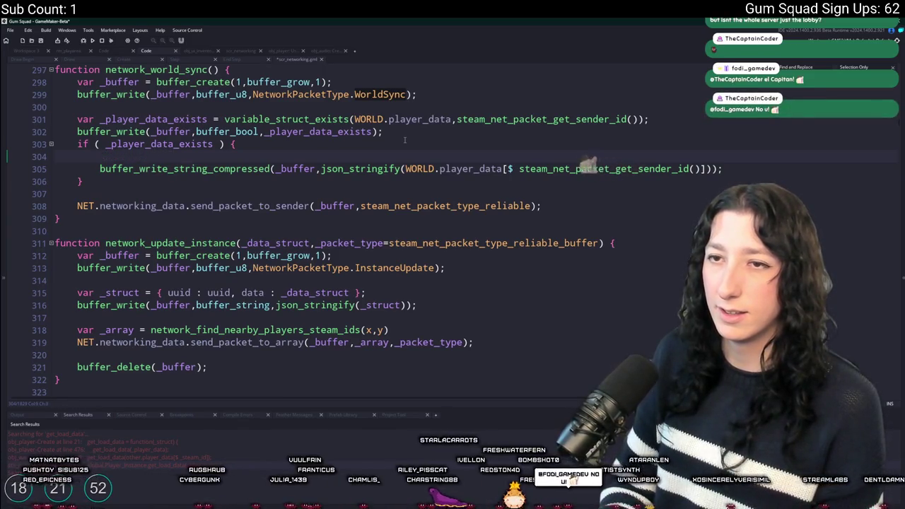
text(log(WORLD.player_data)
key(ctrl+BackSpace)
key(ctrl+BackSpace)
key(ctrl+BackSpace)
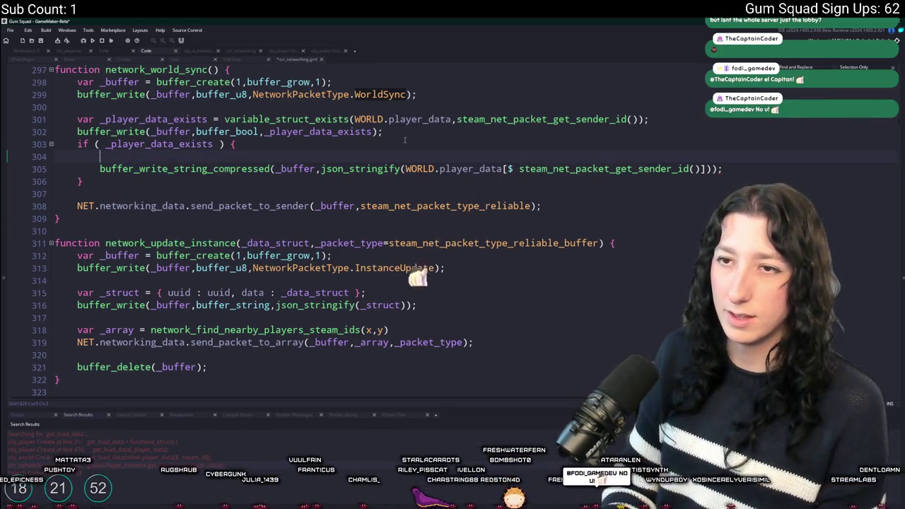
text(show_message(WORLD.player_data)
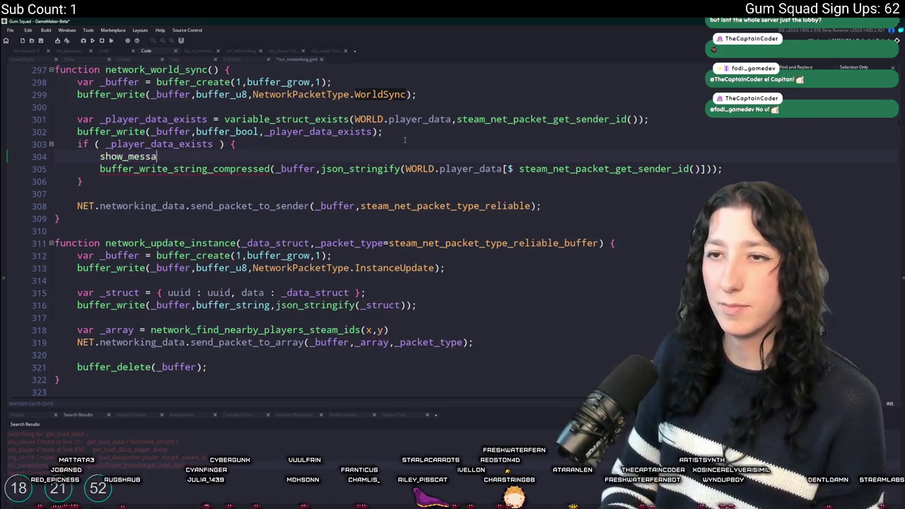
text(og([)
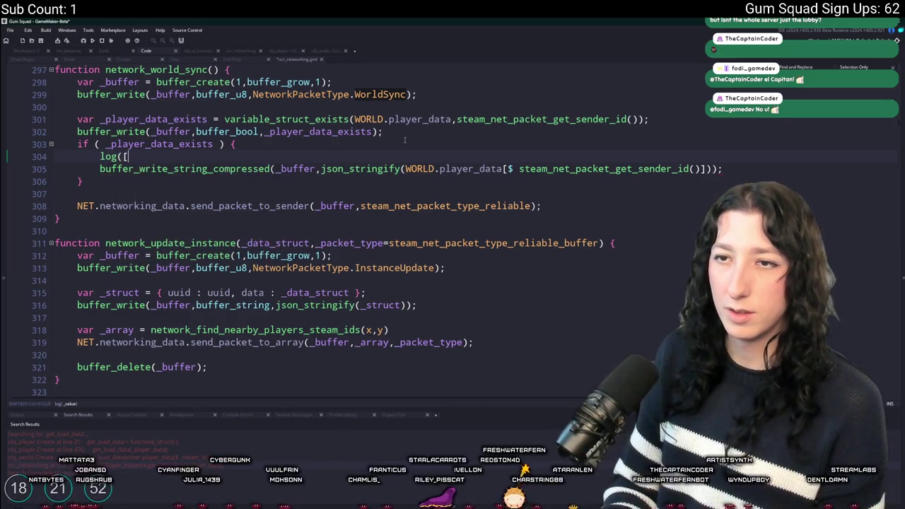
text(WORLD.player_data[$ "backpack_slot)
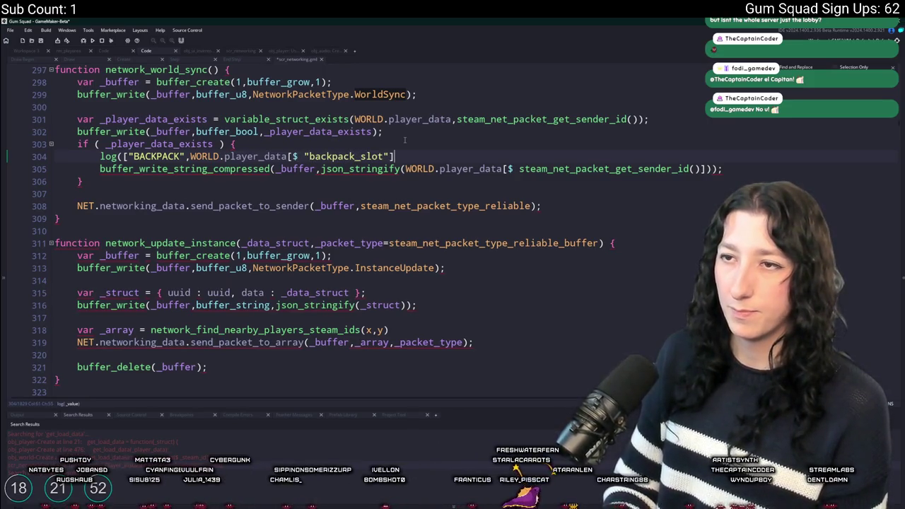
text(]);)
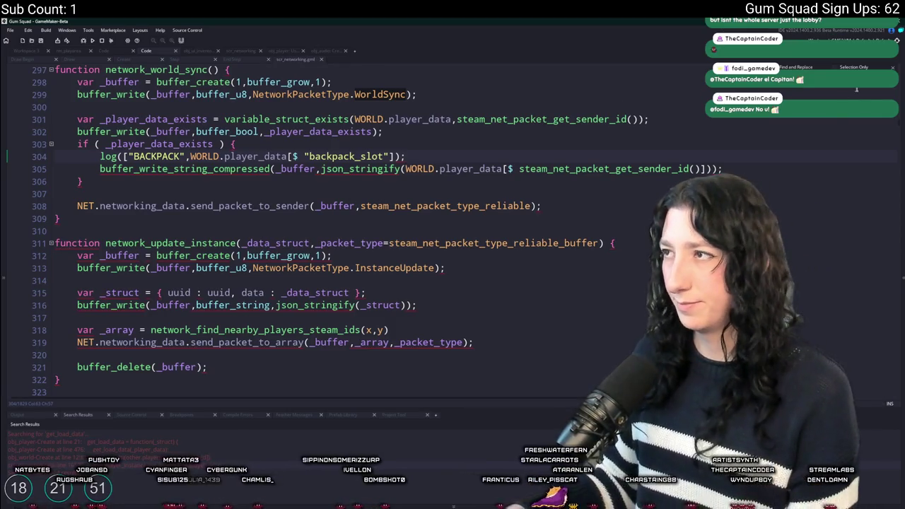
key(alt+Tab)
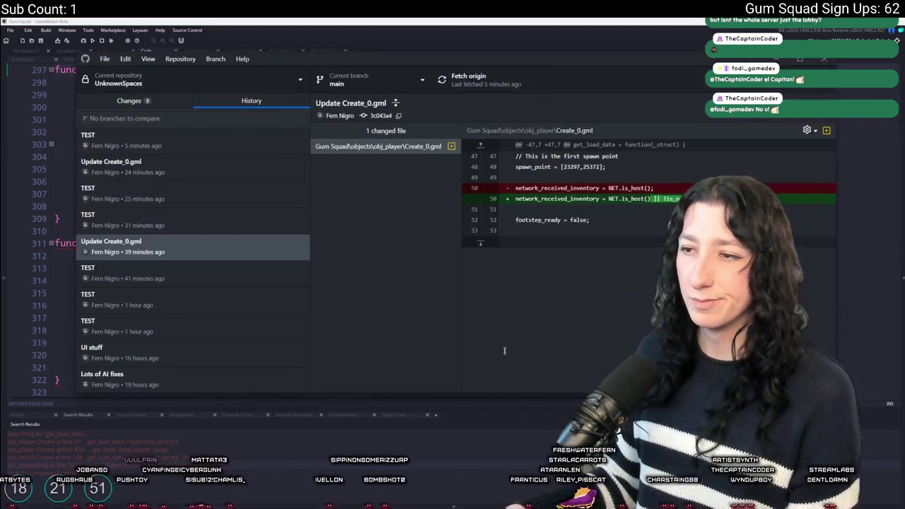
Commit the pending changes to main with summary 'TEST' and push to origin.
click(164, 106)
click(205, 178)
click(205, 163)
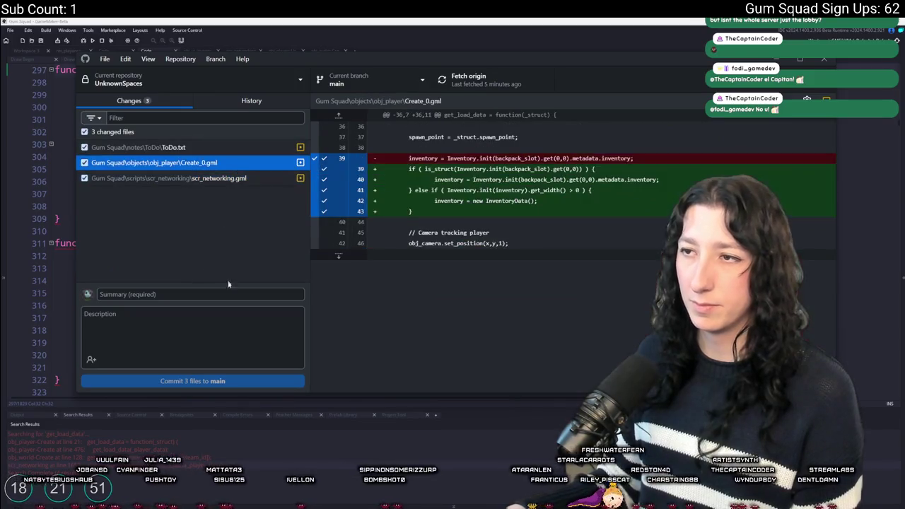
click(218, 297)
text(TEST)
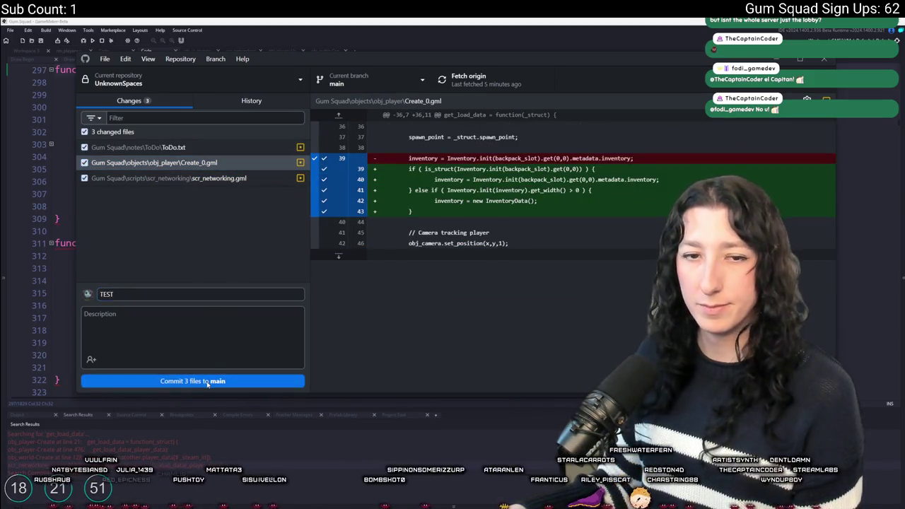
click(207, 382)
click(468, 79)
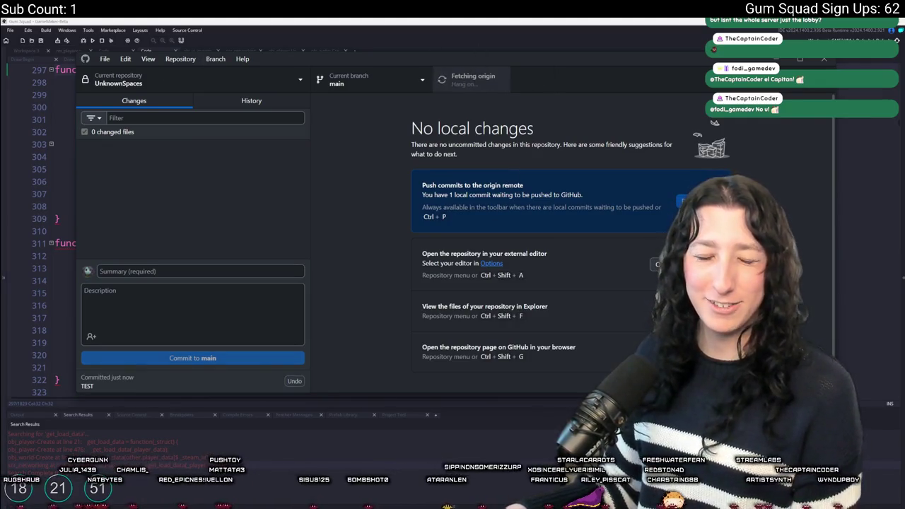
Add the missing ']' after "backpack_slot" on line 304 and save scr_networking.
click(568, 31)
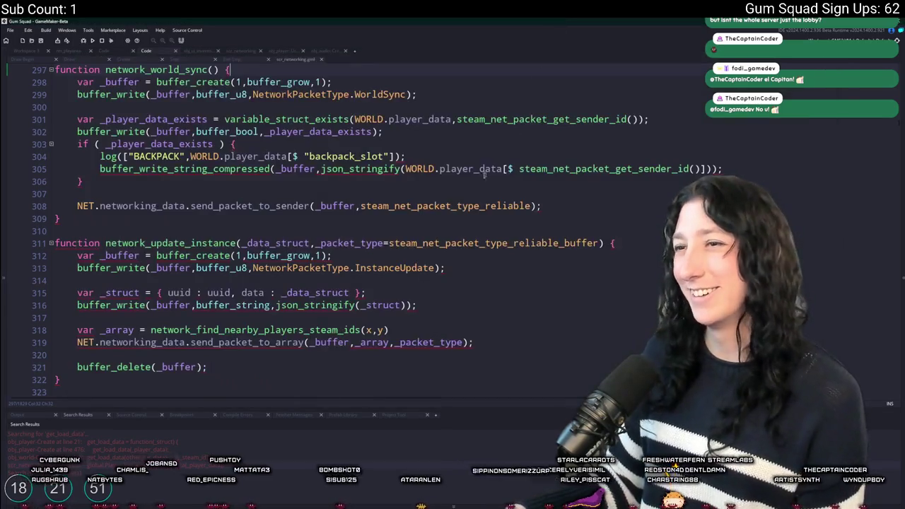
click(252, 169)
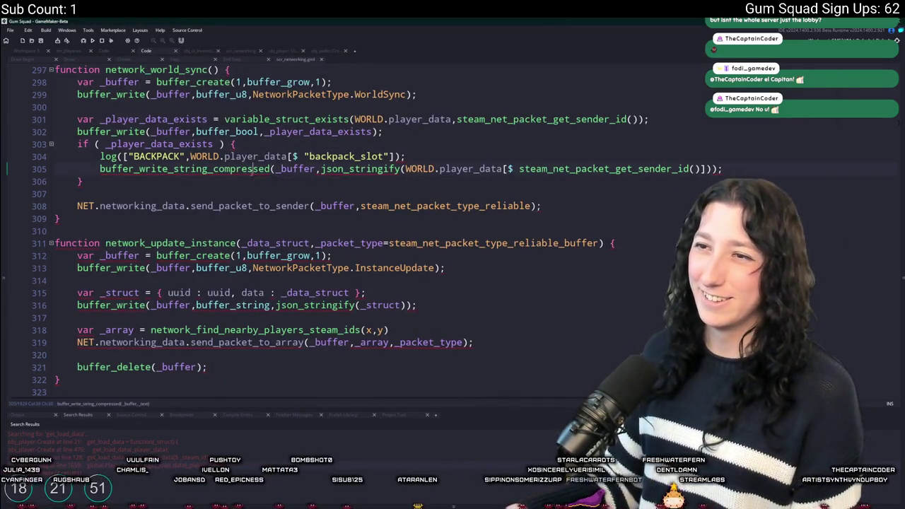
click(385, 156)
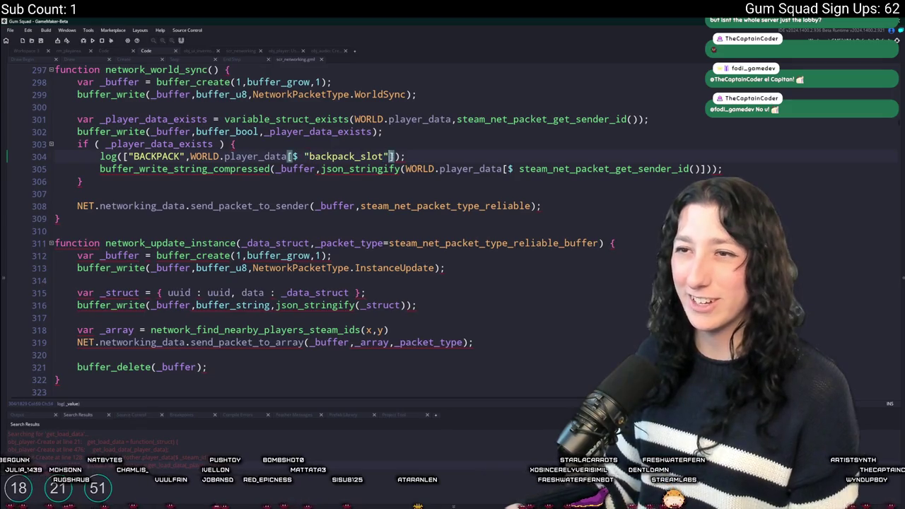
text(])
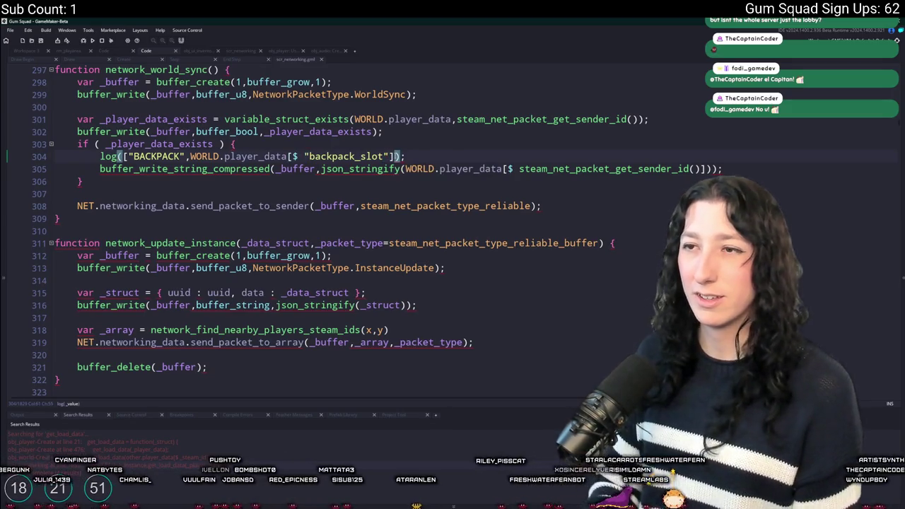
key(ctrl+s)
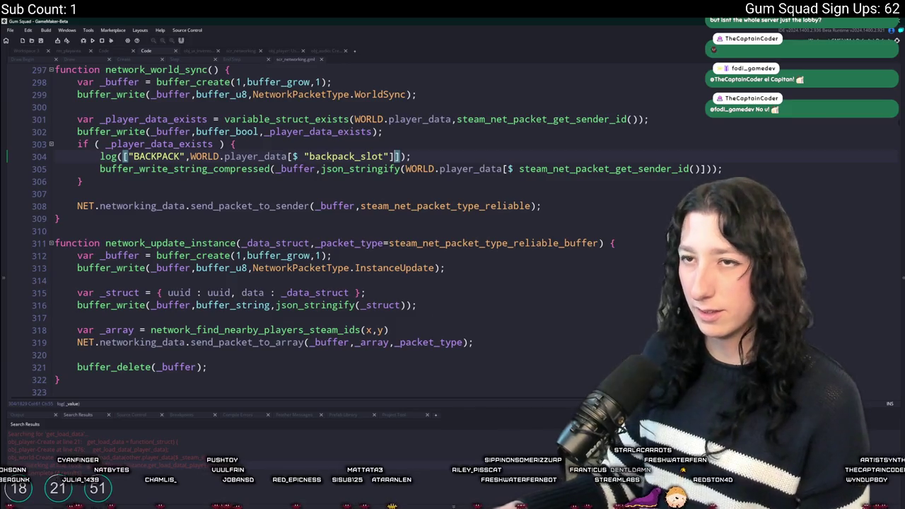
Commit and push the bracket fix, then run the game with F5.
key(alt+Tab)
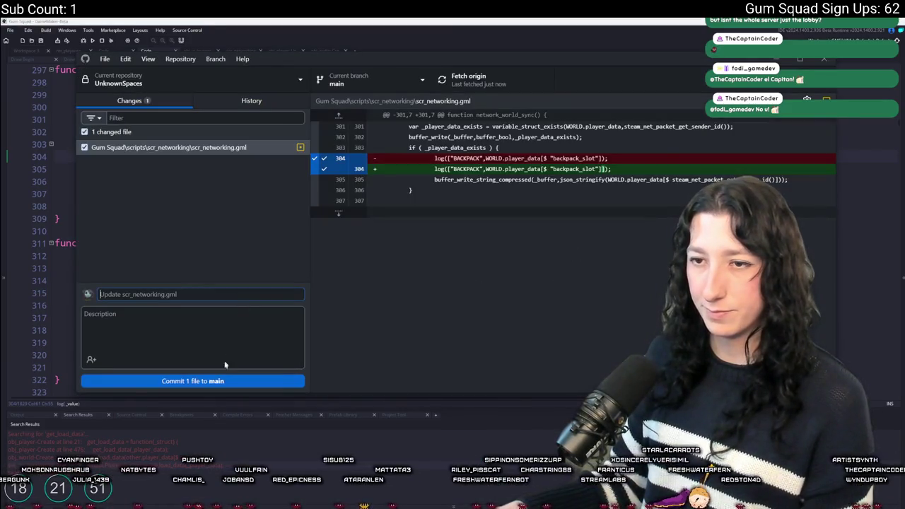
click(226, 381)
click(518, 76)
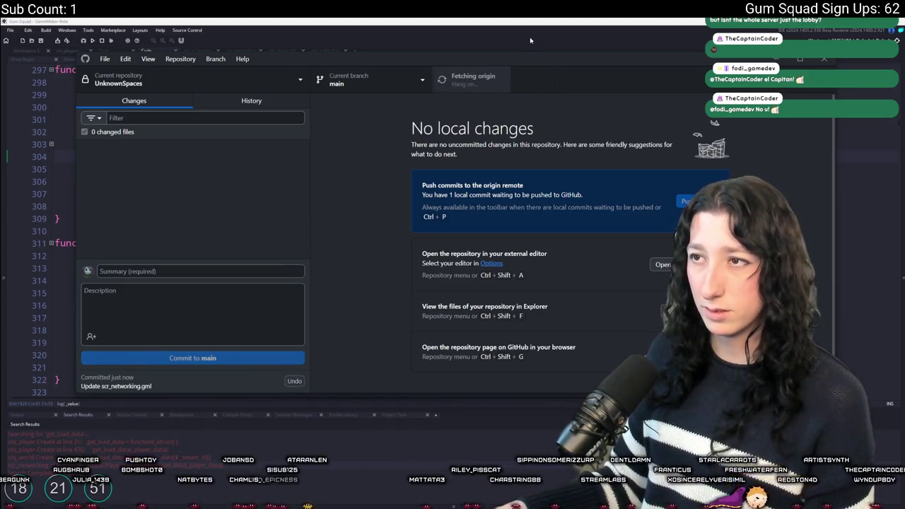
key(alt+Tab)
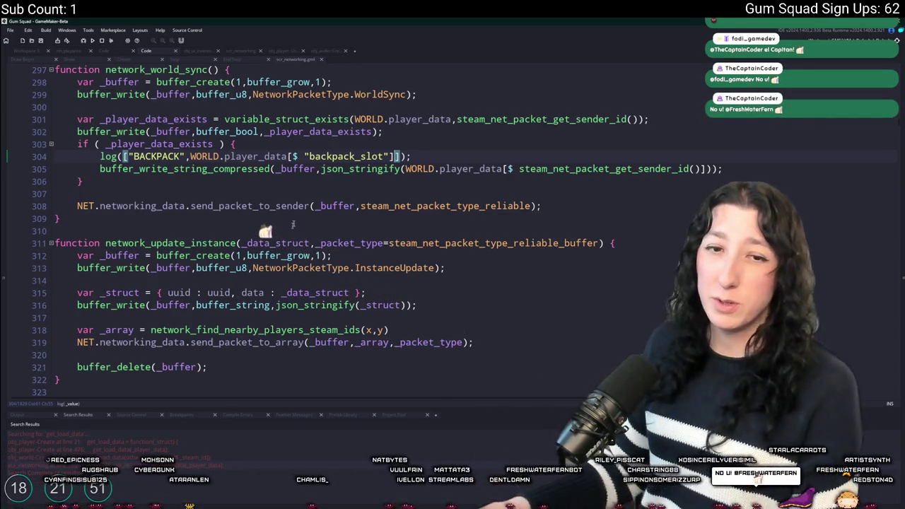
key(F5)
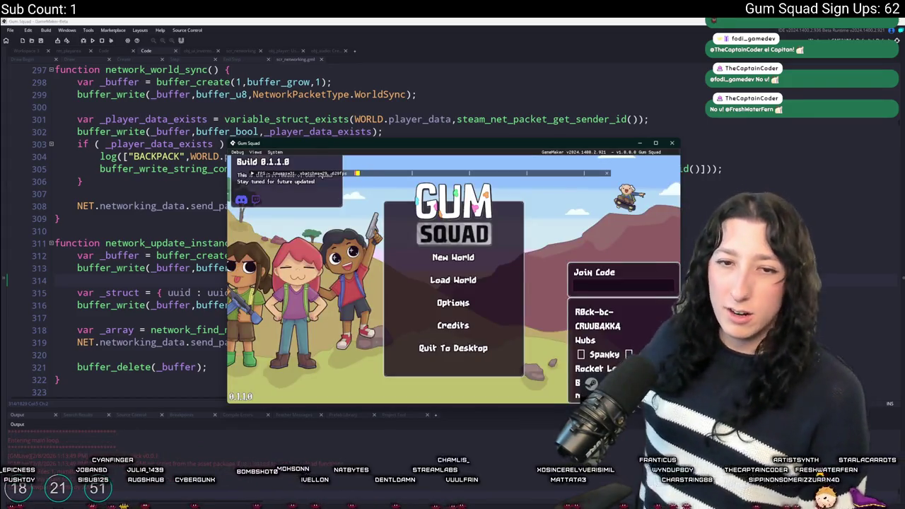
click(463, 259)
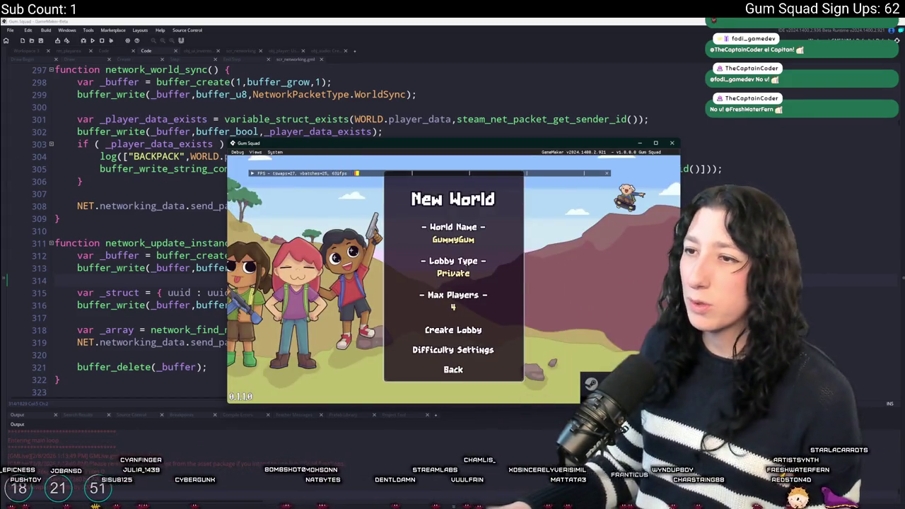
click(456, 274)
click(459, 329)
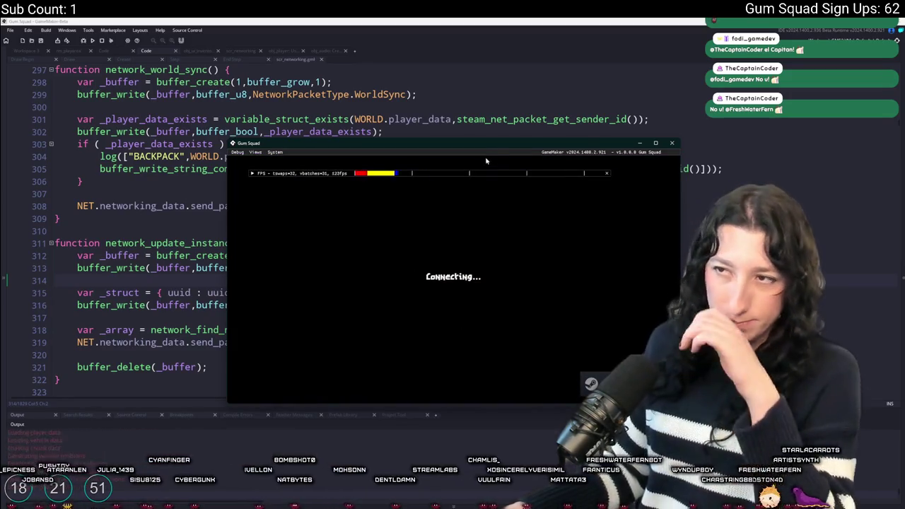
drag(482, 145, 387, 87)
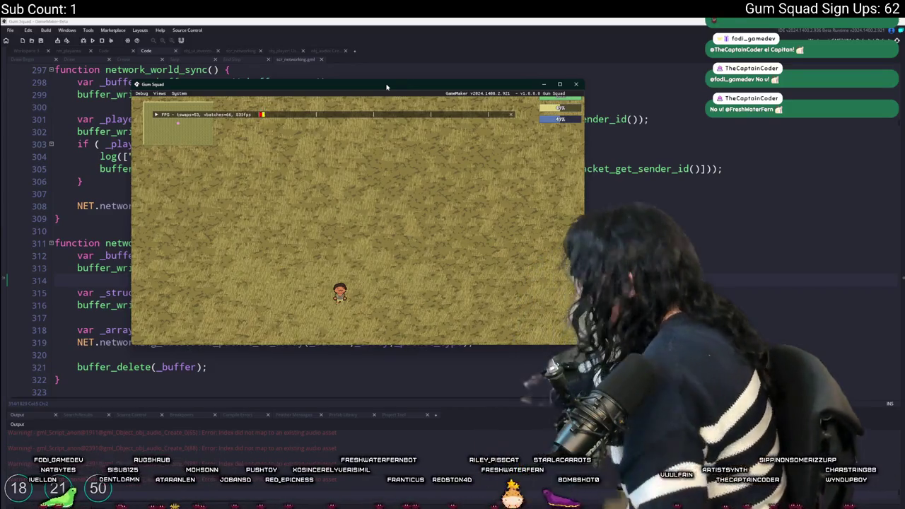
key(w)
key(a)
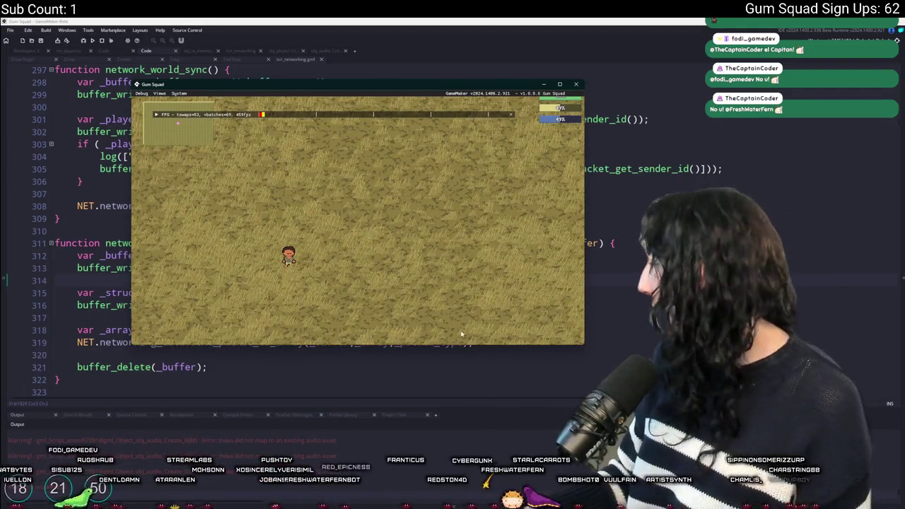
click(578, 85)
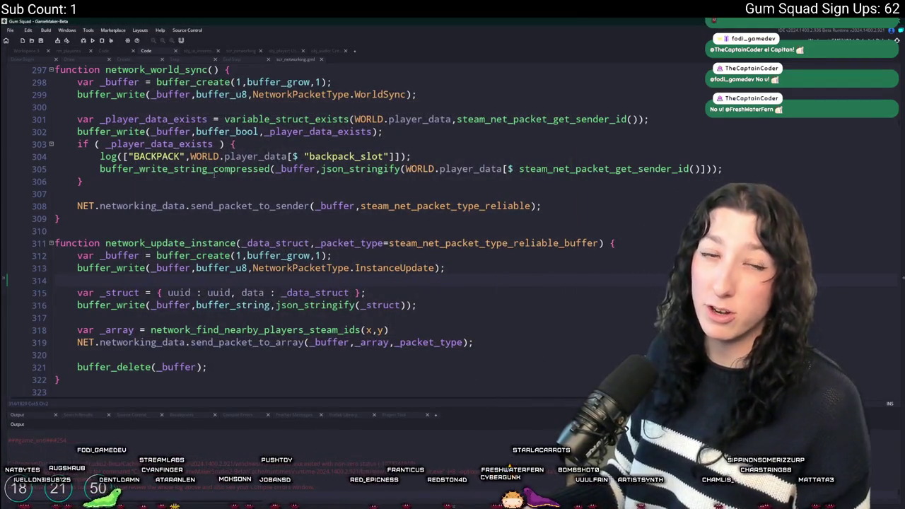
Open scr_networking and go to line 1353 near the update_weapon_data lines.
key(ctrl+t)
text(scr_net)
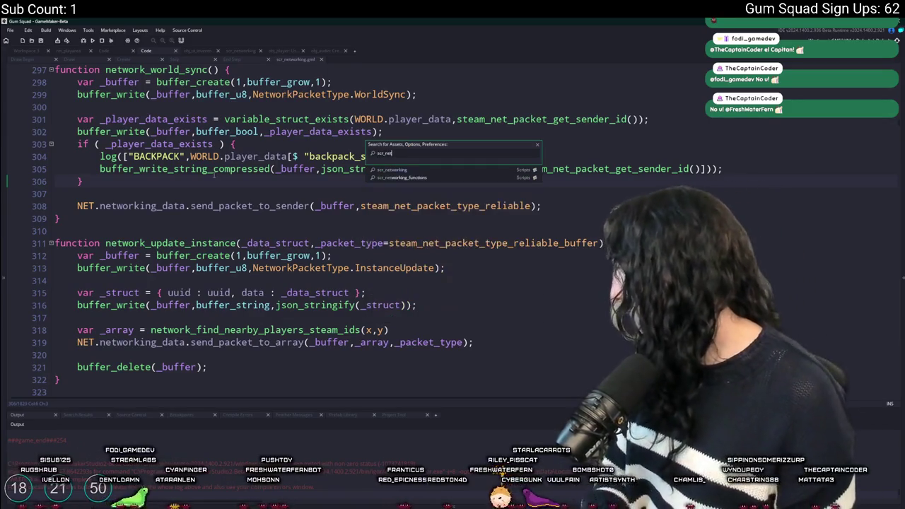
key(Return)
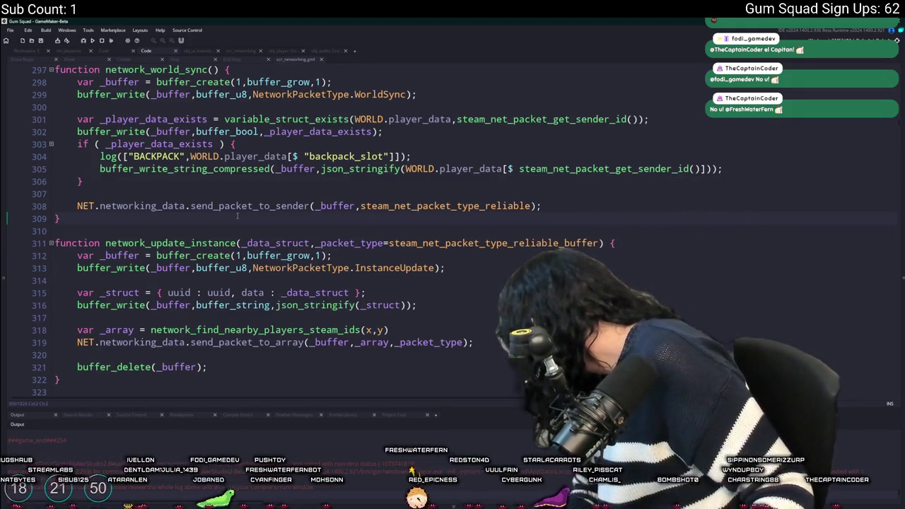
key(ctrl+g)
text(1353)
key(Return)
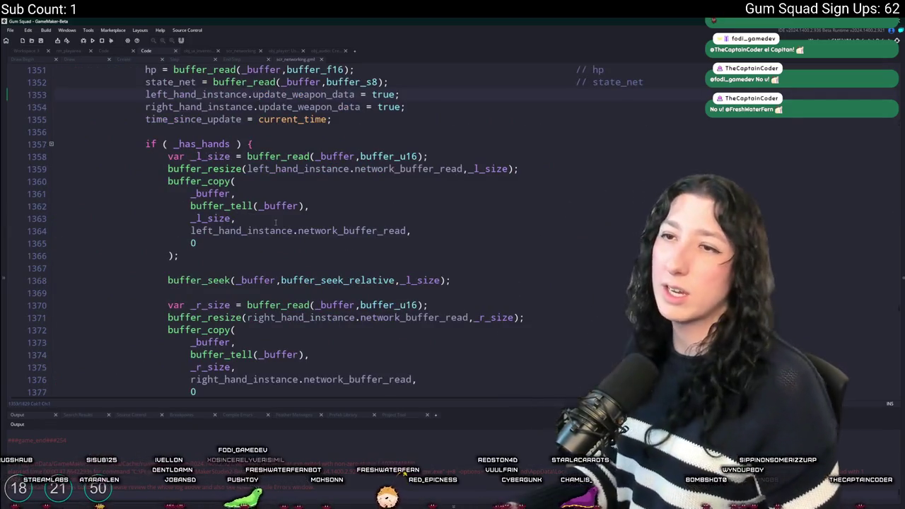
scroll(338, 225, up, 3)
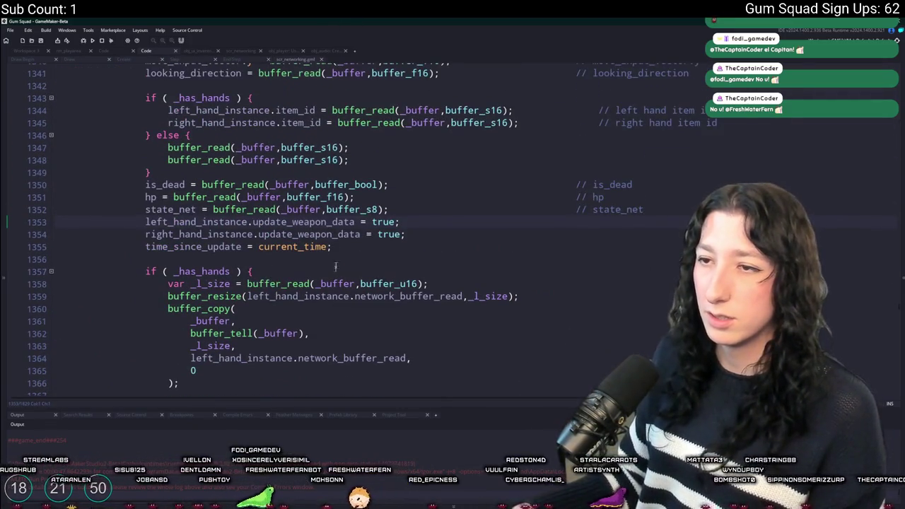
scroll(330, 262, up, 1)
scroll(333, 139, up, 1)
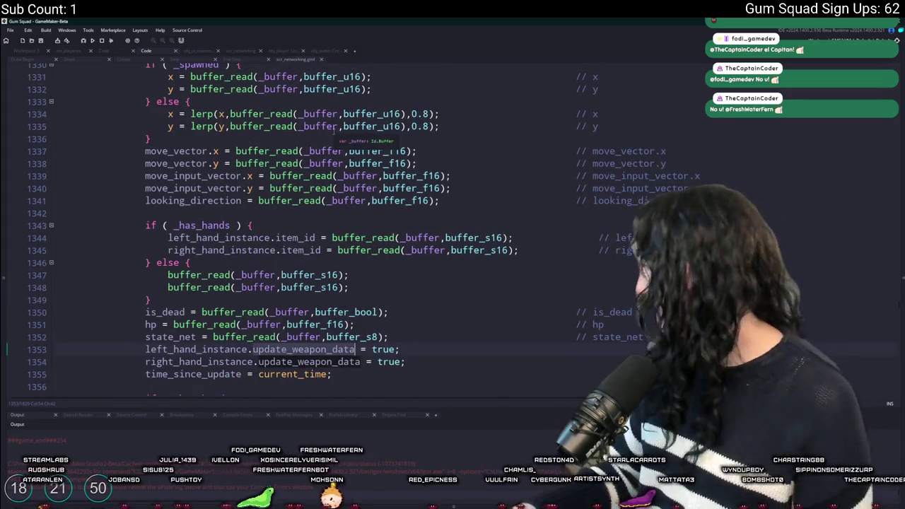
scroll(333, 138, up, 5)
scroll(333, 139, up, 4)
scroll(333, 139, down, 9)
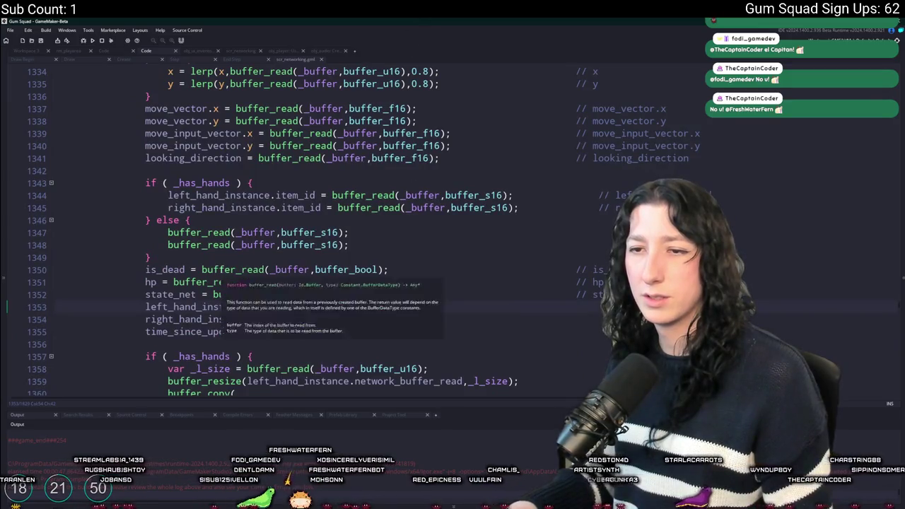
scroll(297, 227, down, 2)
Wrap both update_weapon_data lines in an if ( _has_hands ) block and indent them.
click(245, 237)
scroll(245, 237, down, 1)
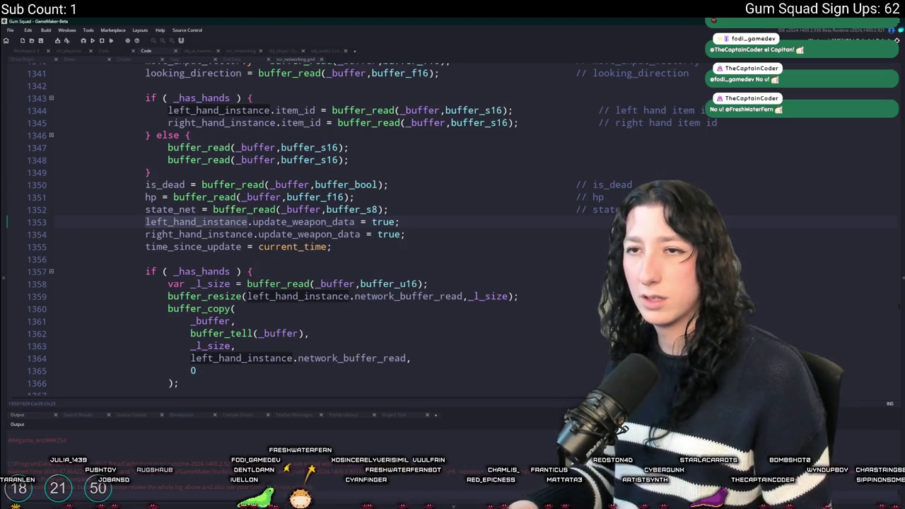
scroll(202, 263, up, 1)
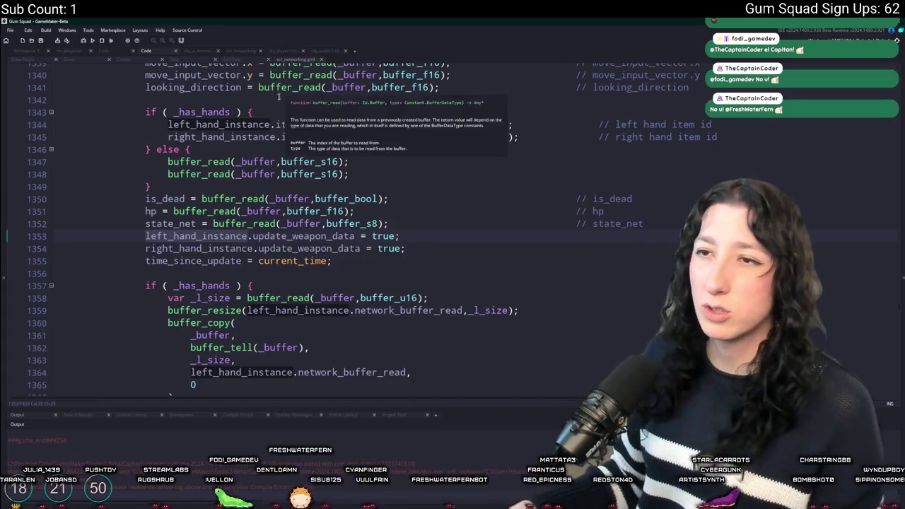
click(162, 112)
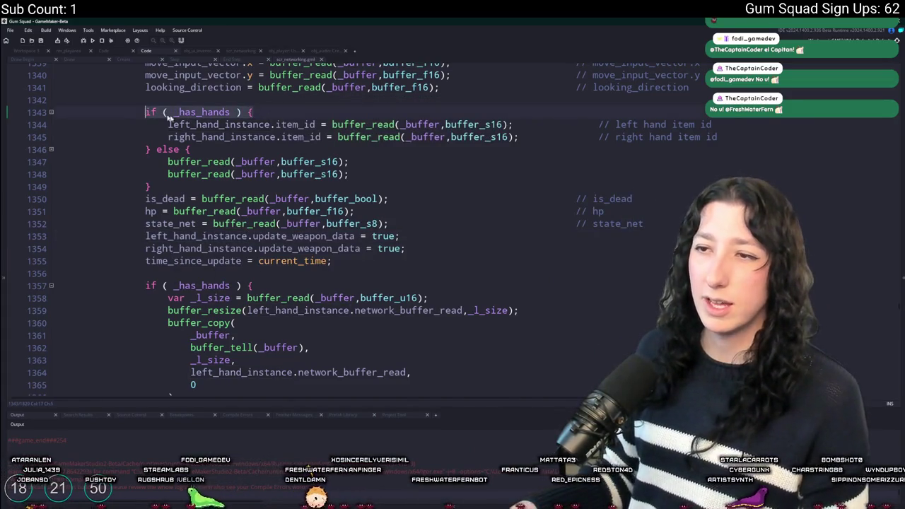
click(400, 236)
key(Return)
text(if ( _has_hands ) {)
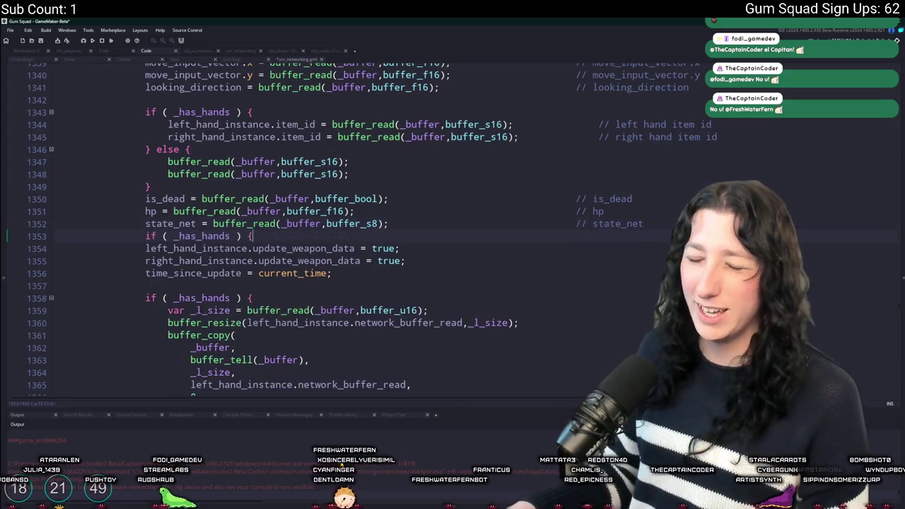
key(Return)
mouse_move(145, 248)
mouse_down()
mouse_move(402, 251)
mouse_move(162, 273)
mouse_up()
key(Tab)
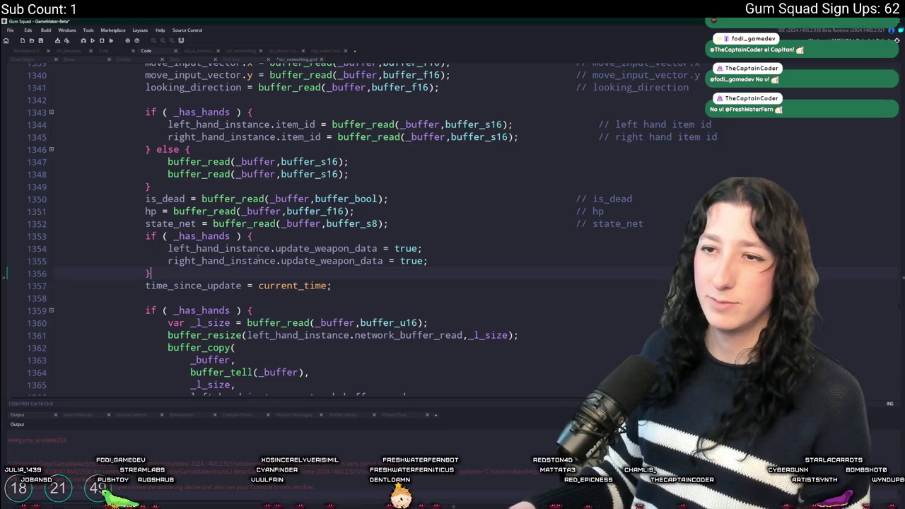
scroll(162, 273, down, 1)
Commit the change to main as 'Update scr_networking.gml' and push it.
key(alt+Tab)
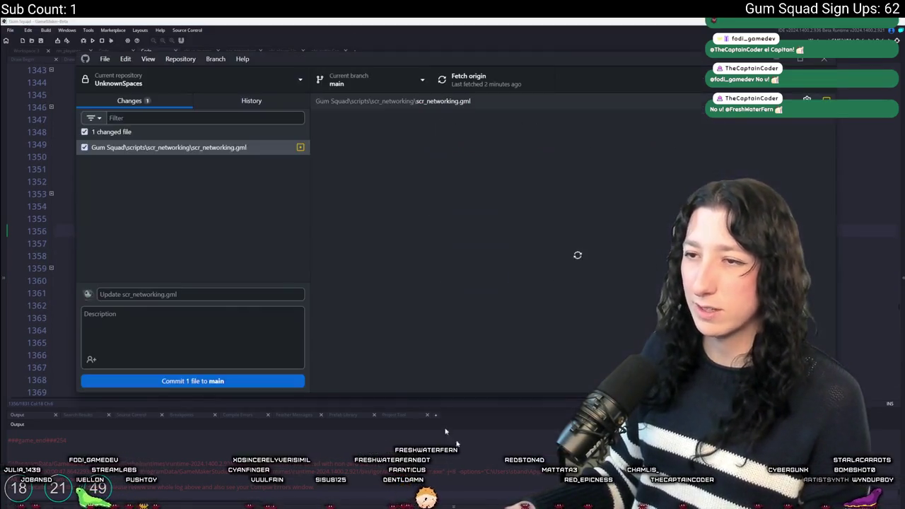
click(206, 378)
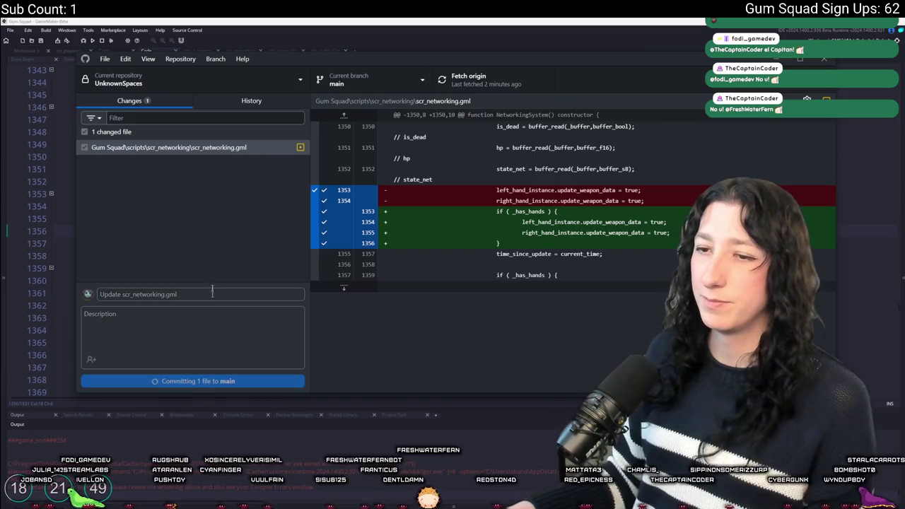
click(433, 90)
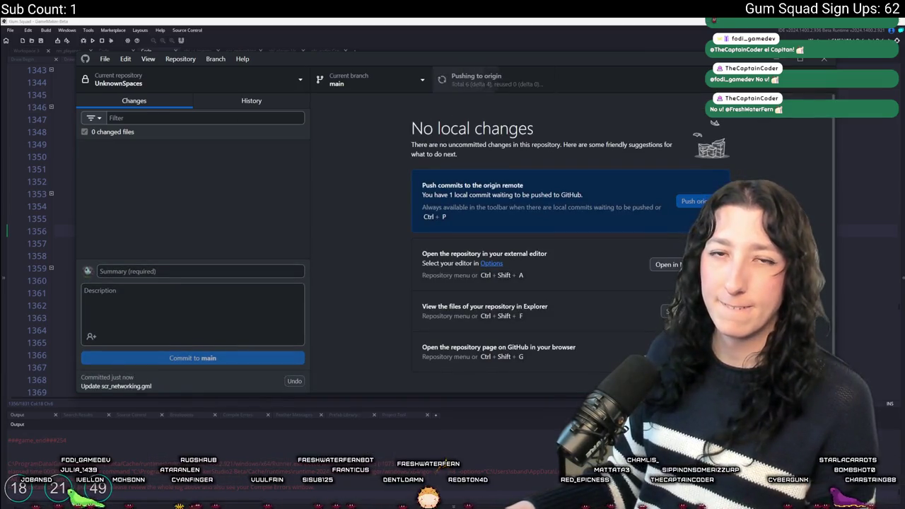
click(353, 28)
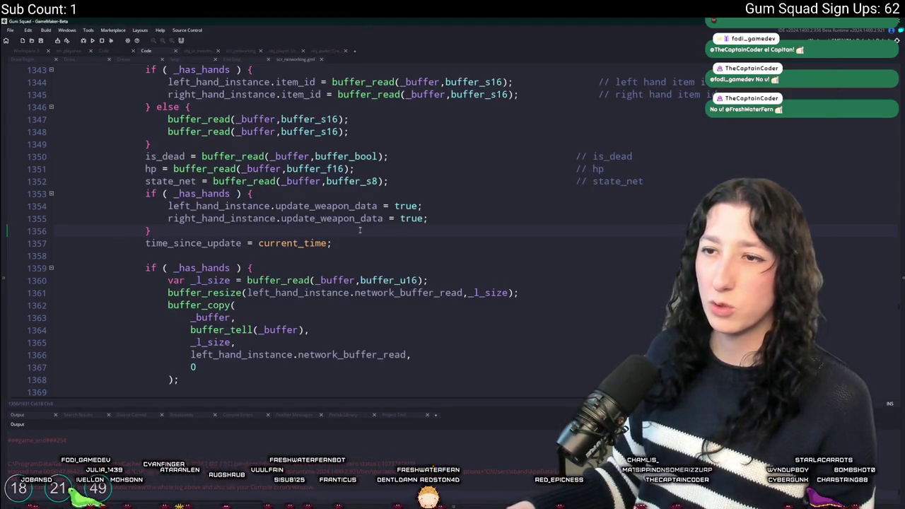
Open rm_playarea, pan to the sand area, and briefly toggle the ChunksDebug layer grid.
click(76, 52)
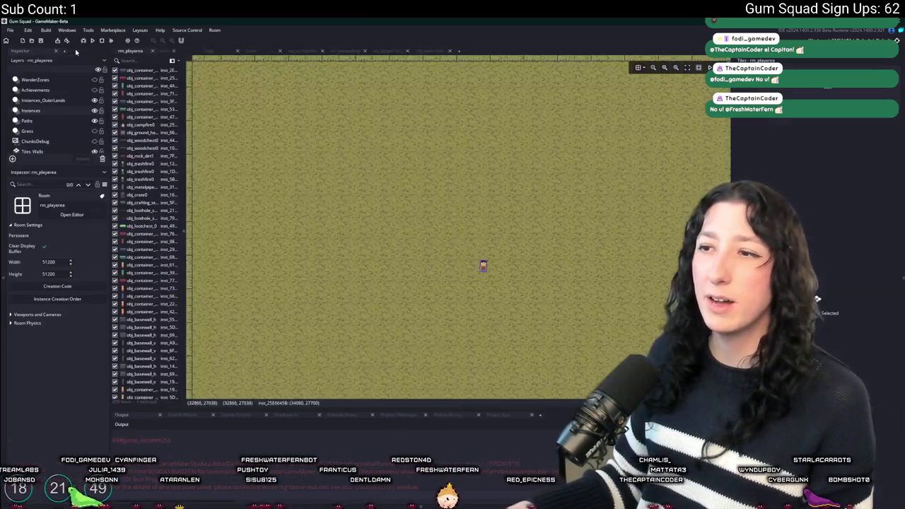
scroll(462, 248, left, 5)
scroll(461, 247, down, 3)
mouse_move(462, 252)
mouse_down()
mouse_move(673, 243)
mouse_move(609, 236)
mouse_up()
scroll(82, 112, down, 2)
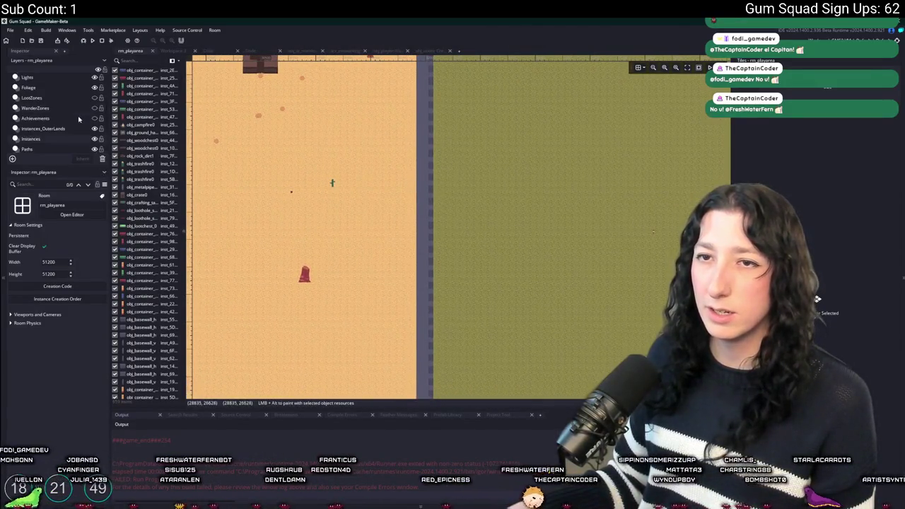
click(95, 128)
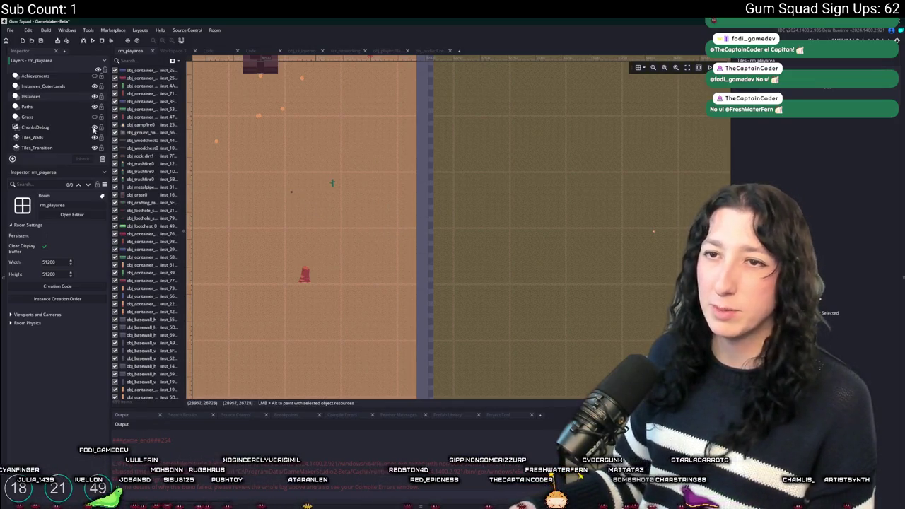
click(94, 127)
drag(540, 178, 525, 205)
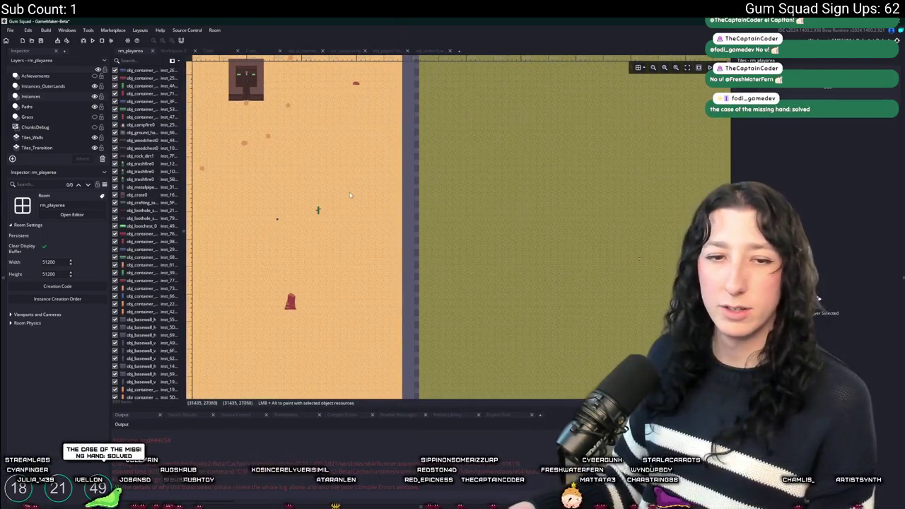
mouse_move(397, 176)
mouse_down()
mouse_move(432, 191)
mouse_move(532, 198)
mouse_up()
scroll(56, 106, up, 2)
click(56, 99)
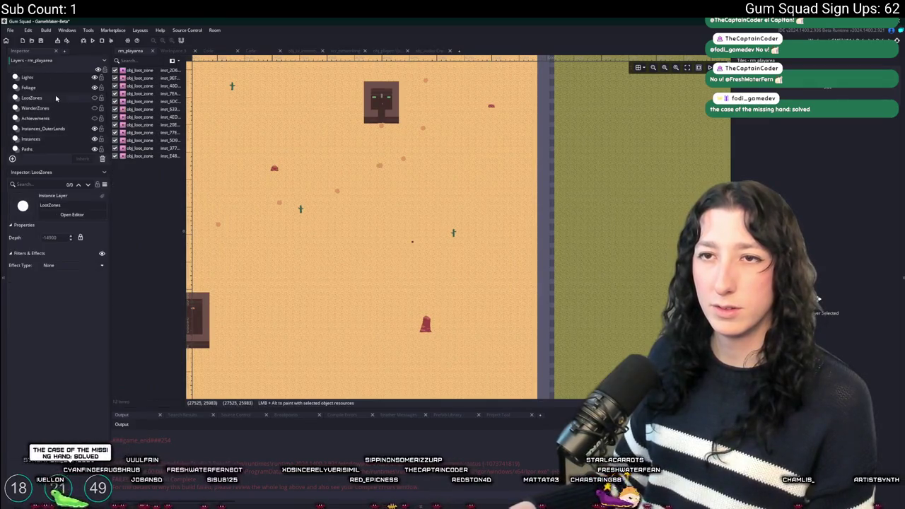
Paste copies of the obj_loot_zone instance and drag them out into the open desert.
key(ctrl+z)
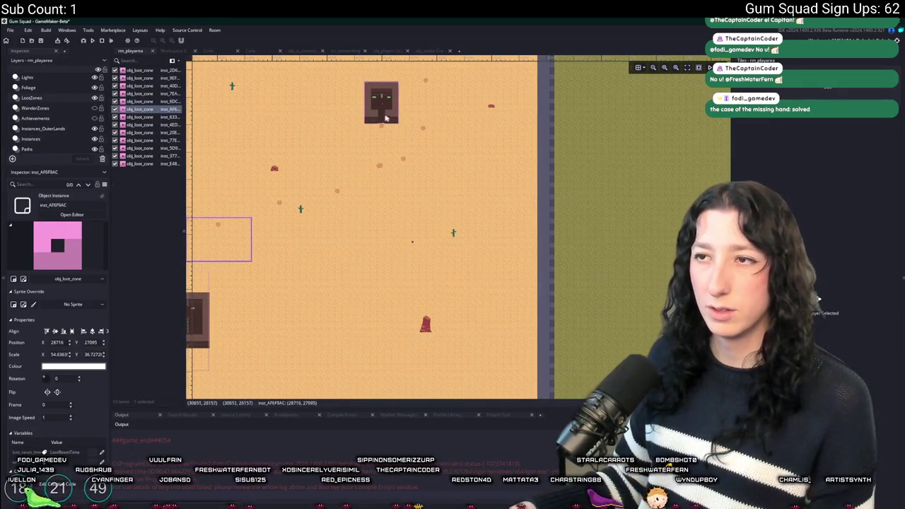
drag(209, 250, 411, 249)
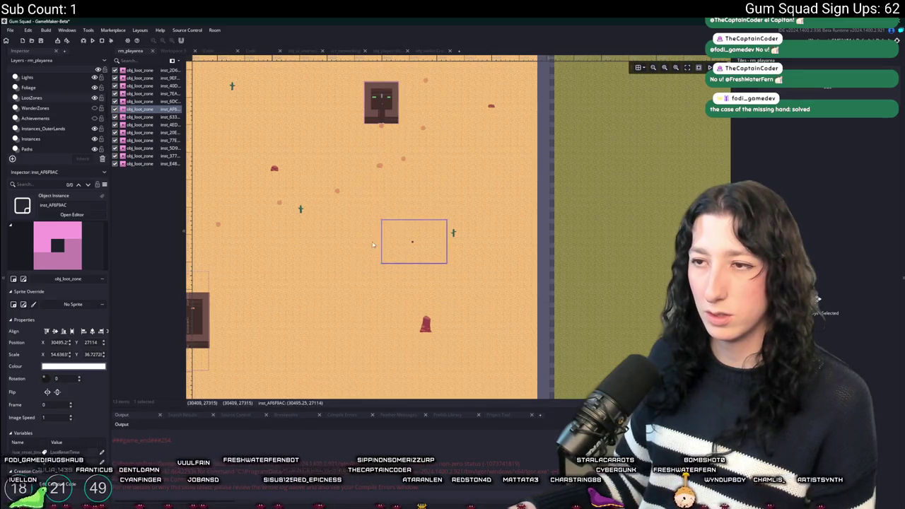
scroll(523, 190, left, 5)
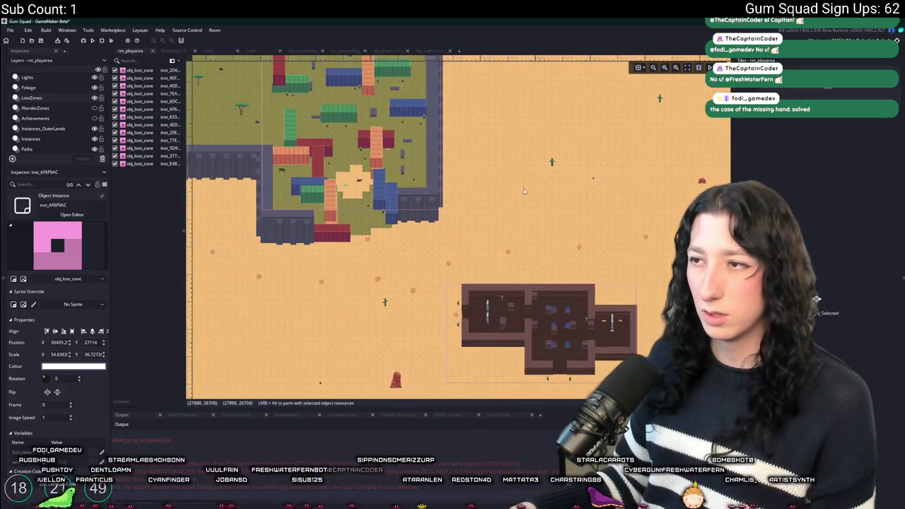
scroll(523, 190, right, 2)
key(ctrl+v)
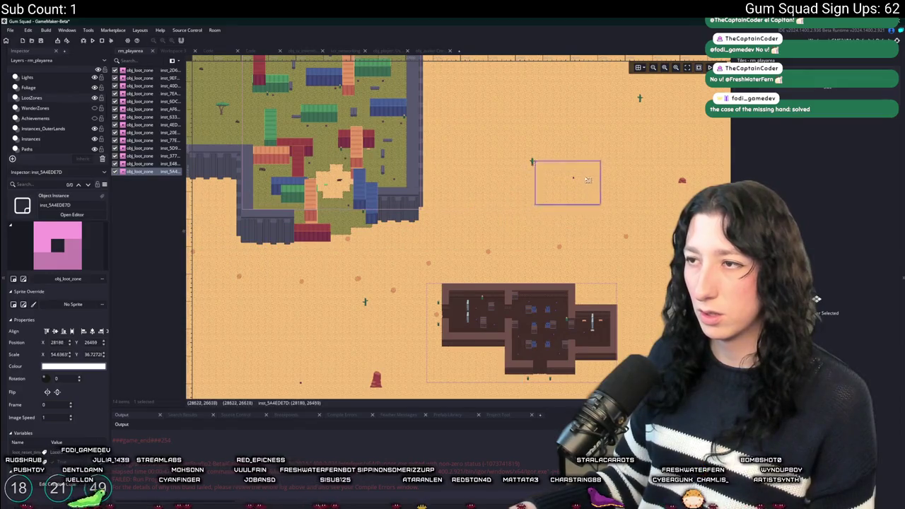
scroll(495, 233, down, 2)
scroll(495, 233, left, 1)
key(ctrl+v)
mouse_move(252, 194)
mouse_down()
mouse_move(329, 311)
mouse_move(344, 316)
mouse_up()
Place another loot zone in the mid-left desert, enlarge it, and stretch the bottom zone up-right.
scroll(365, 340, down, 2)
scroll(365, 340, down, 2)
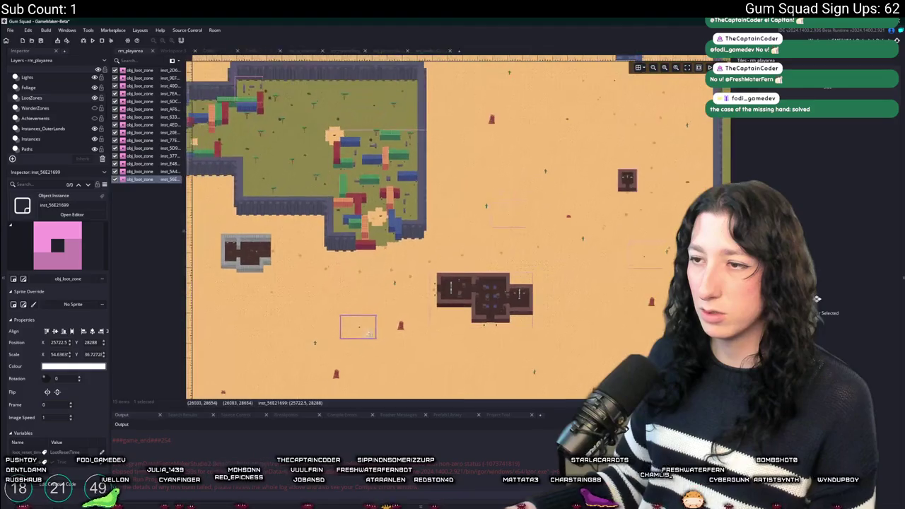
scroll(365, 283, down, 2)
scroll(367, 216, left, 4)
scroll(330, 204, up, 2)
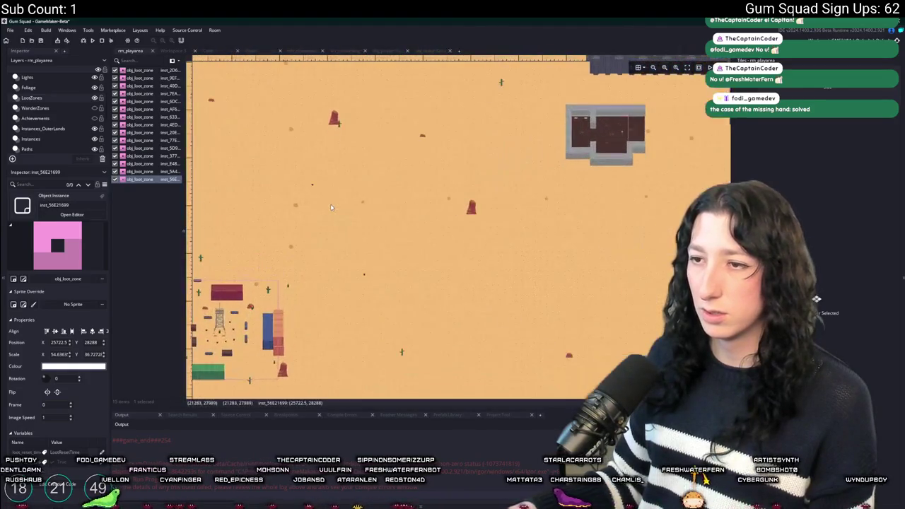
key(ctrl+v)
mouse_move(707, 175)
mouse_down()
mouse_move(613, 176)
mouse_move(338, 256)
mouse_up()
drag(326, 210, 307, 170)
mouse_move(246, 125)
mouse_down()
mouse_move(309, 167)
mouse_move(327, 245)
mouse_up()
scroll(327, 246, up, 2)
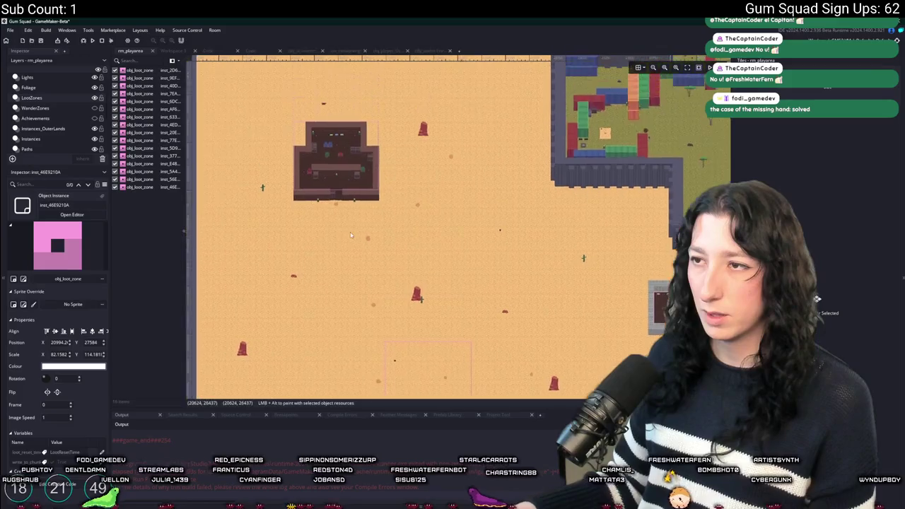
click(472, 351)
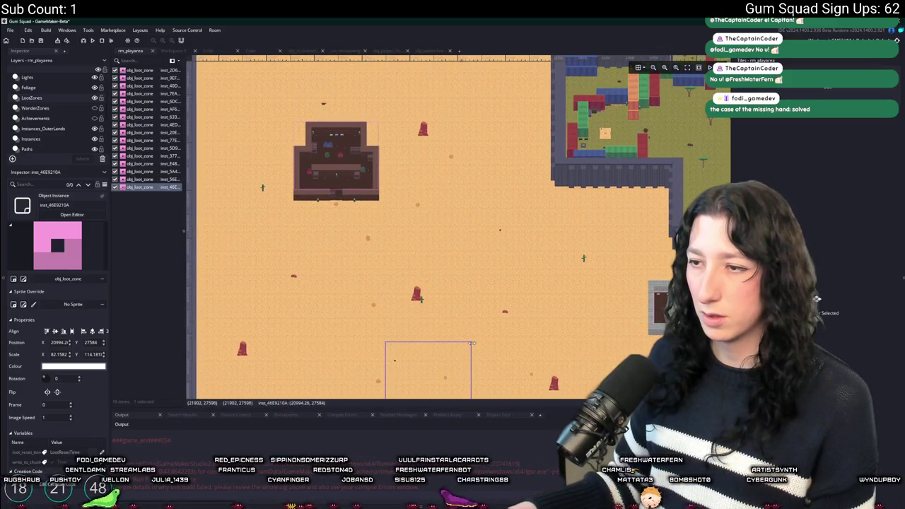
drag(470, 342, 505, 222)
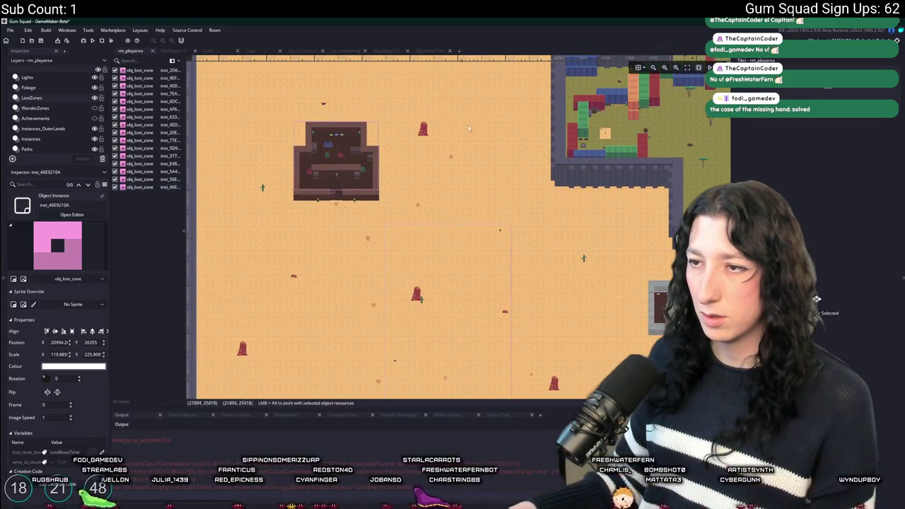
Move a loot zone to the middle-left area, widen it, then paste one more copy.
scroll(429, 198, up, 2)
scroll(430, 198, up, 3)
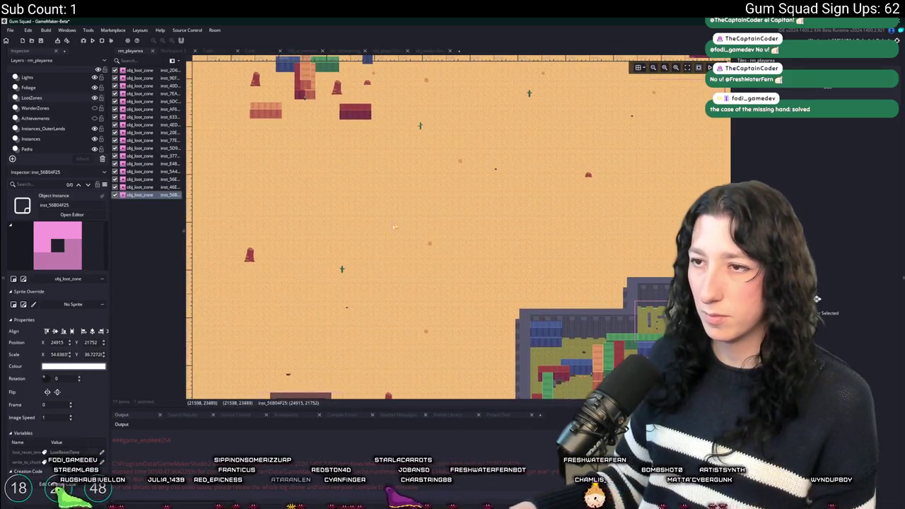
scroll(328, 186, down, 5)
scroll(356, 280, up, 3)
scroll(356, 280, up, 2)
drag(640, 165, 524, 200)
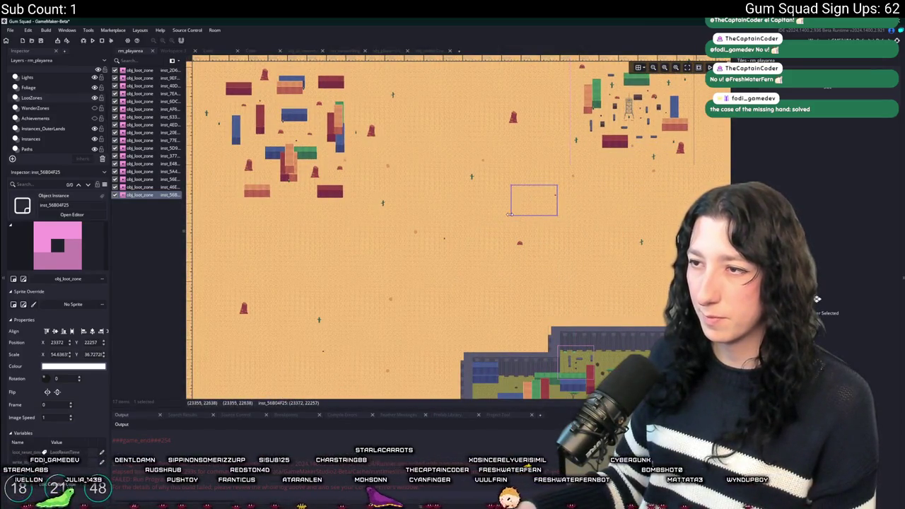
drag(509, 216, 433, 244)
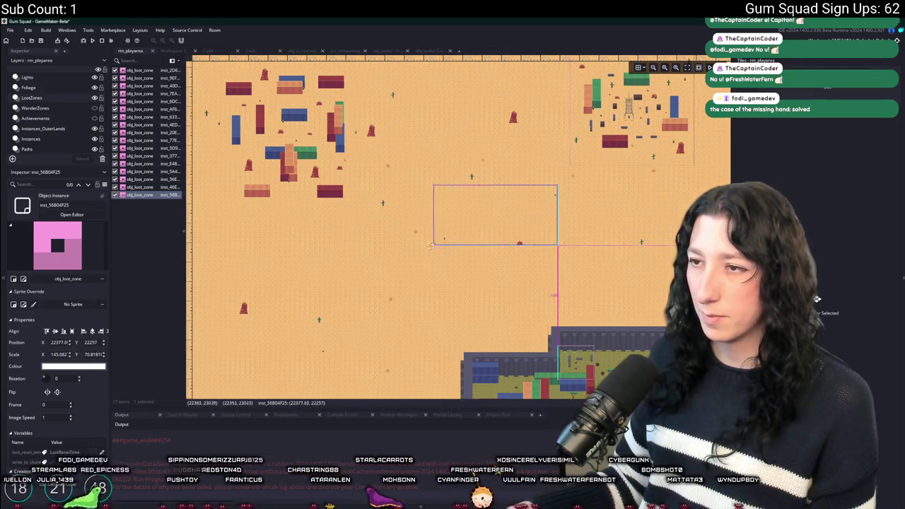
scroll(432, 243, up, 3)
key(ctrl+v)
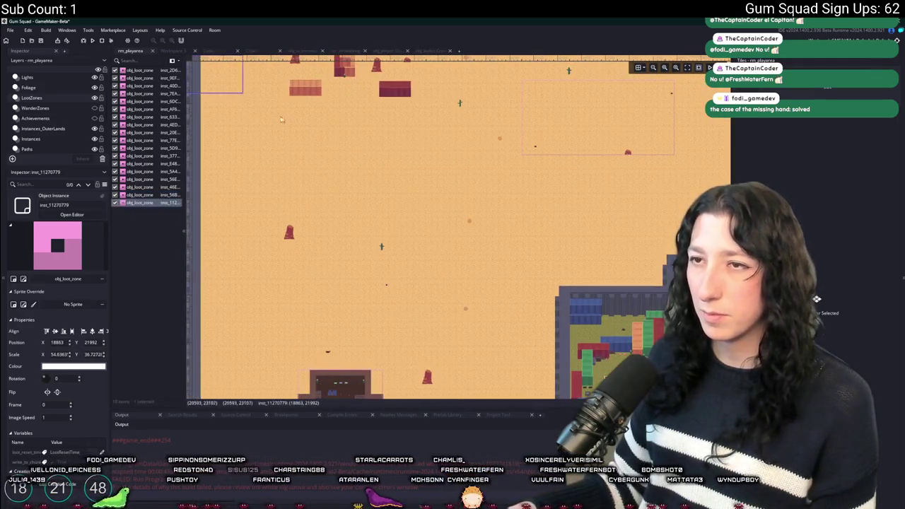
Position a loot zone mid-room, then paste another and enlarge it toward the upper right.
mouse_move(241, 99)
mouse_down()
mouse_move(390, 284)
mouse_move(311, 359)
mouse_up()
scroll(403, 275, down, 3)
scroll(403, 276, up, 3)
drag(403, 276, 251, 246)
key(ctrl+v)
drag(244, 198, 410, 263)
scroll(414, 262, down, 2)
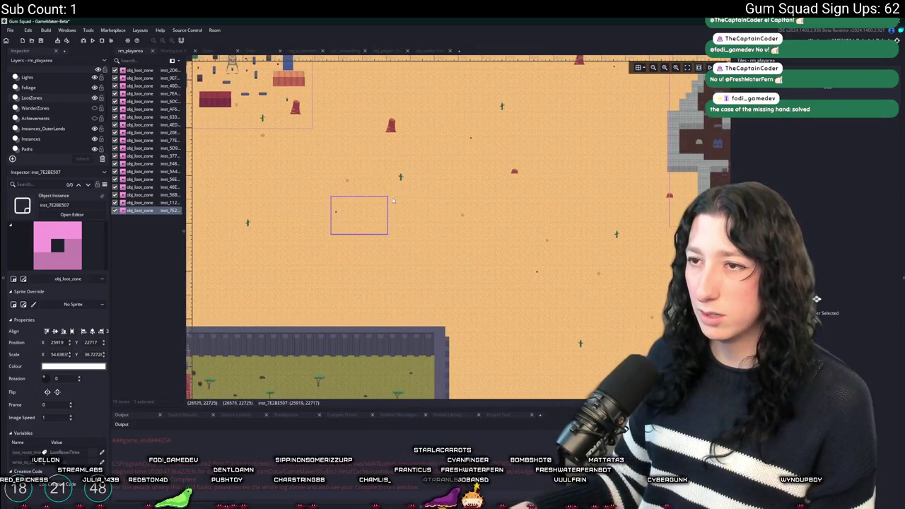
drag(388, 196, 497, 130)
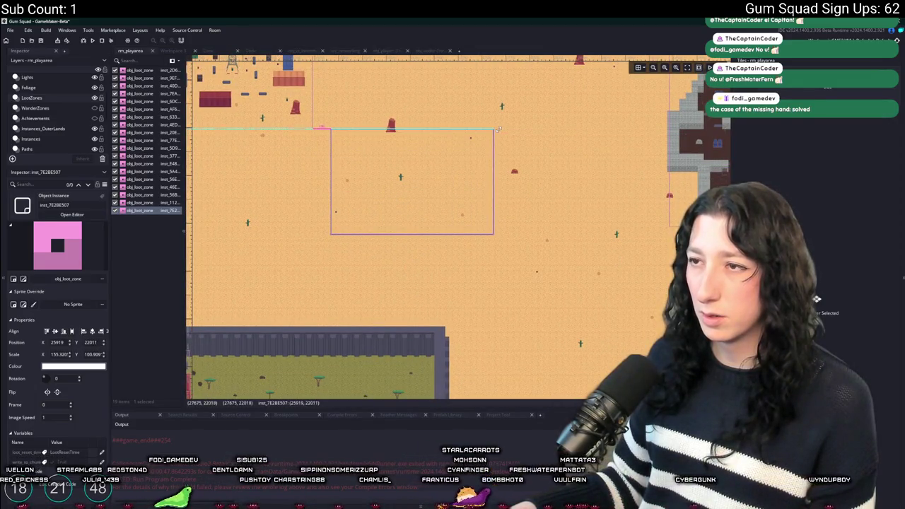
drag(494, 234, 549, 278)
Enlarge that zone further and place another loot-zone copy, stretching it left and down.
scroll(530, 318, up, 2)
scroll(530, 318, right, 3)
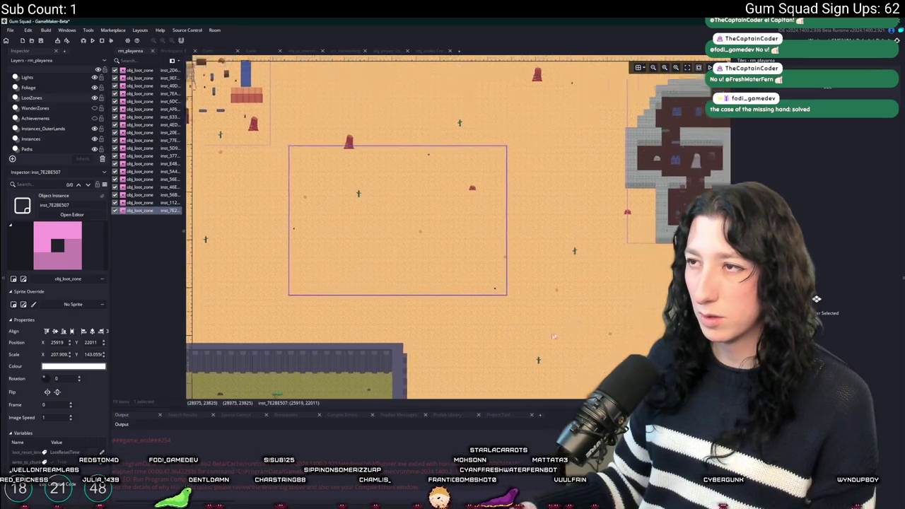
scroll(476, 202, left, 2)
mouse_move(460, 181)
mouse_down()
mouse_move(513, 118)
mouse_move(535, 108)
mouse_up()
scroll(507, 209, down, 3)
scroll(506, 209, right, 1)
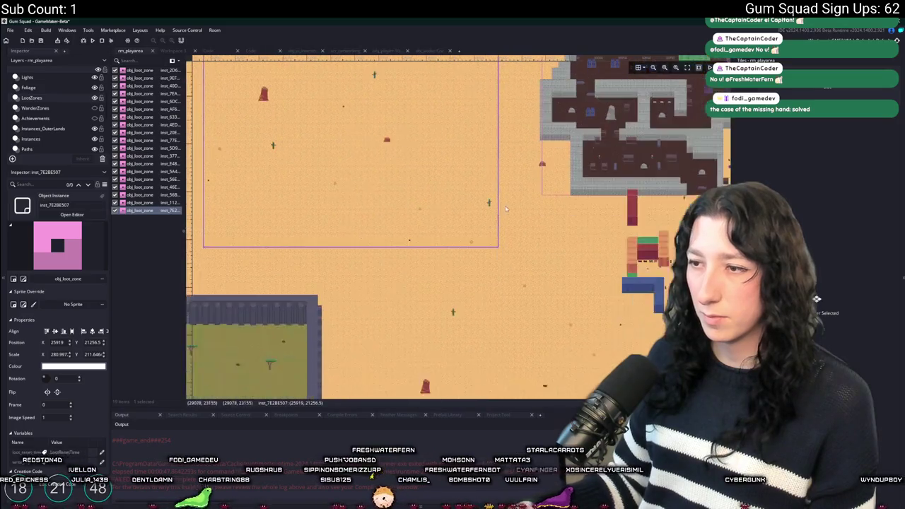
scroll(506, 209, down, 3)
scroll(507, 209, right, 4)
mouse_move(388, 244)
mouse_down()
mouse_move(424, 276)
mouse_move(436, 248)
mouse_move(456, 244)
mouse_up()
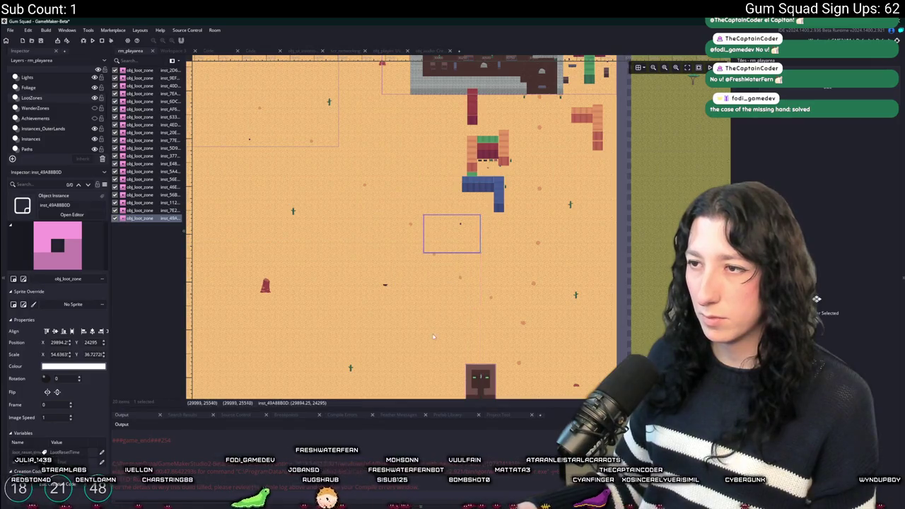
scroll(433, 337, down, 2)
scroll(443, 249, down, 1)
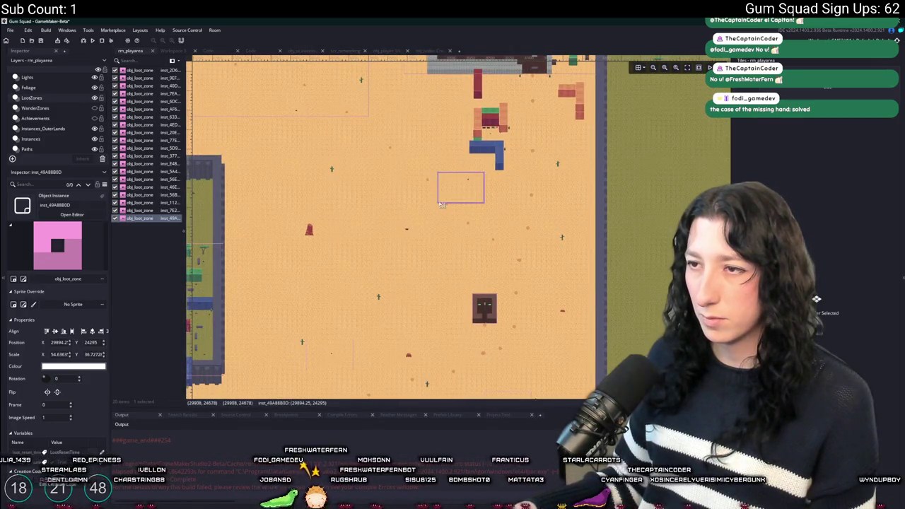
drag(437, 204, 375, 257)
Review the rm_playarea.yy diff in GitHub Desktop showing the eight new loot-zone instances.
scroll(443, 296, down, 6)
scroll(500, 301, left, 5)
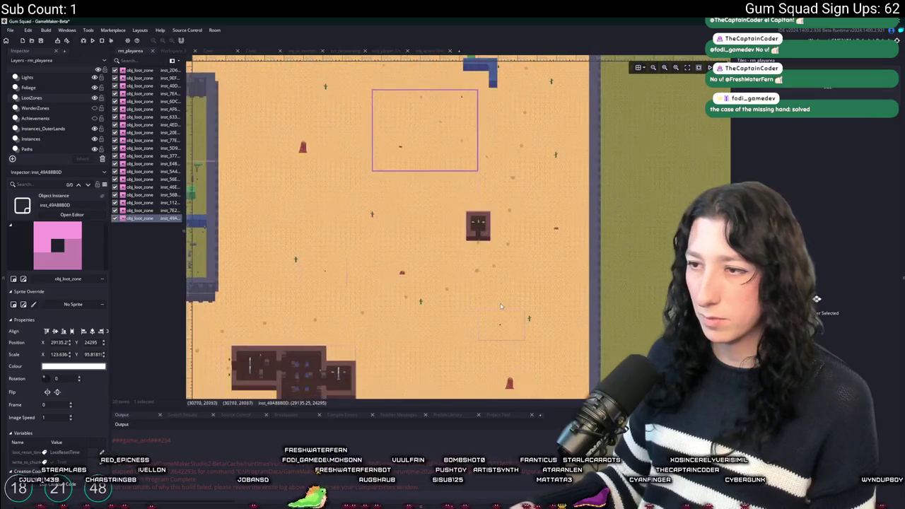
scroll(569, 263, left, 7)
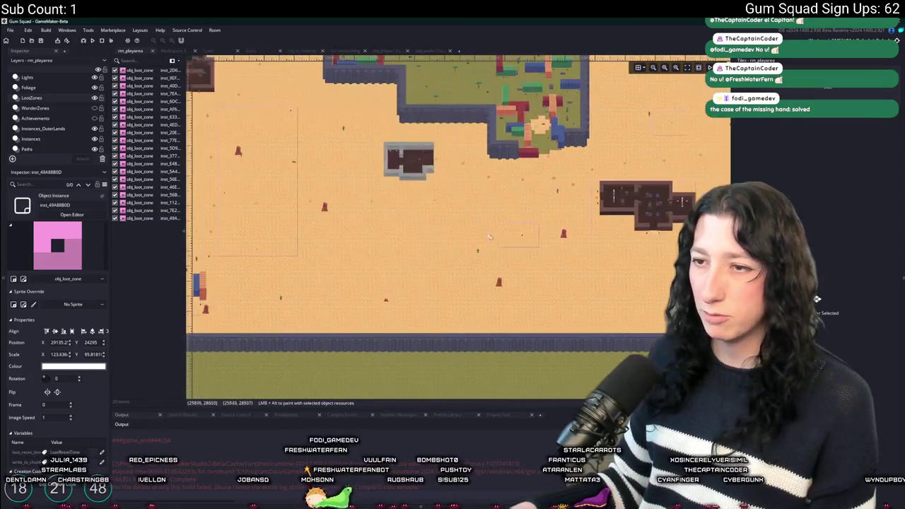
scroll(537, 219, down, 1)
scroll(378, 184, right, 8)
scroll(382, 194, up, 6)
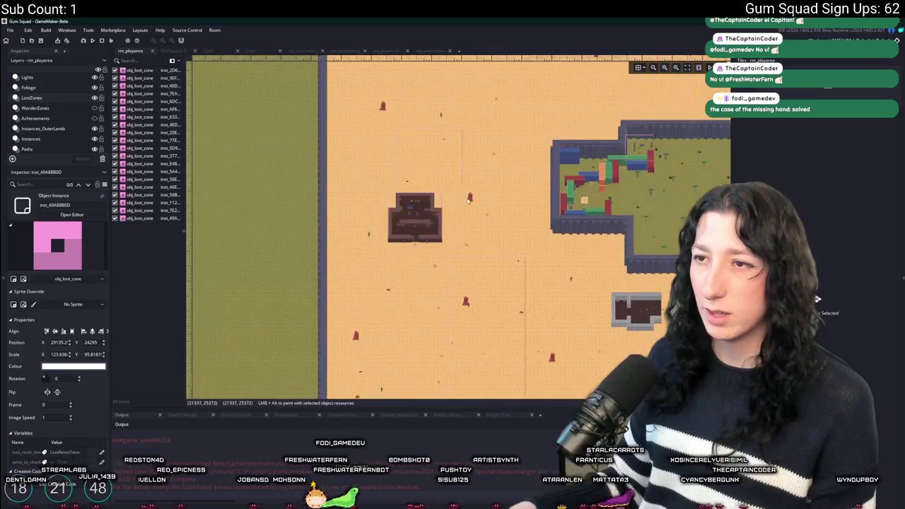
scroll(410, 247, right, 6)
scroll(410, 247, down, 2)
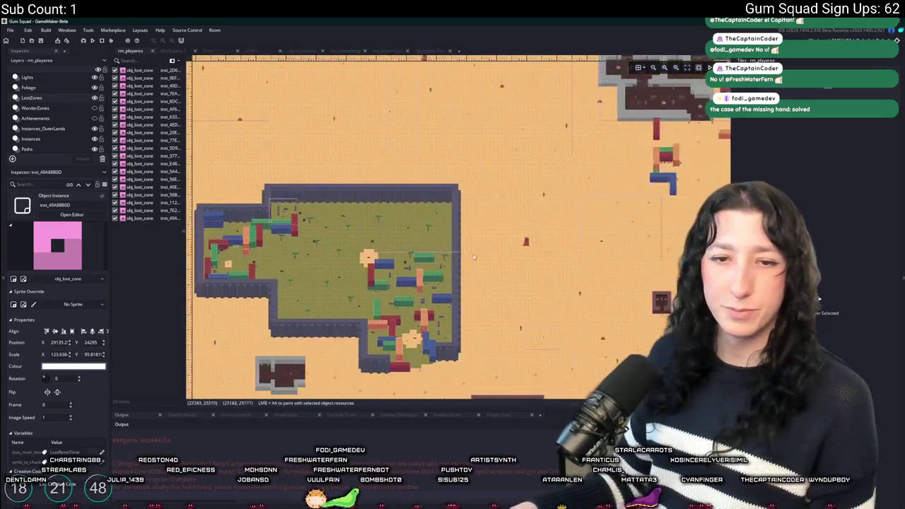
key(alt+Tab)
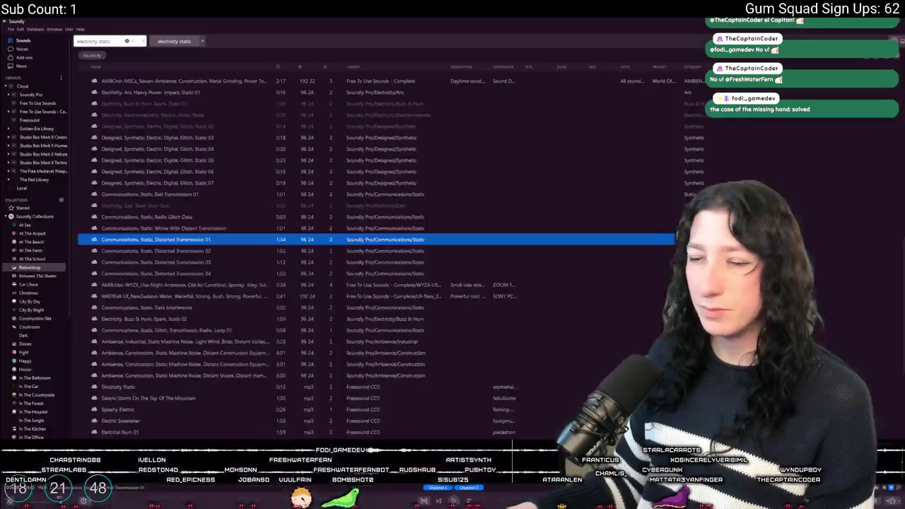
key(alt+Tab)
key(alt+Tab)
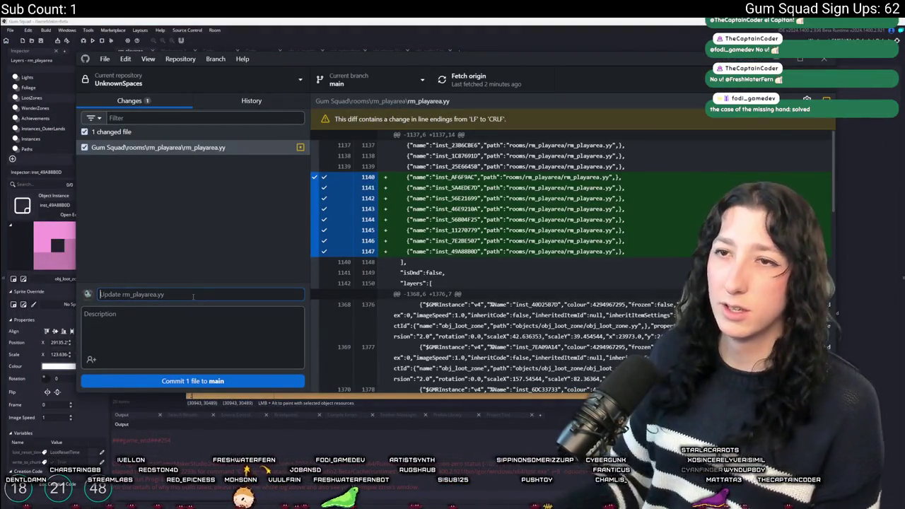
Commit rm_playarea.yy to main as 'Update rm_playarea.yy' and push it to origin.
key(alt+Tab)
key(alt+Tab)
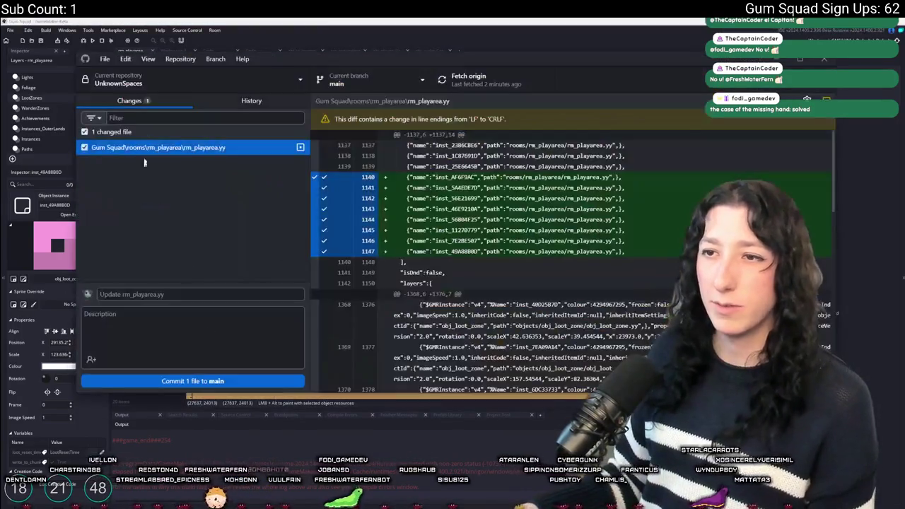
key(ctrl+2)
click(156, 103)
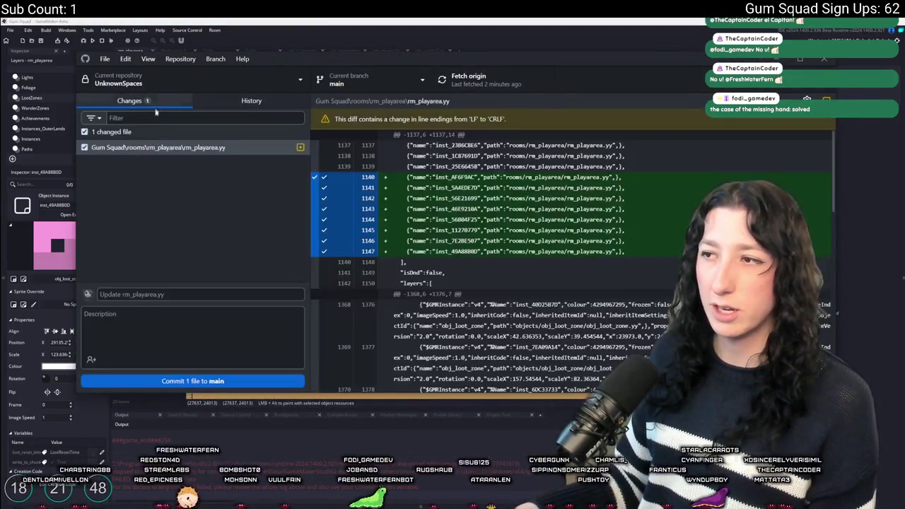
click(171, 378)
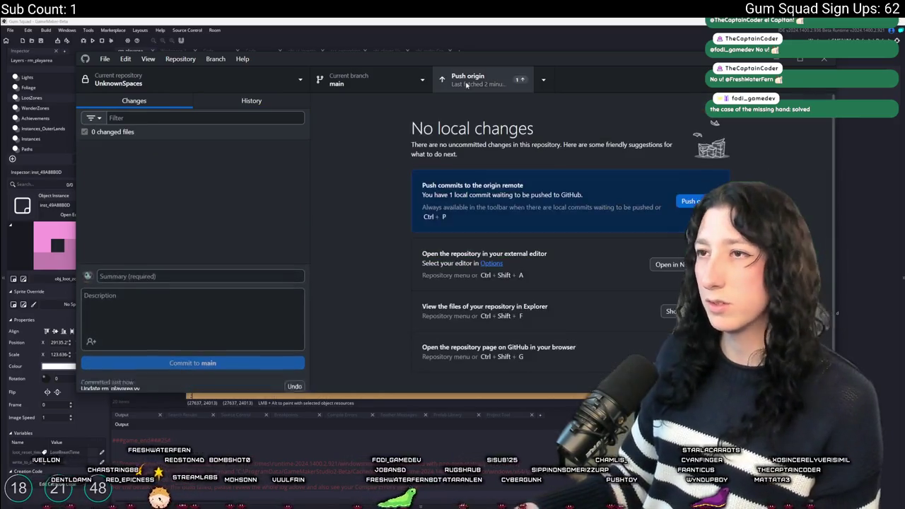
click(480, 20)
key(alt+Tab)
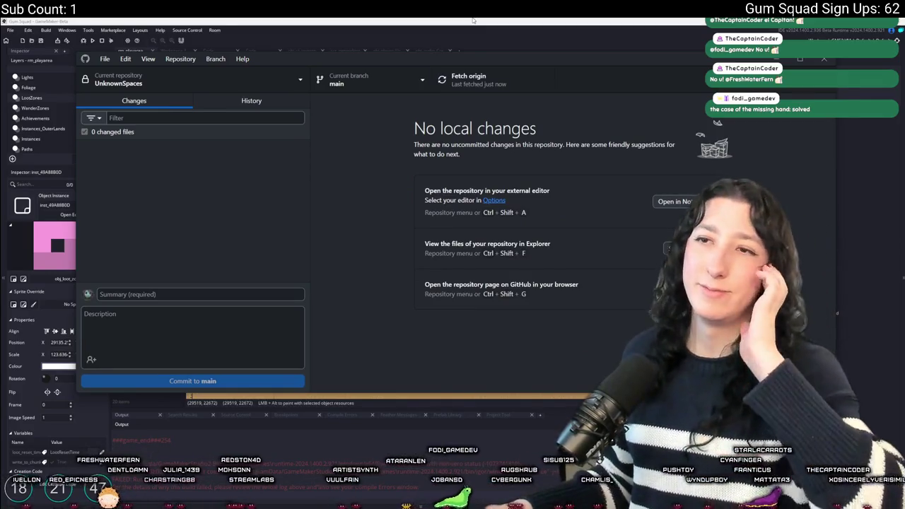
key(alt+Tab)
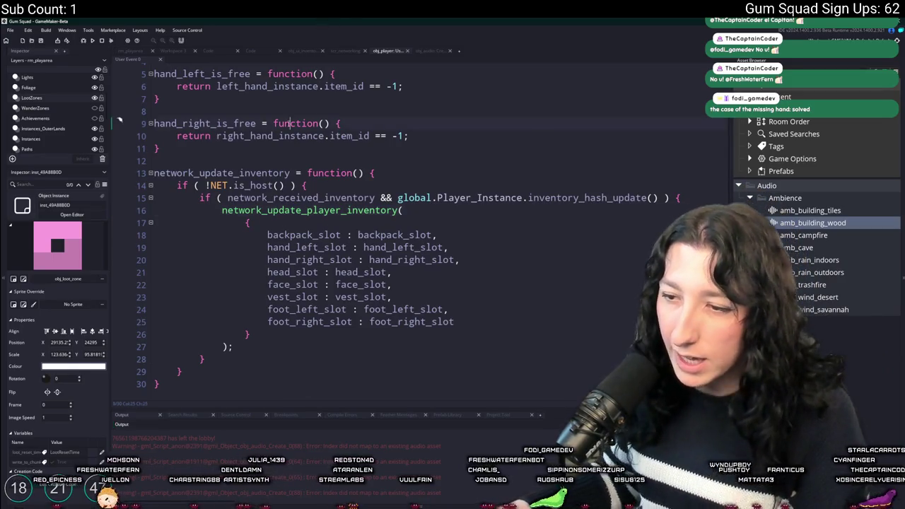
Open obj_audio's Create event code in its own tab and jump to line 77.
key(ctrl+t)
text(obj_aud)
key(Return)
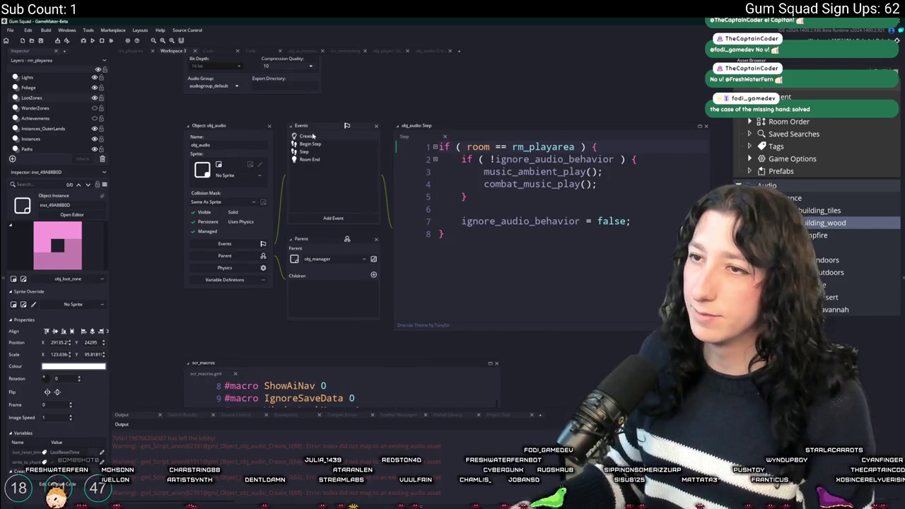
click(306, 136)
key(ctrl+g)
text(77)
key(Return)
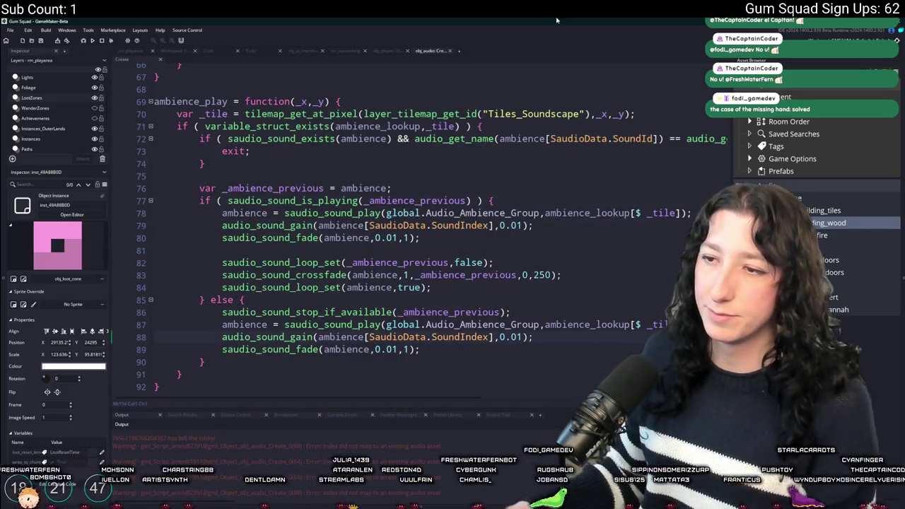
Inspect the ambience_play code around lines 84–88, checking the bracket matching on line 84.
click(576, 339)
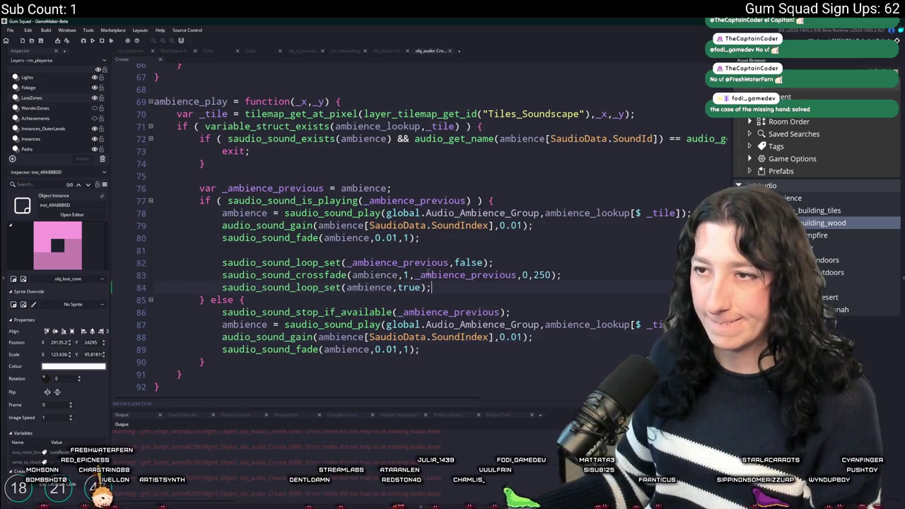
key(F12)
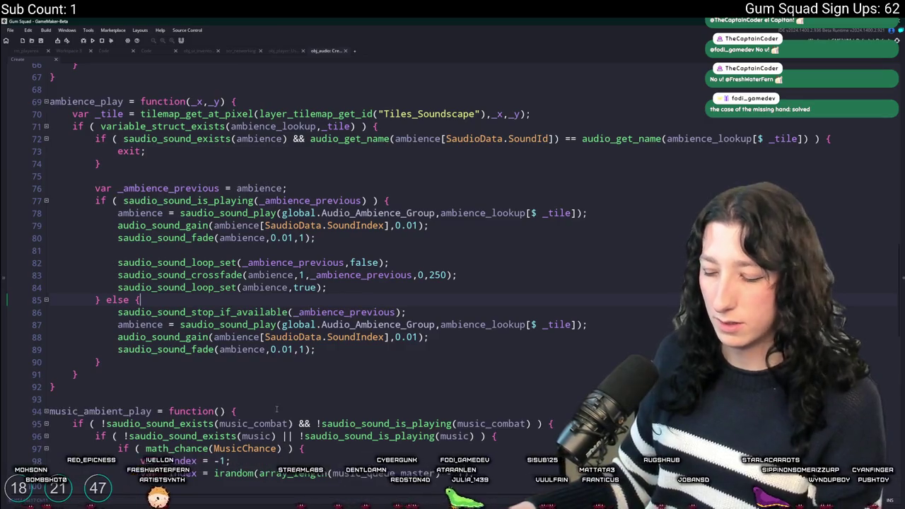
key(F12)
scroll(277, 403, up, 1)
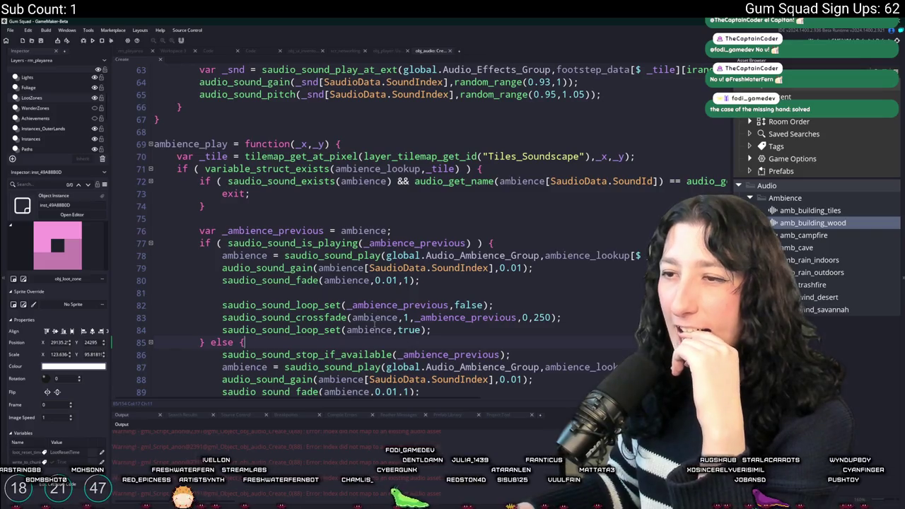
click(422, 330)
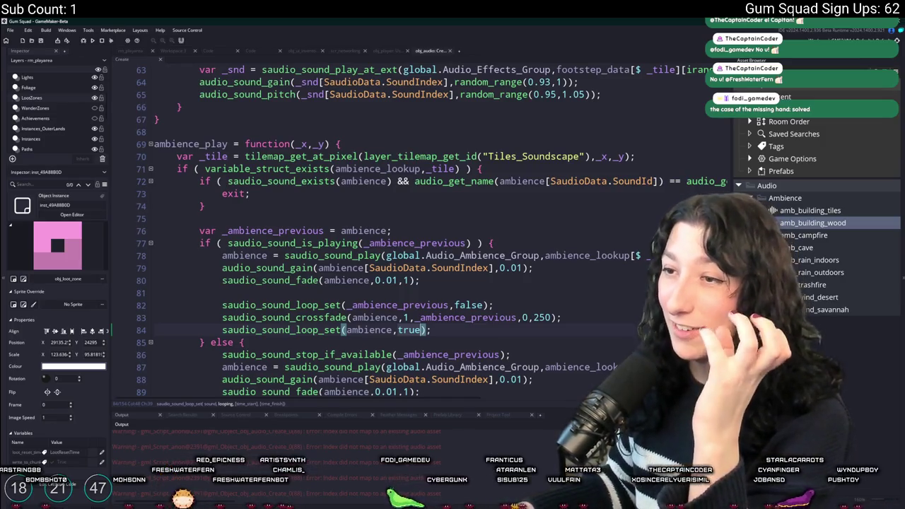
scroll(546, 298, down, 1)
key(End)
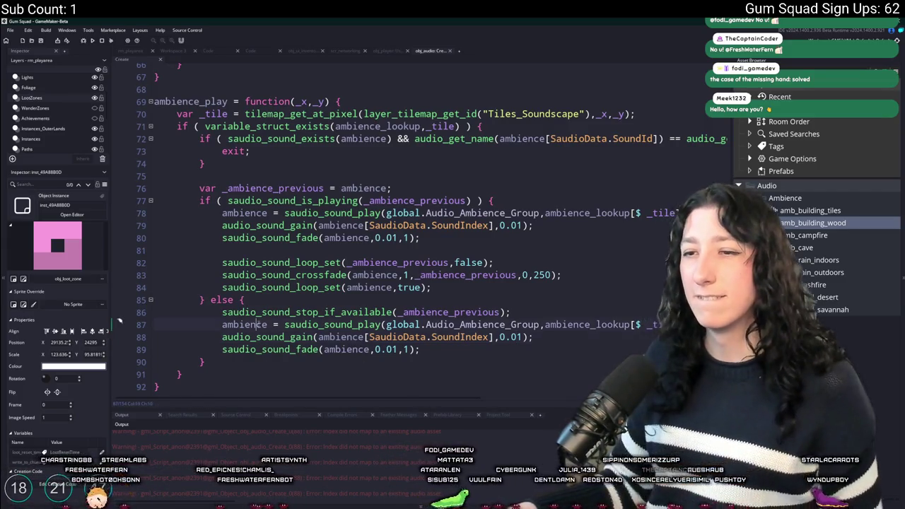
Insert 'if ( audio_is_playing(ambience[SaudioData.SoundIndex]) ) {' above the gain call.
click(225, 337)
key(Return)
click(230, 338)
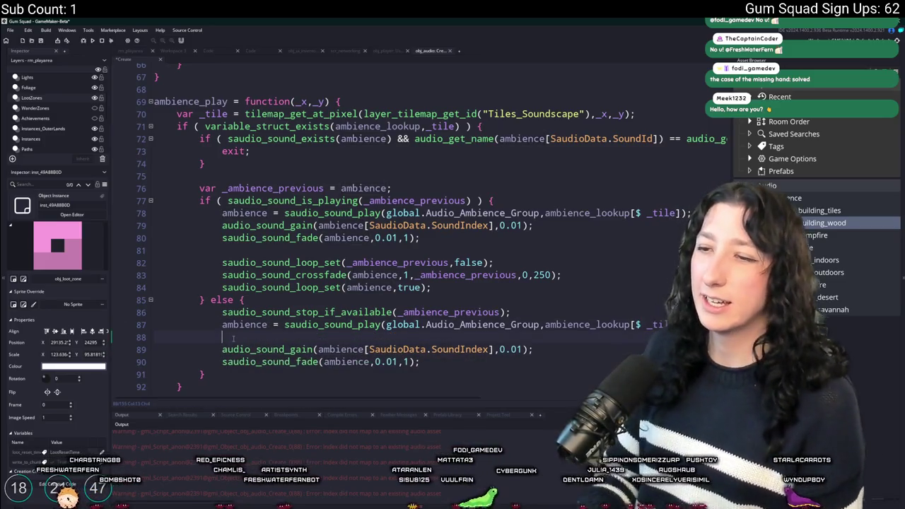
text(if ( audio_is_playing(ambience)
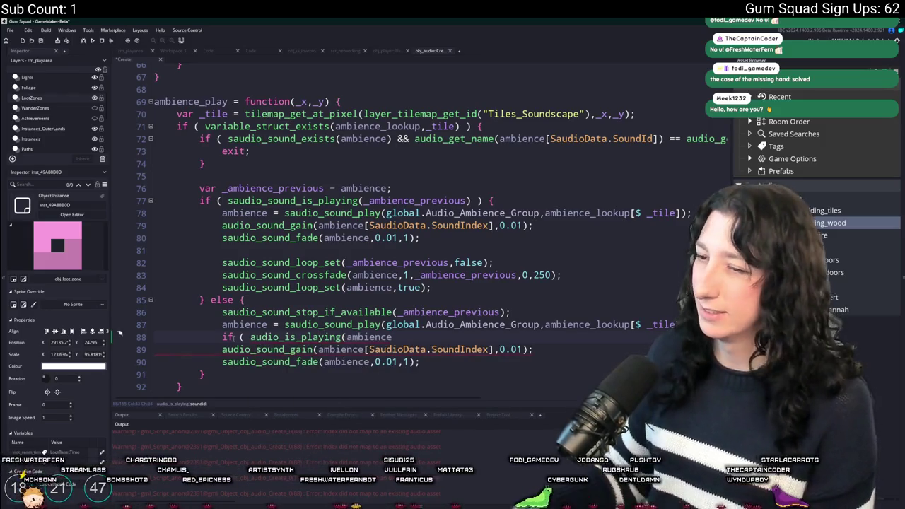
click(364, 350)
drag(364, 349, 491, 349)
key(ctrl+c)
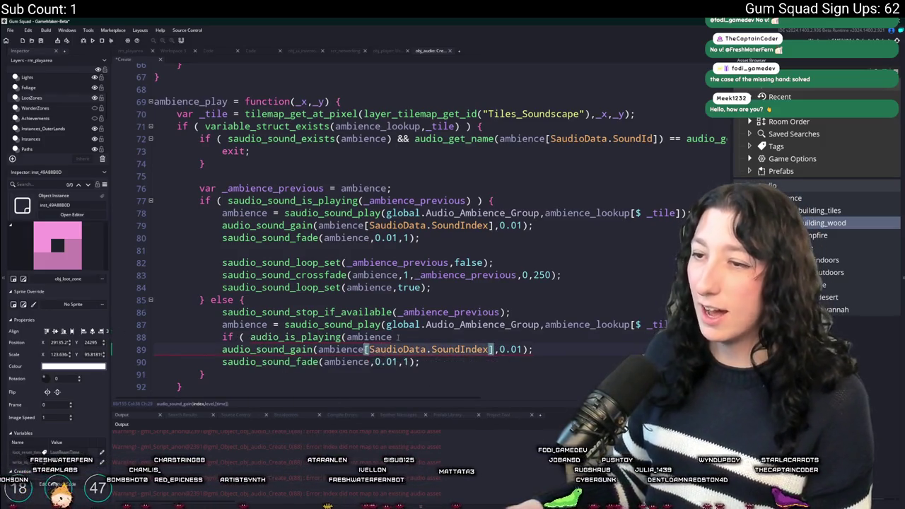
key(Up)
key(ctrl+v)
text() ) {)
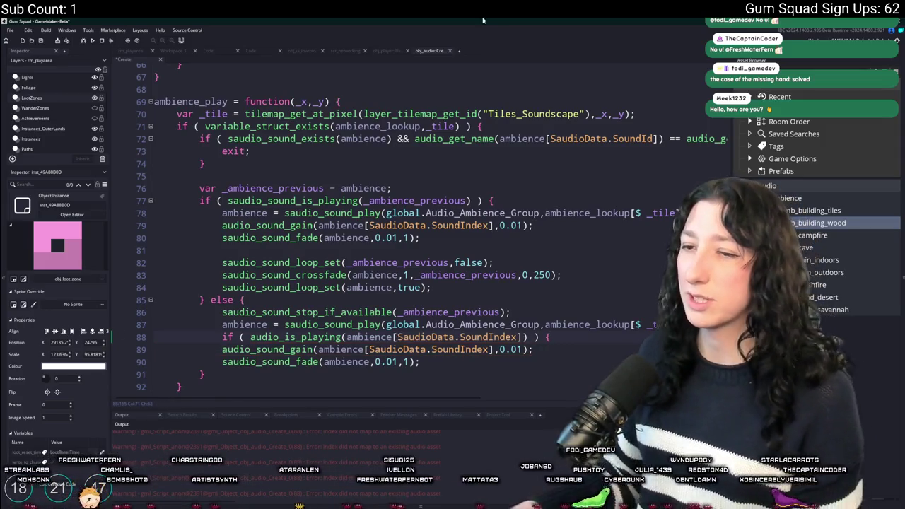
Indent the gain and fade lines inside the new if block.
click(469, 363)
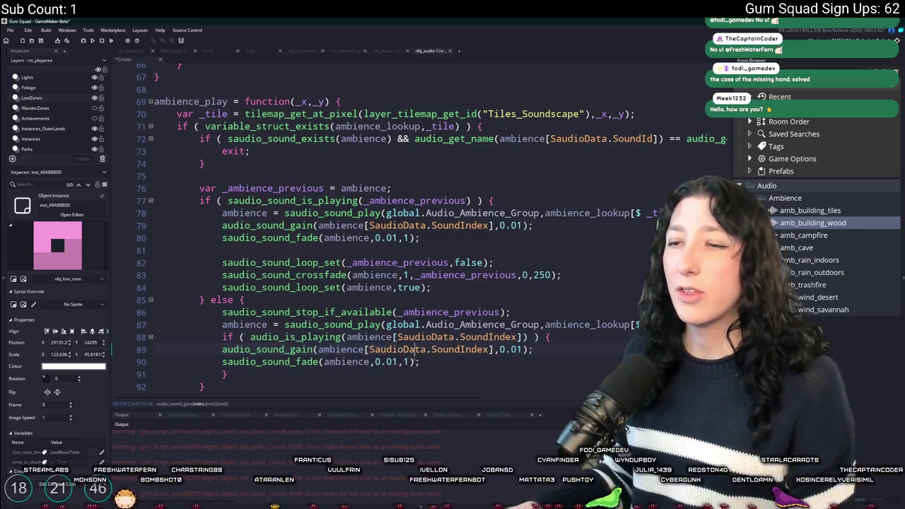
click(407, 361)
key(shift+Up)
key(Tab)
Copy the loop_set call from line 84 into the if block after the fade call.
drag(433, 287, 222, 287)
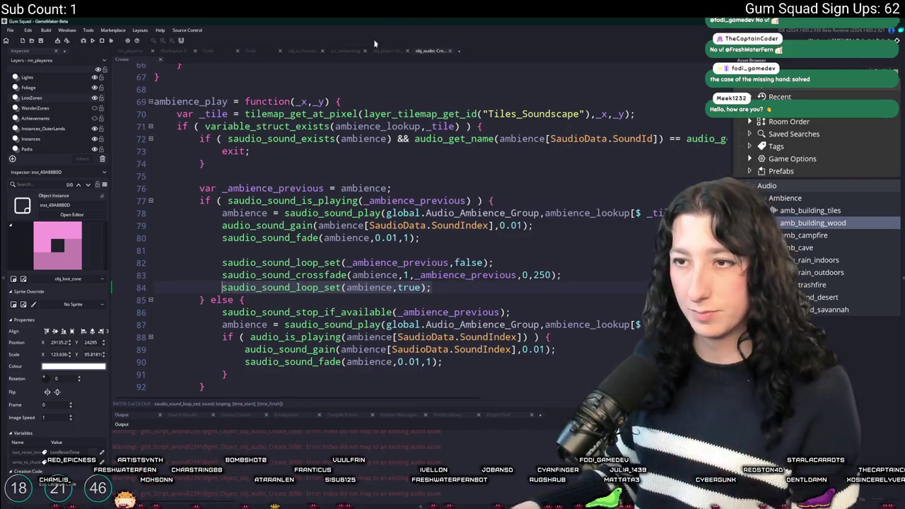
click(365, 324)
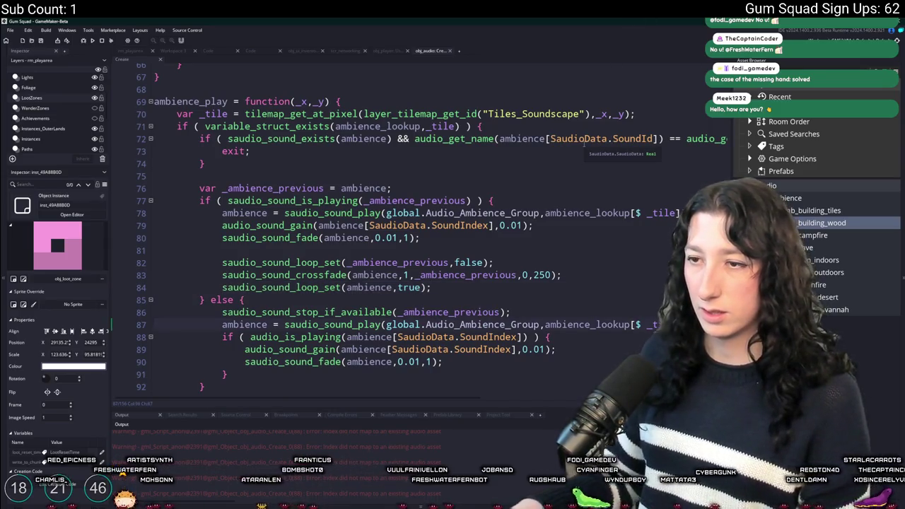
key(End)
key(Return)
key(ctrl+v)
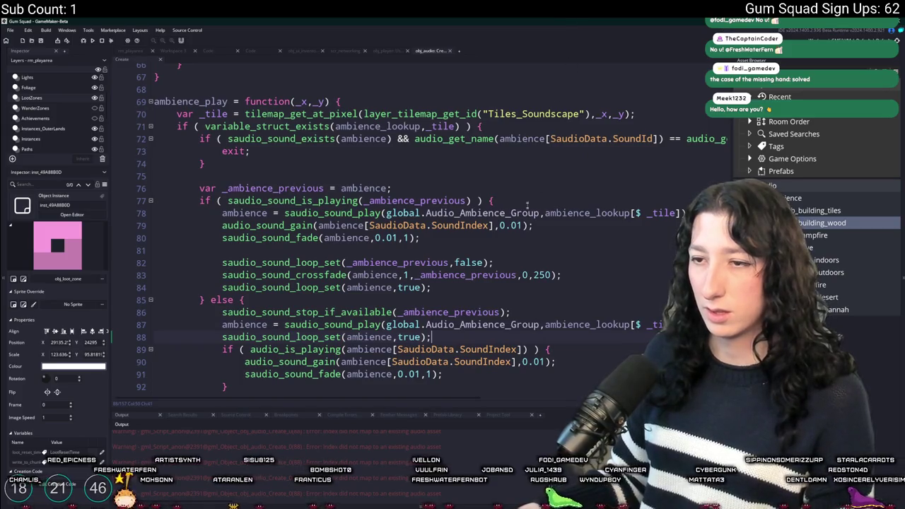
key(ctrl+z)
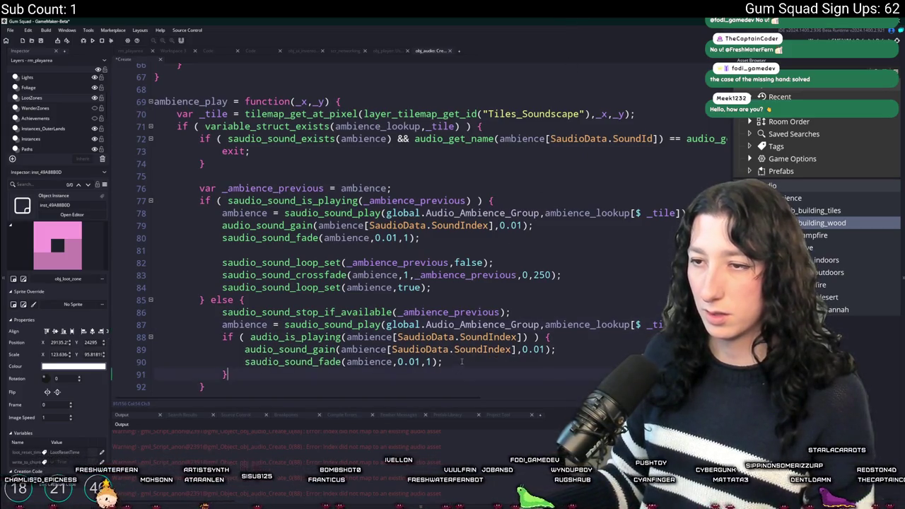
click(461, 361)
key(Return)
key(ctrl+v)
scroll(466, 283, down, 2)
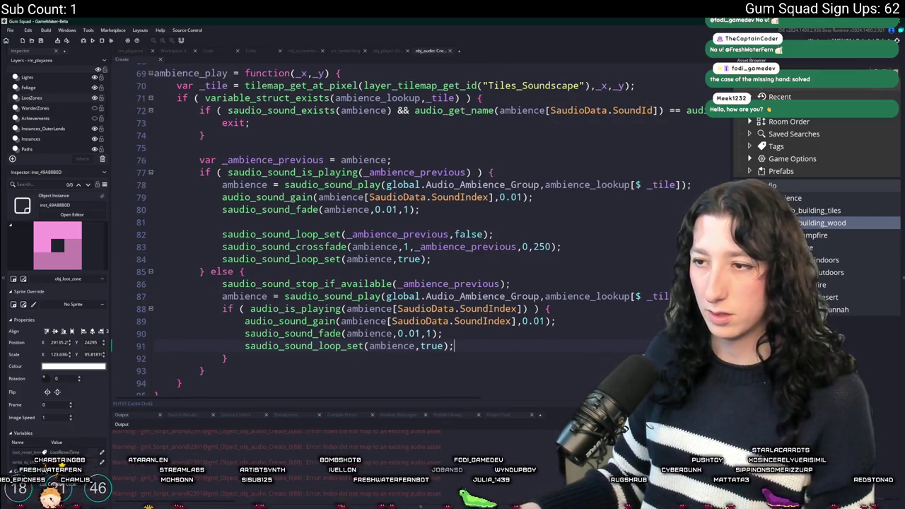
key(alt+Tab)
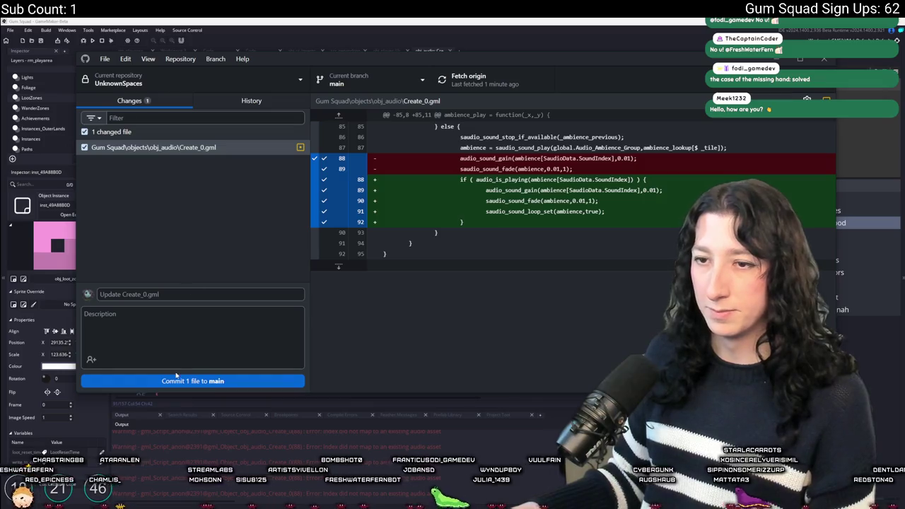
Commit Create_0.gml to main as 'Update Create_0.gml' and push it to origin.
click(177, 379)
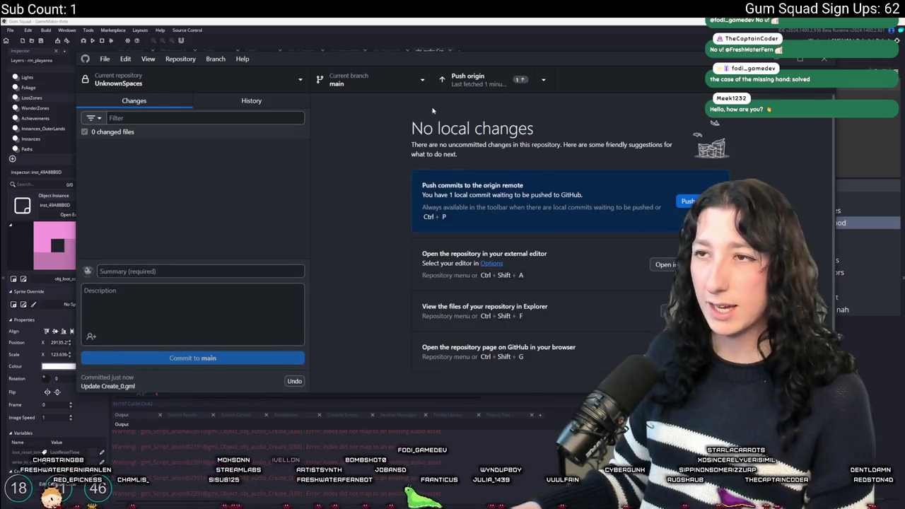
click(460, 80)
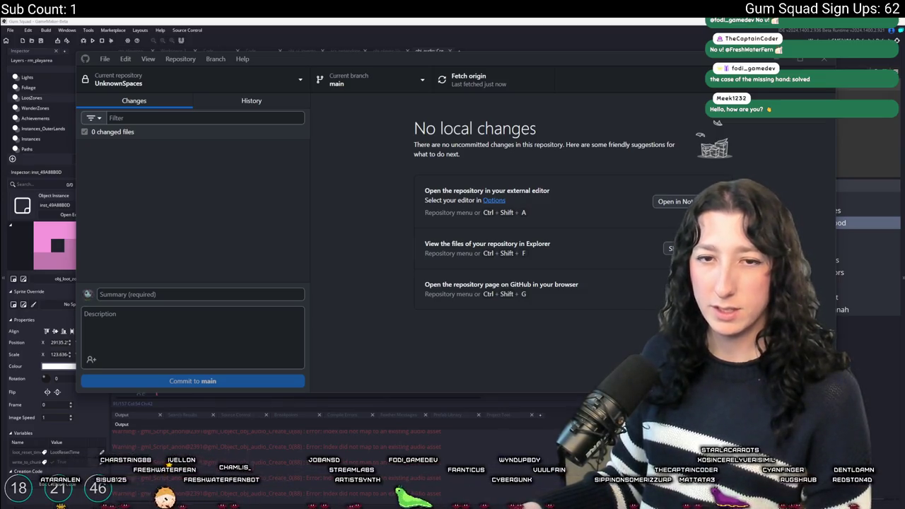
key(alt+Tab)
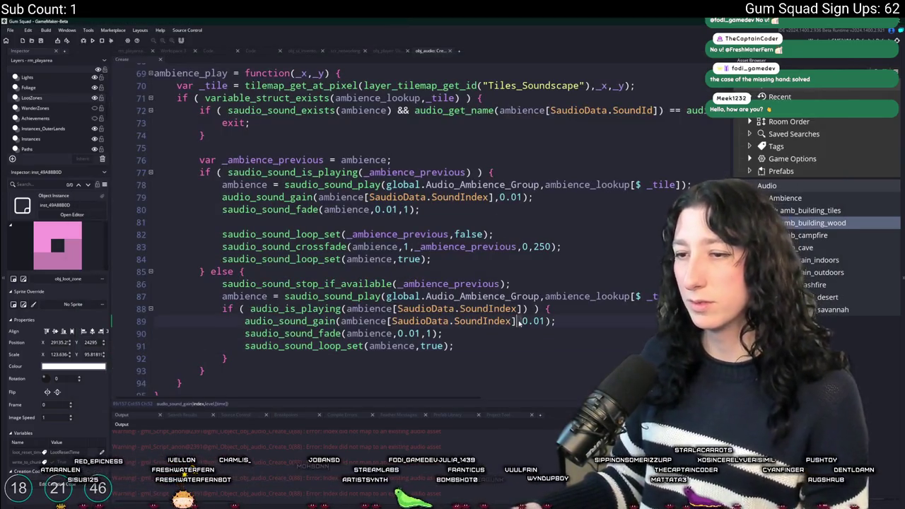
Run the game maximized and create a new world with a Friends Only lobby.
key(F5)
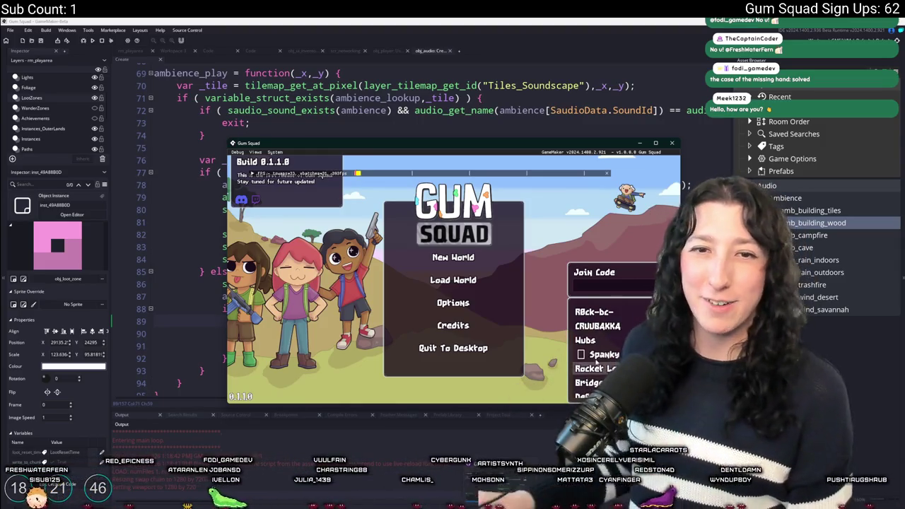
double_click(309, 145)
click(454, 229)
click(456, 262)
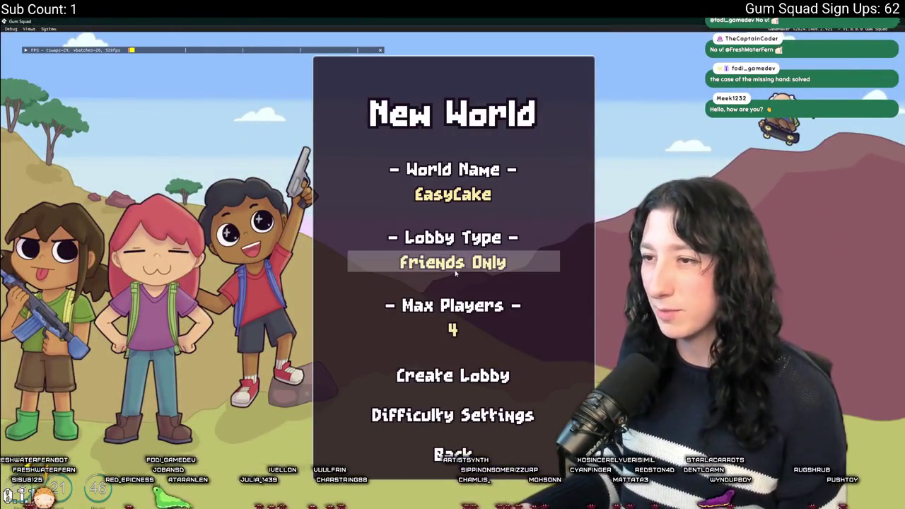
click(460, 375)
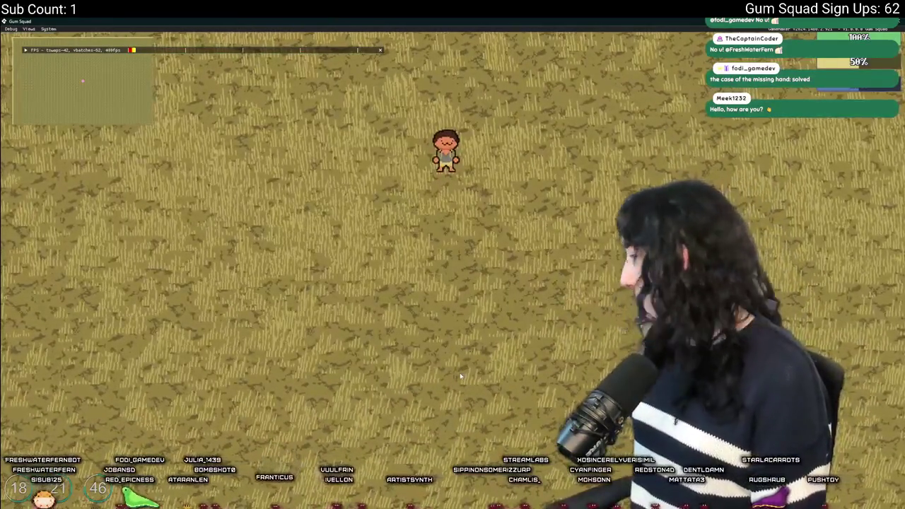
Walk the character around the grass field with WASD, toggling the inventory once.
key(s)
key(a)
key(d)
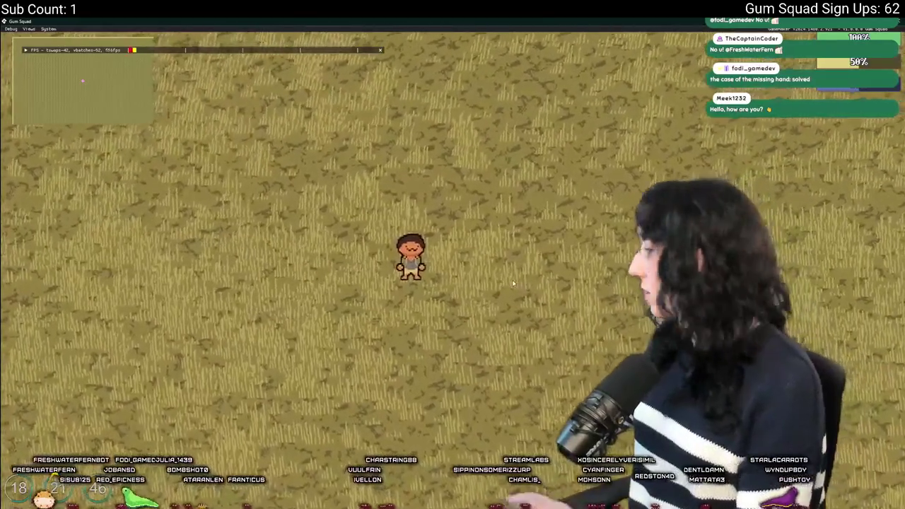
key(s)
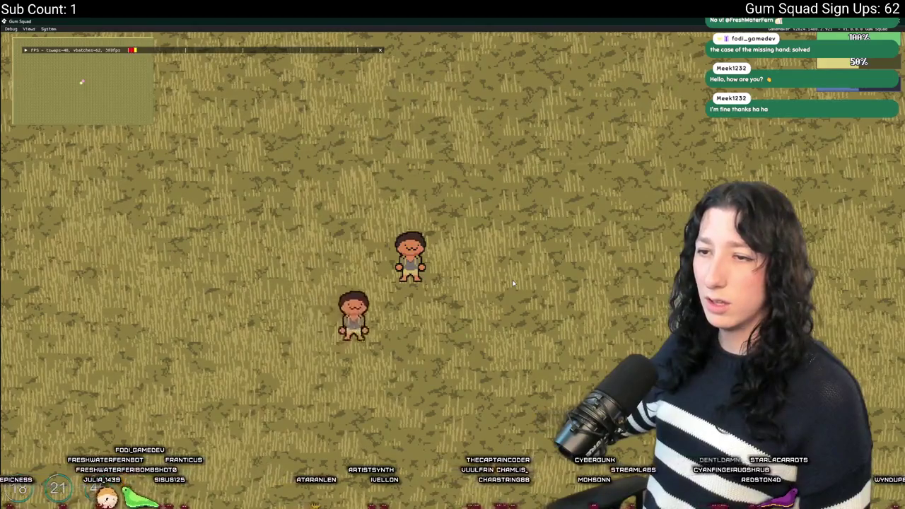
key(i)
key(i)
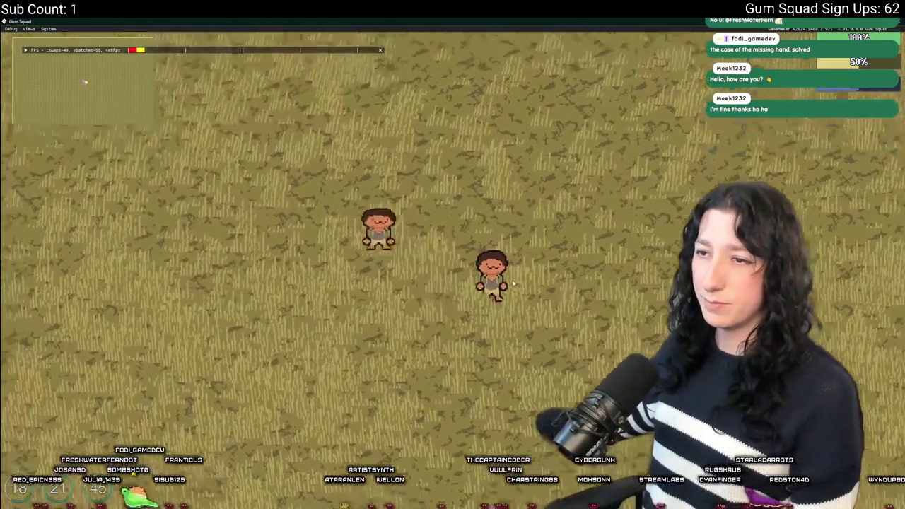
key(s)
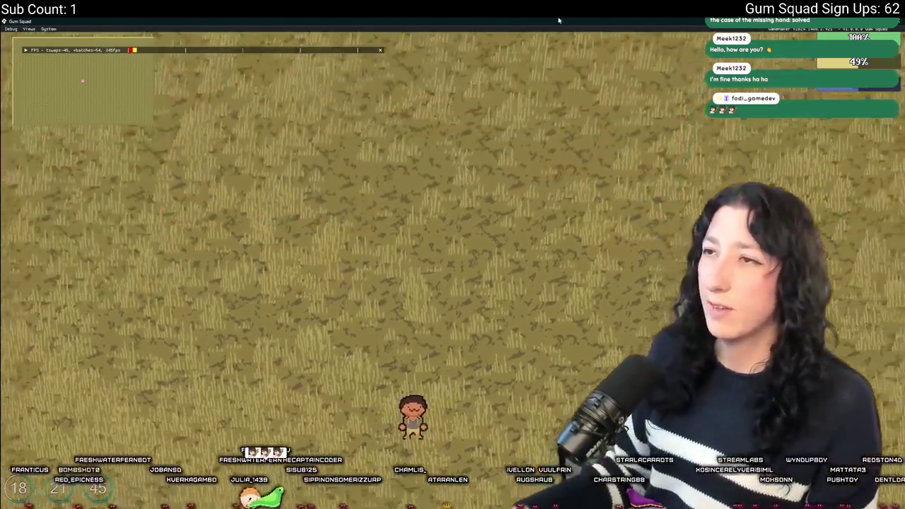
double_click(559, 20)
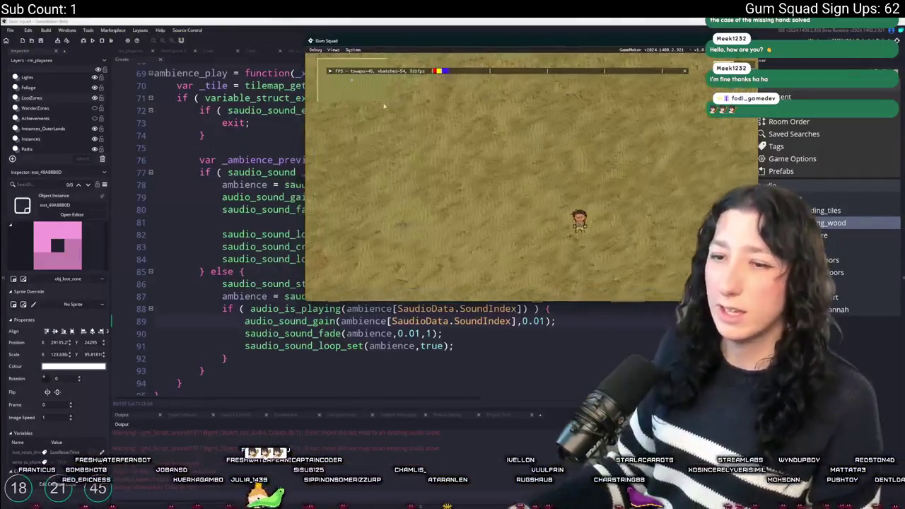
Stop the running game, enlarge the output log panel and skim its lines.
click(103, 41)
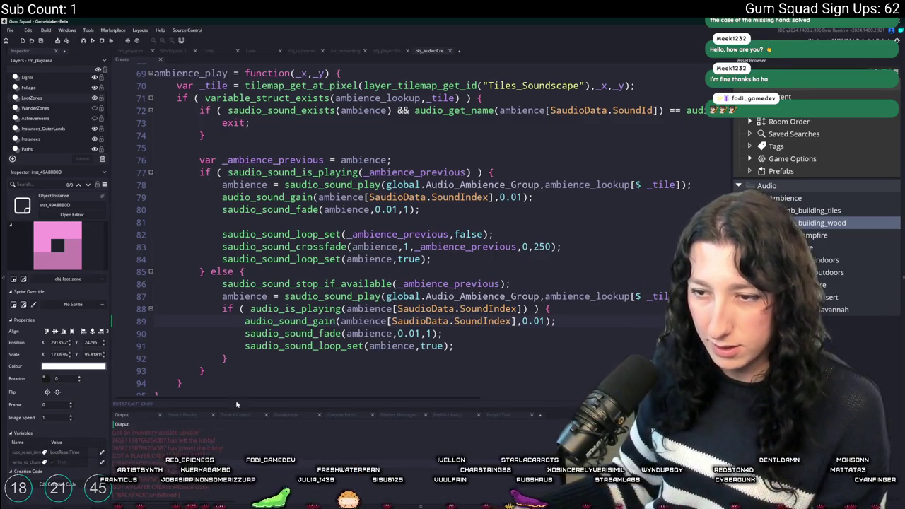
drag(228, 408, 237, 329)
drag(163, 384, 102, 387)
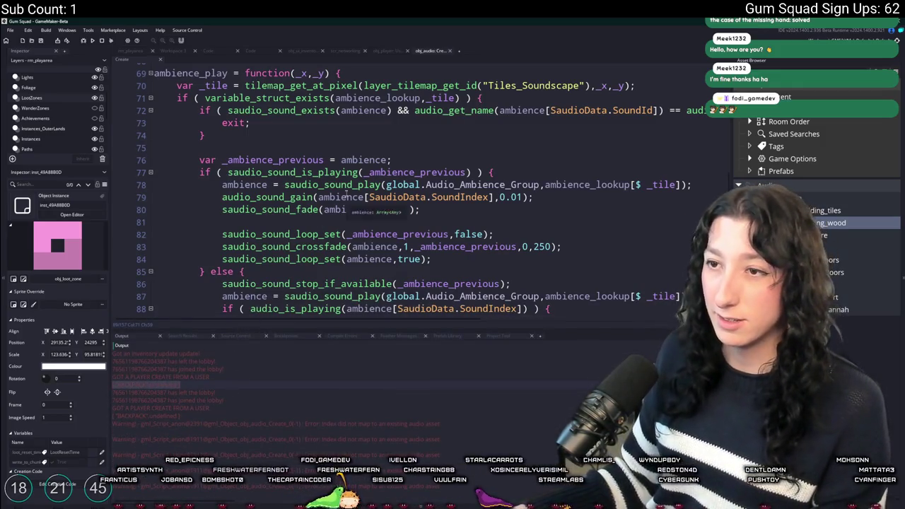
scroll(346, 197, down, 1)
scroll(341, 185, up, 2)
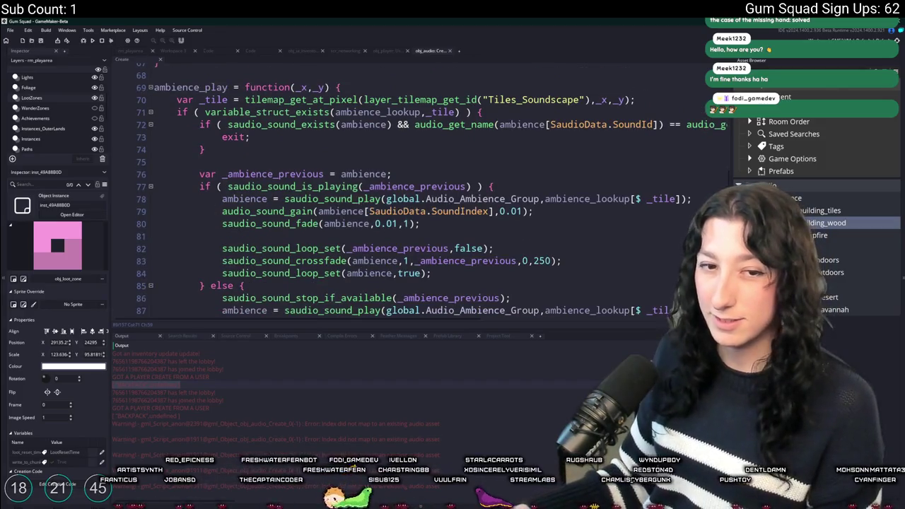
scroll(311, 304, up, 1)
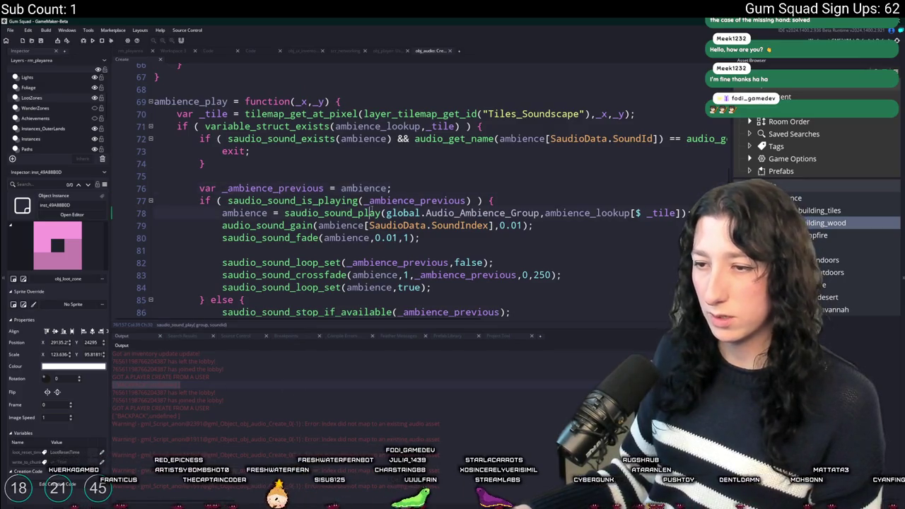
scroll(381, 367, down, 5)
scroll(378, 303, down, 5)
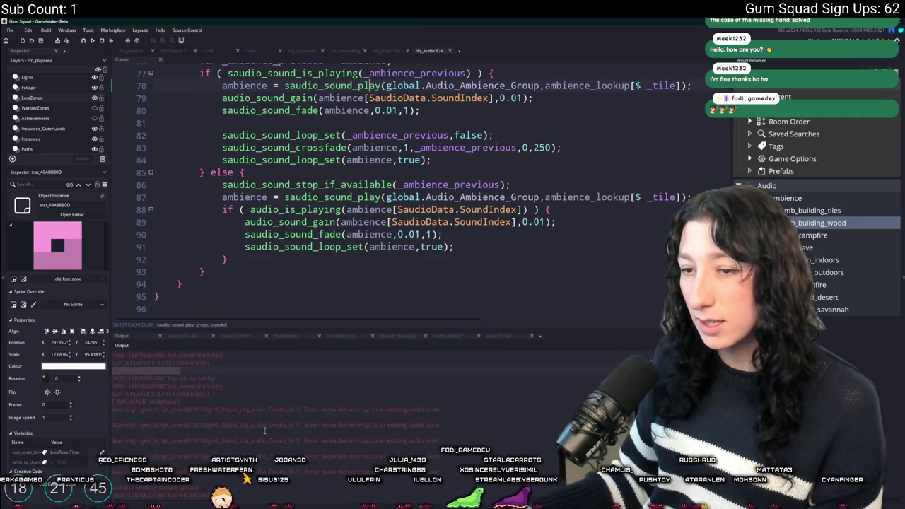
Check the else-branch play call and crossfade parameters, then search for ambience_play.
click(382, 196)
scroll(382, 212, up, 5)
scroll(382, 212, up, 1)
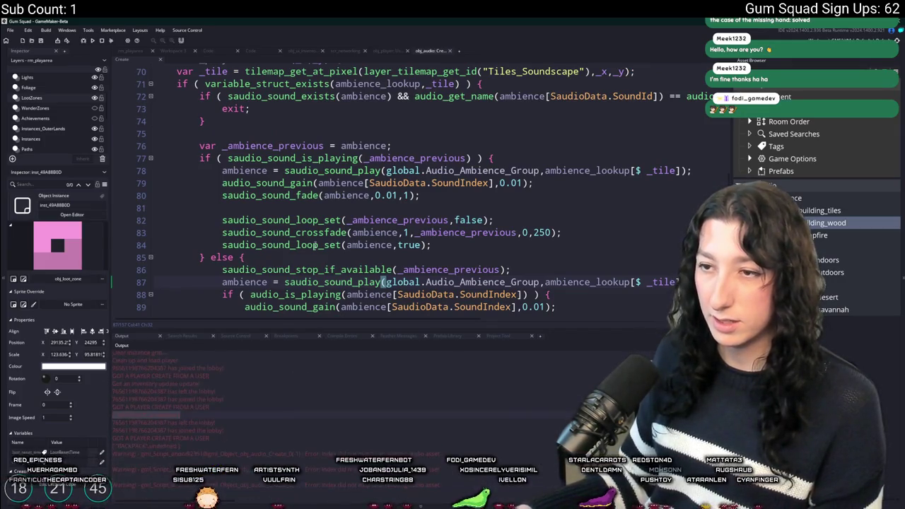
click(319, 232)
scroll(319, 231, down, 2)
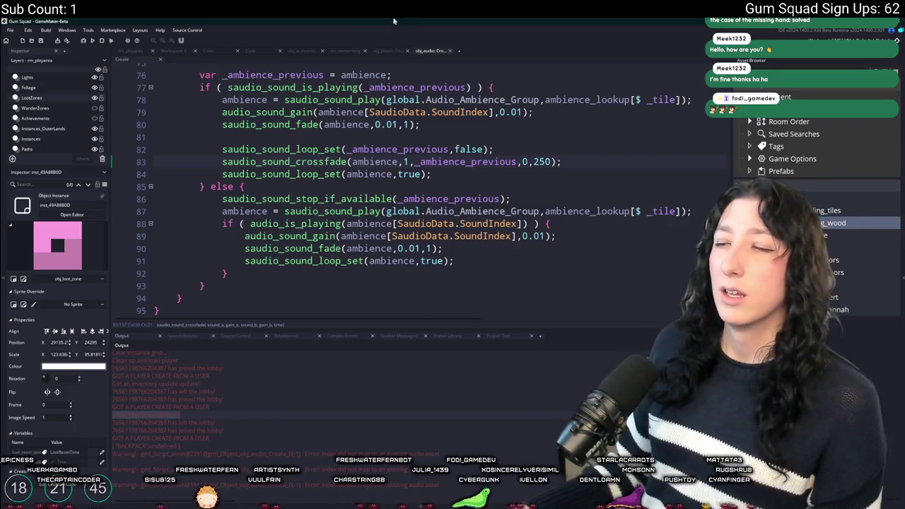
scroll(446, 166, up, 1)
scroll(414, 220, up, 1)
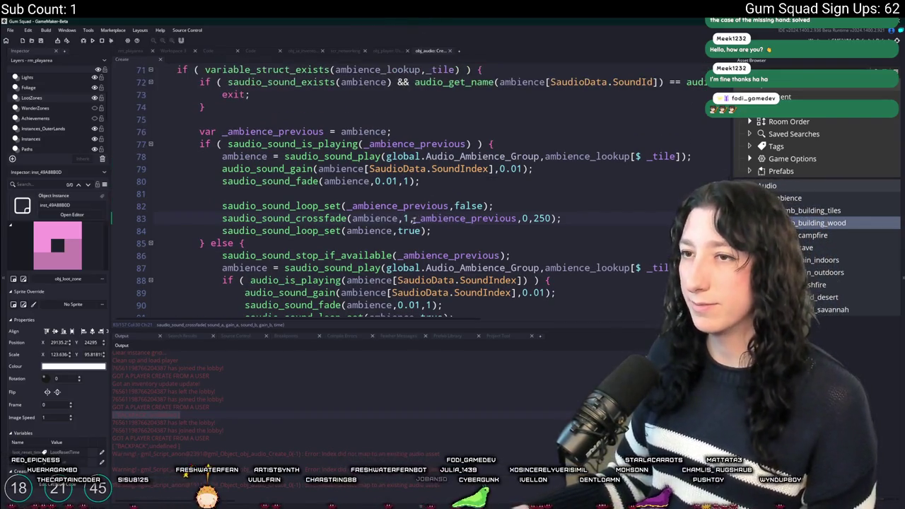
scroll(371, 182, up, 1)
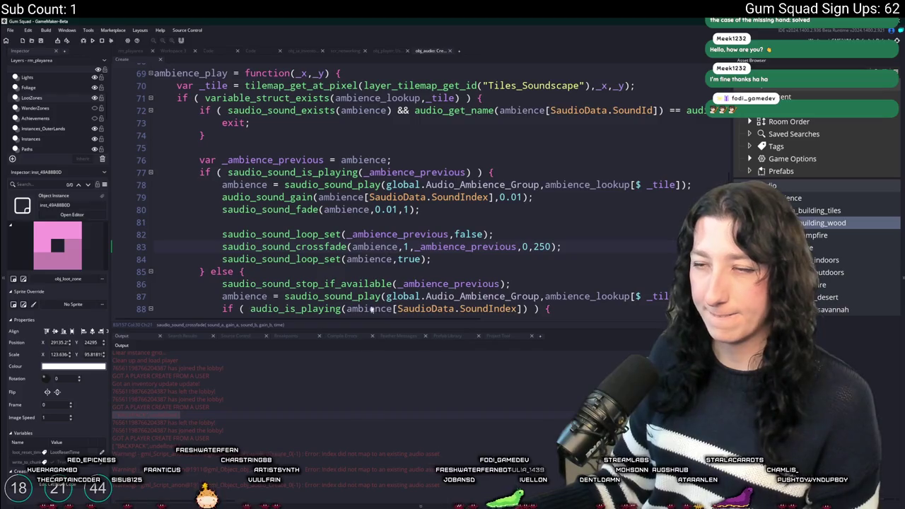
scroll(369, 319, up, 2)
double_click(205, 130)
key(ctrl+f)
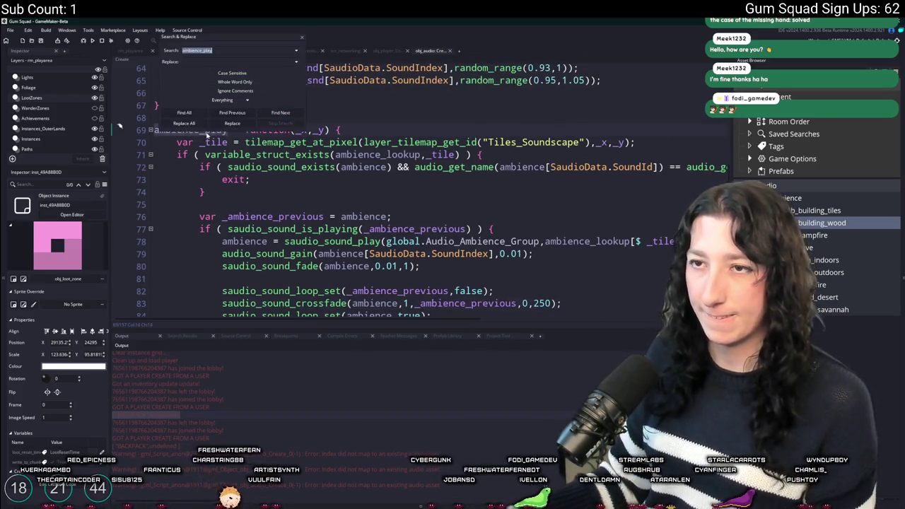
List all ambience_play uses and open the call in obj_player's step code.
key(Return)
double_click(202, 371)
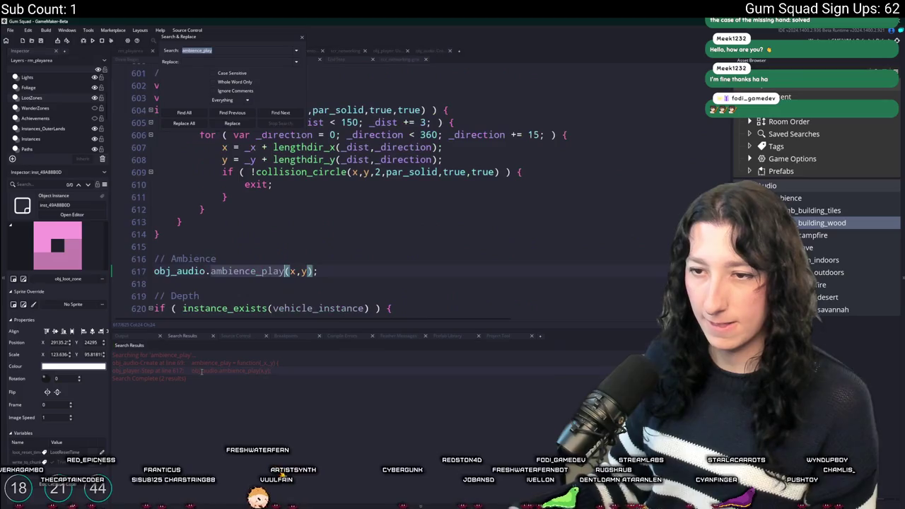
click(216, 259)
key(Escape)
Wrap obj_audio.ambience_play(x,y) in if ( is_owner ), then select BACKPACK in the Output log.
scroll(233, 273, up, 1)
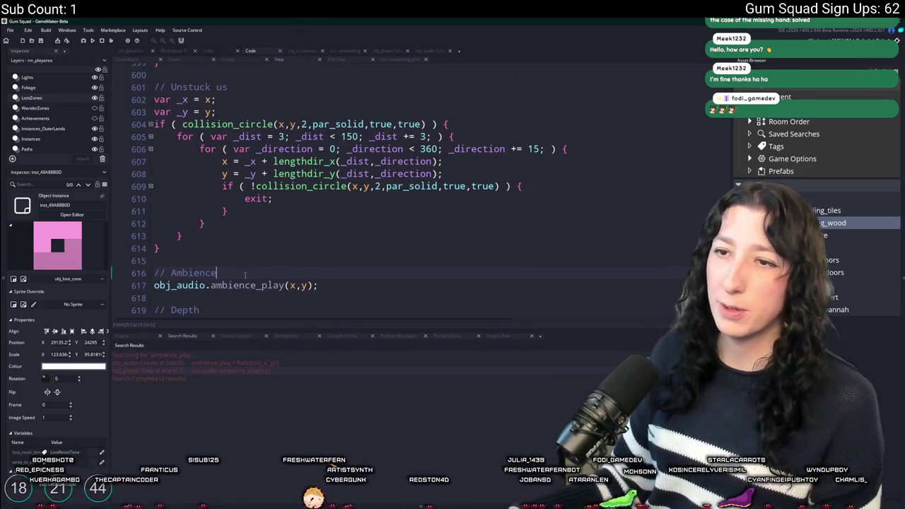
key(Return)
text(owneri)
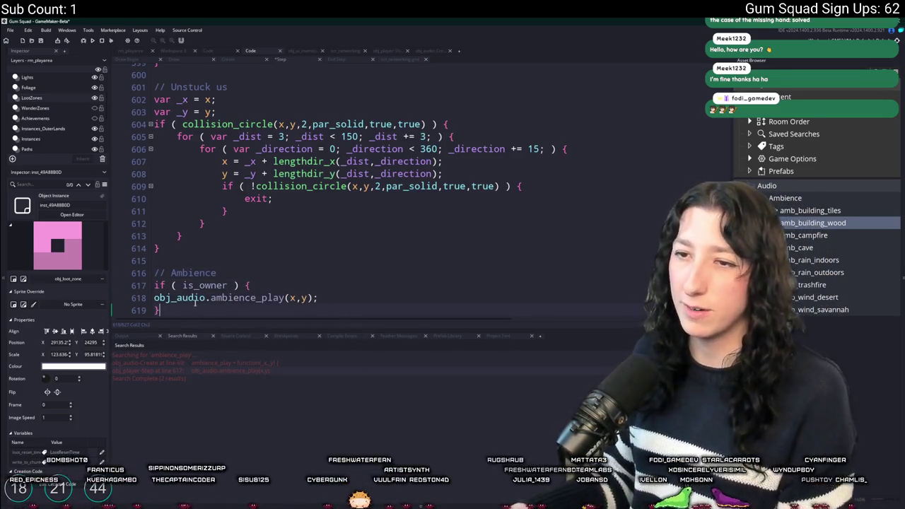
mouse_move(157, 306)
key(Tab)
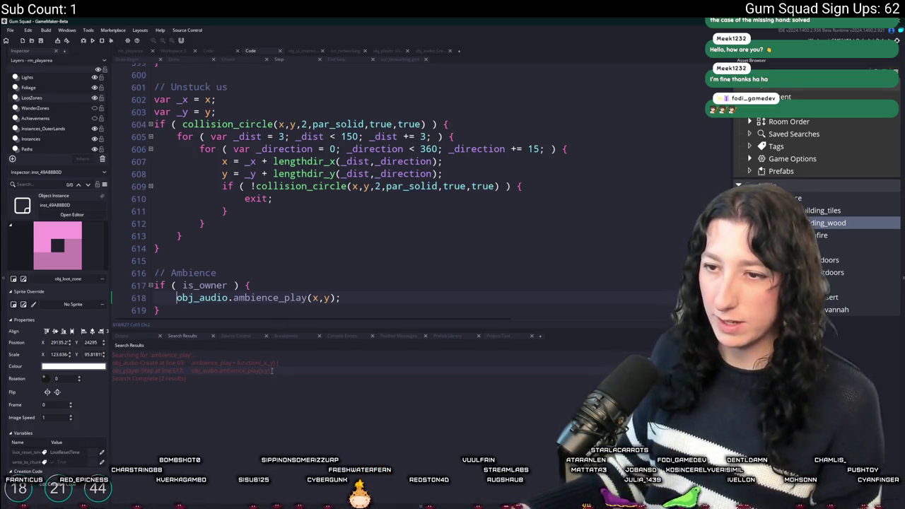
click(141, 338)
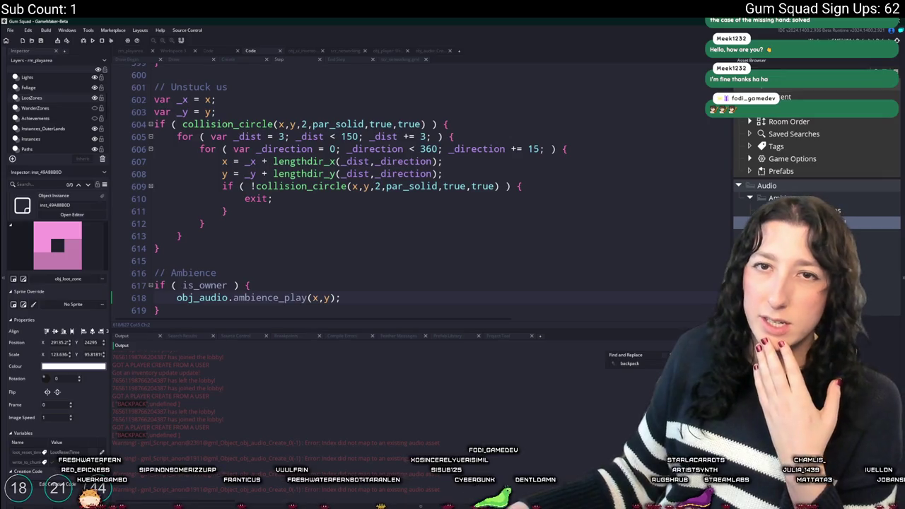
double_click(136, 403)
Search the project for BACKPACK and open its log line in scr_networking's network_world_sync.
key(ctrl+shift+f)
key(Return)
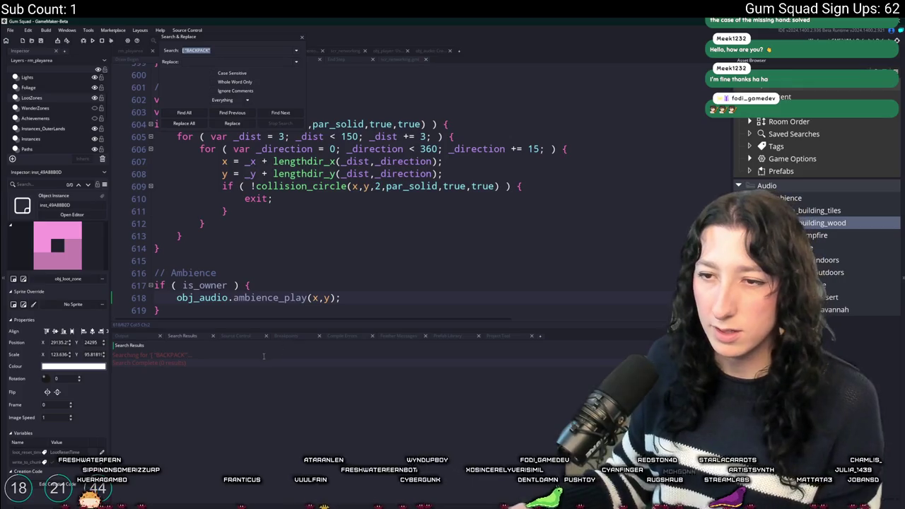
key(Home)
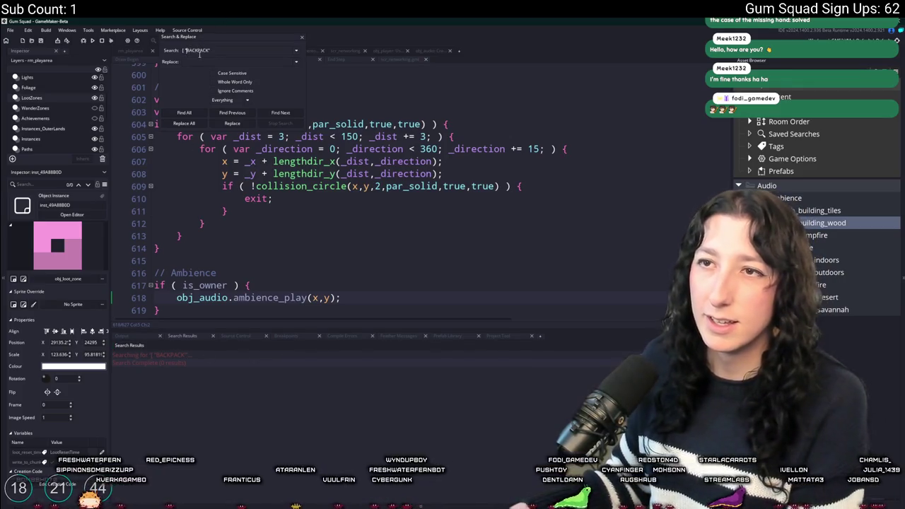
key(Return)
double_click(273, 362)
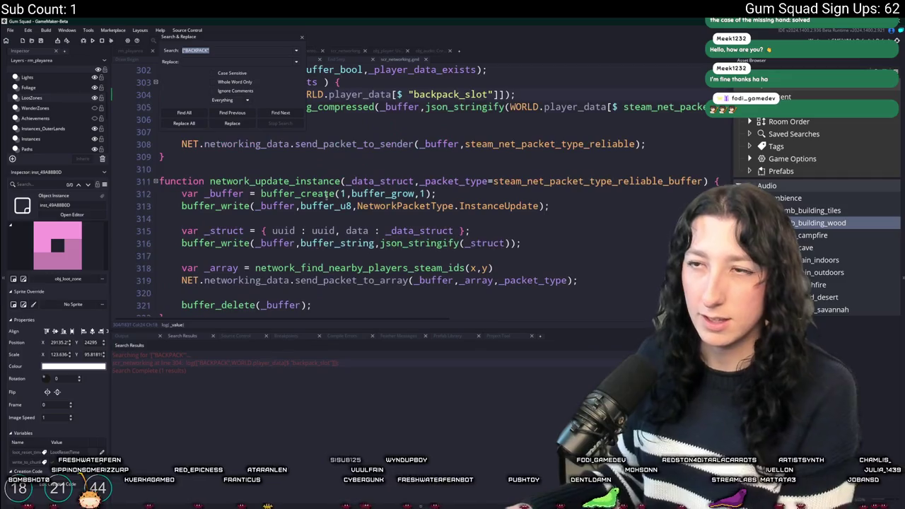
key(Escape)
Give the code more room and show a slightly larger Output log again.
scroll(332, 166, up, 3)
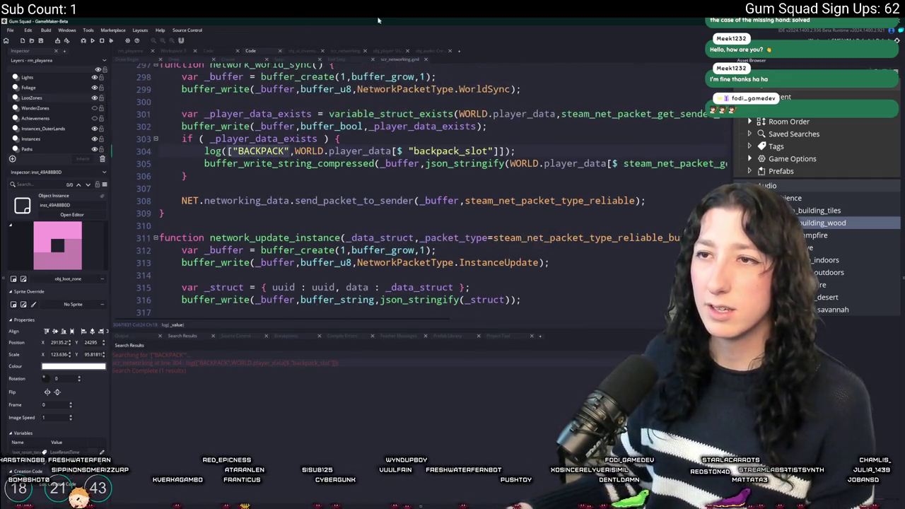
drag(403, 329, 403, 423)
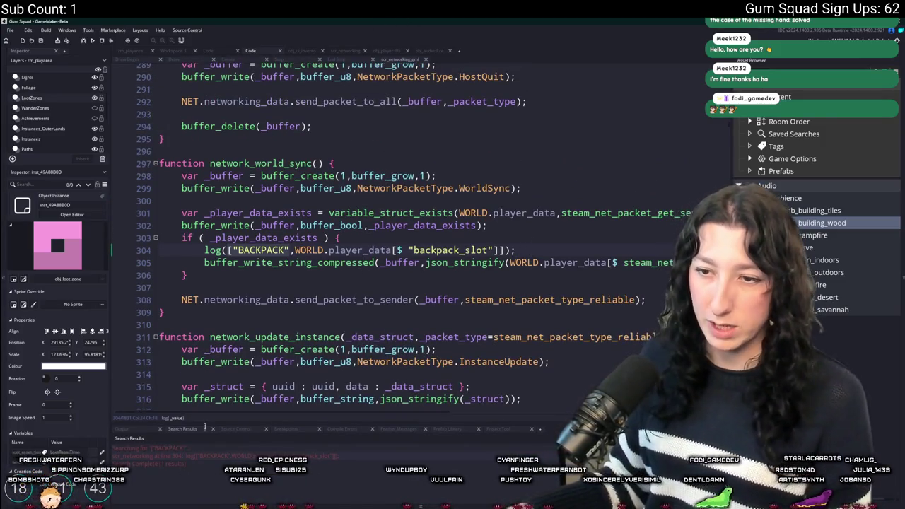
click(151, 429)
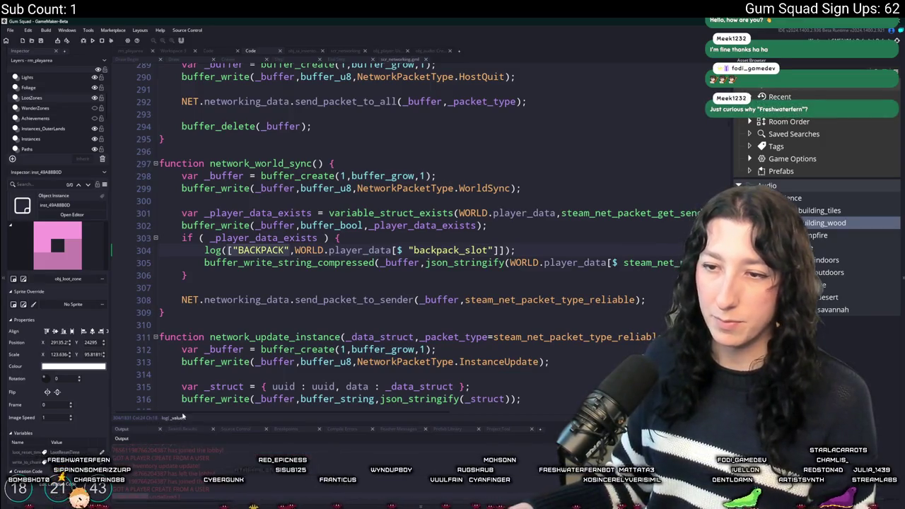
drag(198, 423, 207, 405)
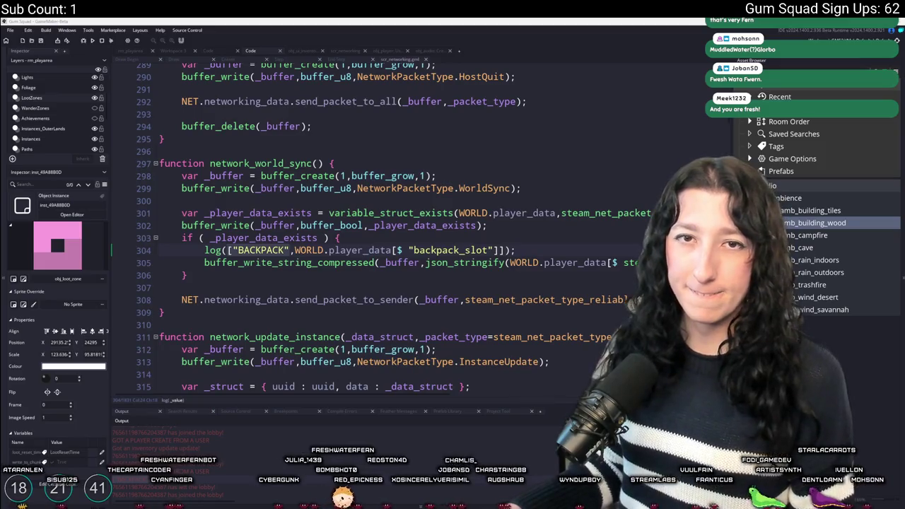
Scroll through network_world_sync to review its player data handling.
scroll(542, 206, down, 2)
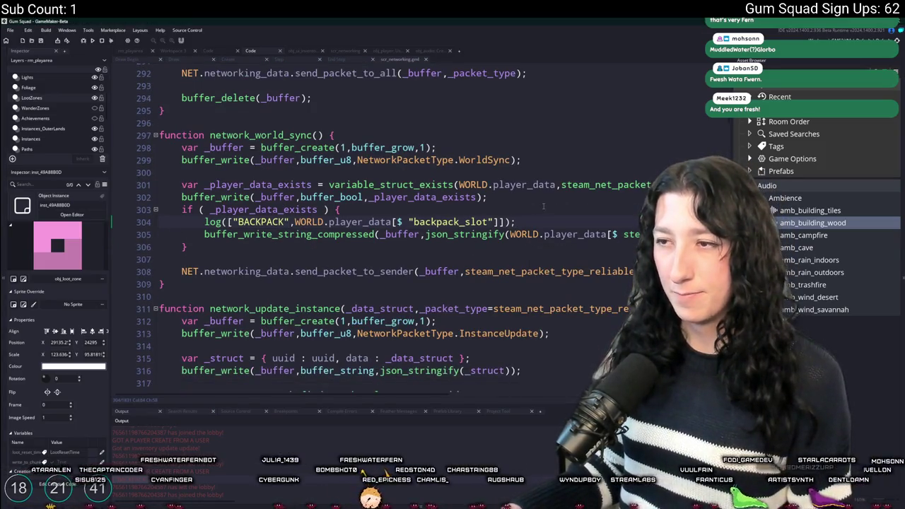
scroll(425, 213, up, 2)
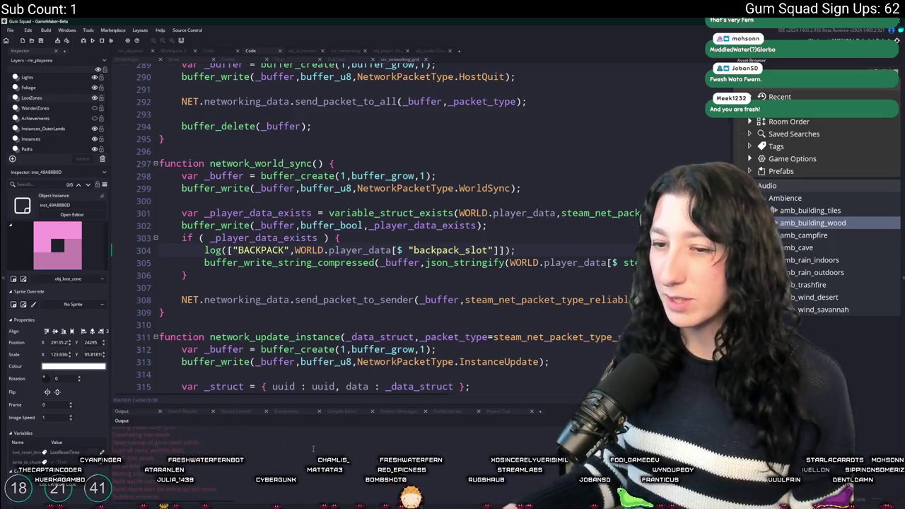
mouse_move(499, 265)
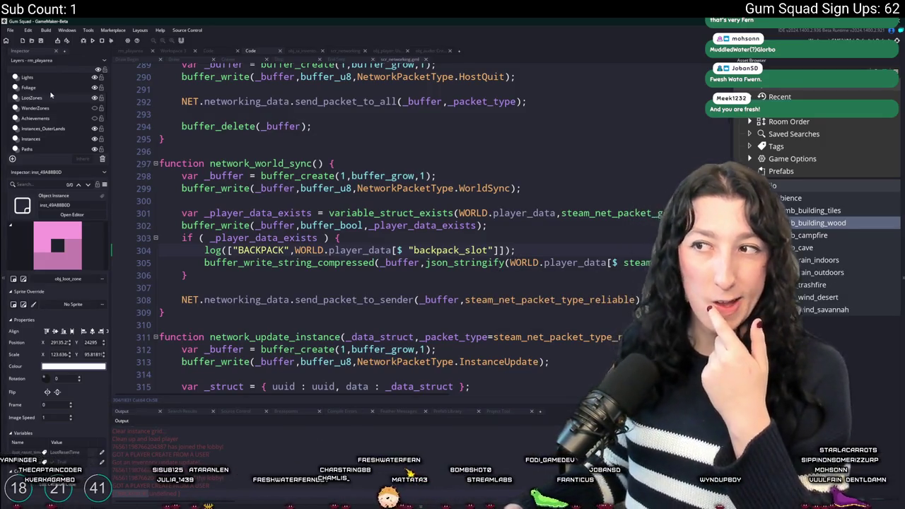
mouse_move(297, 252)
scroll(297, 252, up, 3)
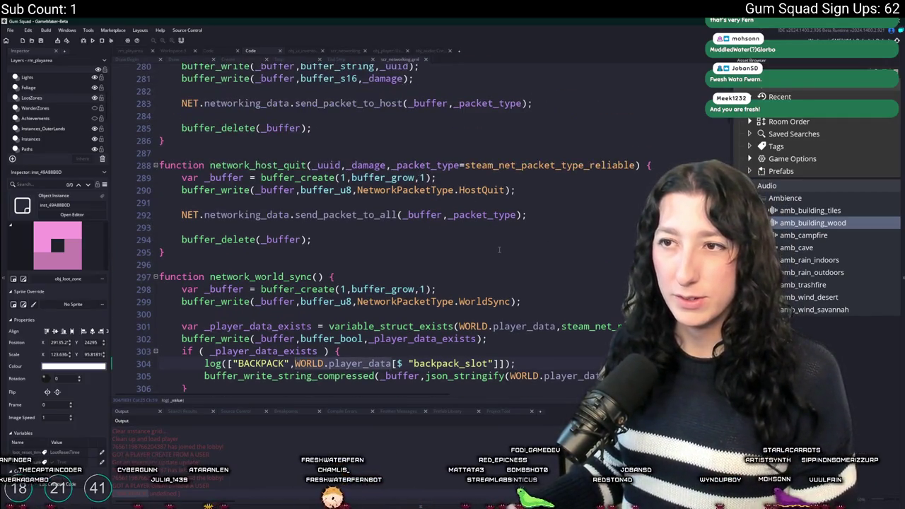
scroll(499, 248, down, 5)
scroll(499, 248, down, 1)
scroll(499, 248, up, 1)
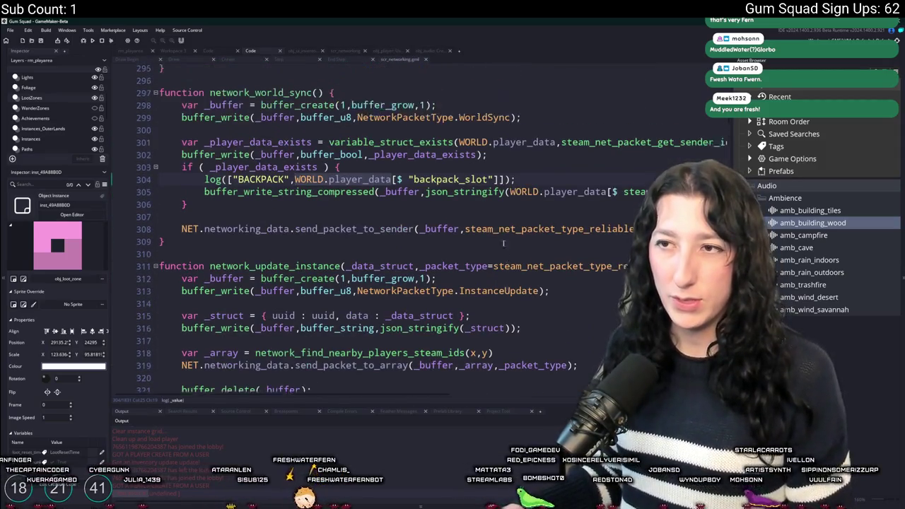
scroll(424, 227, down, 3)
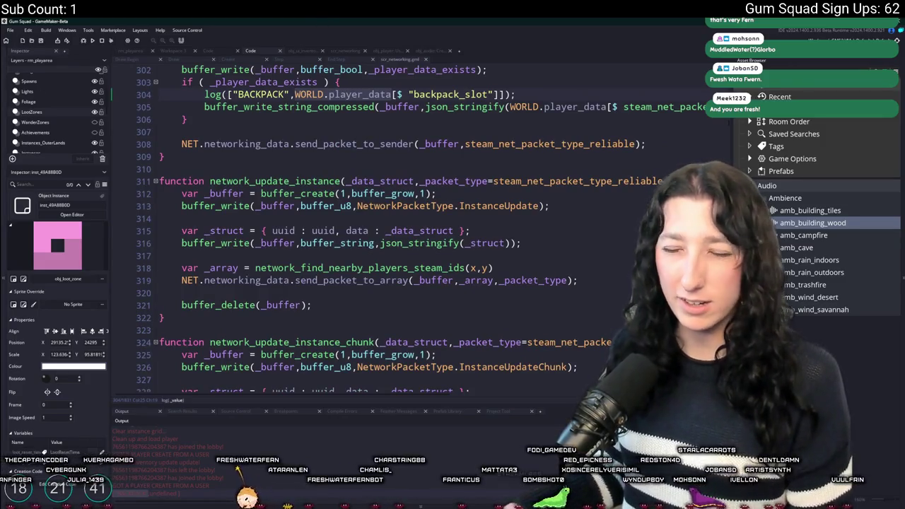
scroll(297, 138, up, 1)
scroll(297, 134, down, 1)
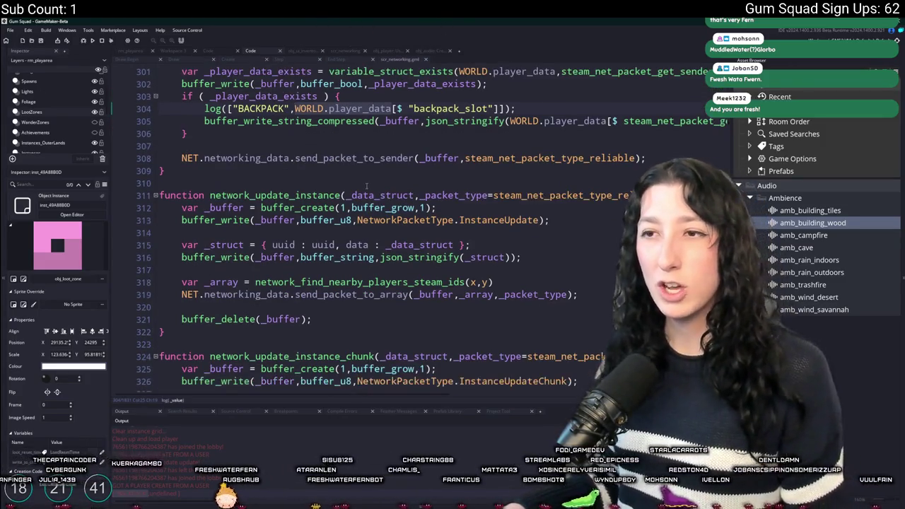
scroll(297, 135, up, 2)
scroll(337, 225, up, 1)
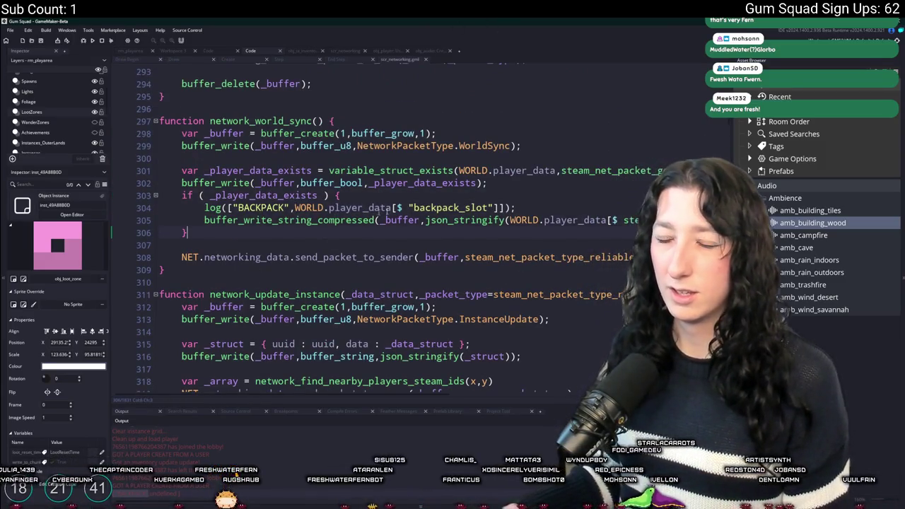
Look up the WorldSync packet handler, then place the caret after the _player_data_exists block.
double_click(484, 145)
key(ctrl+f)
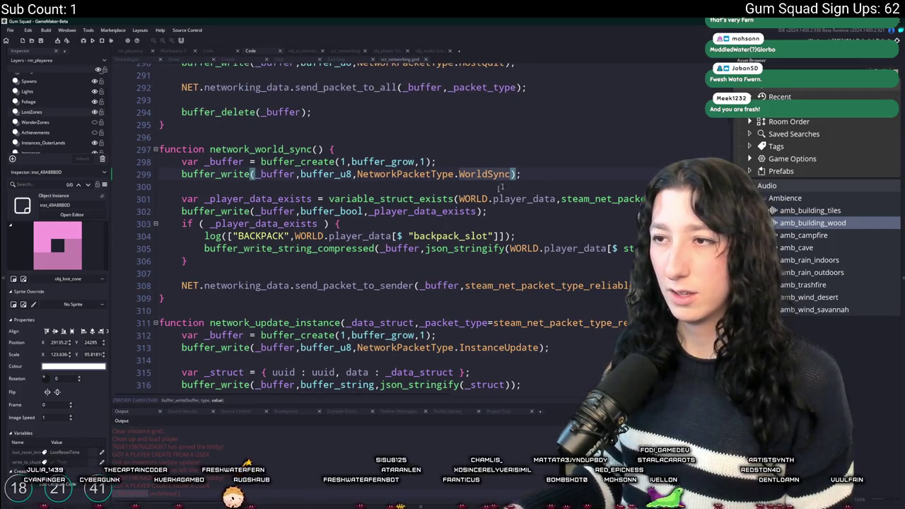
key(Return)
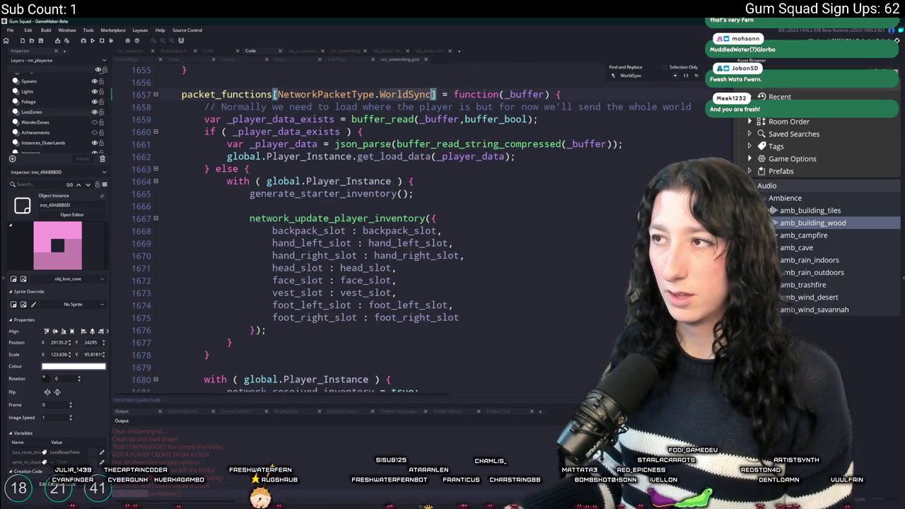
key(Return)
text(})
click(283, 181)
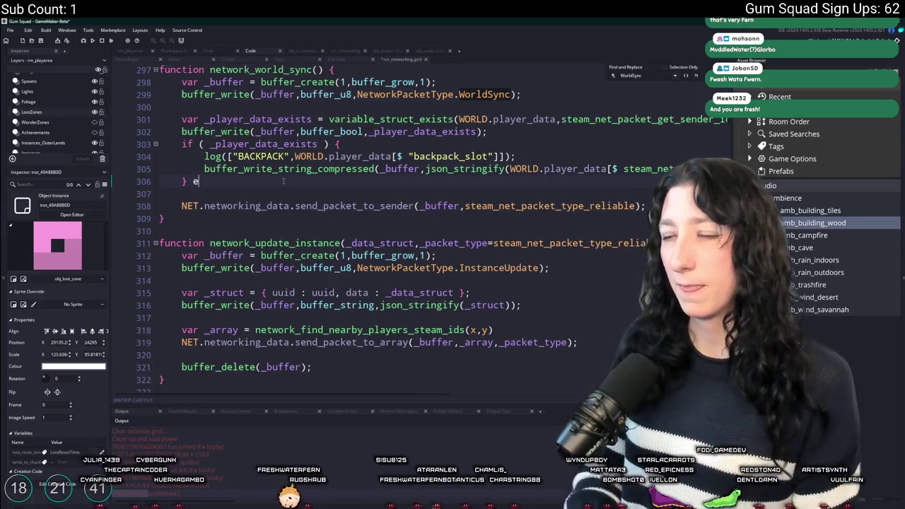
Add an else { } branch holding the Steam_Id_To_Player_Instance lookup by steam_net_packet_get_sender_id.
text(else {)
key(Return)
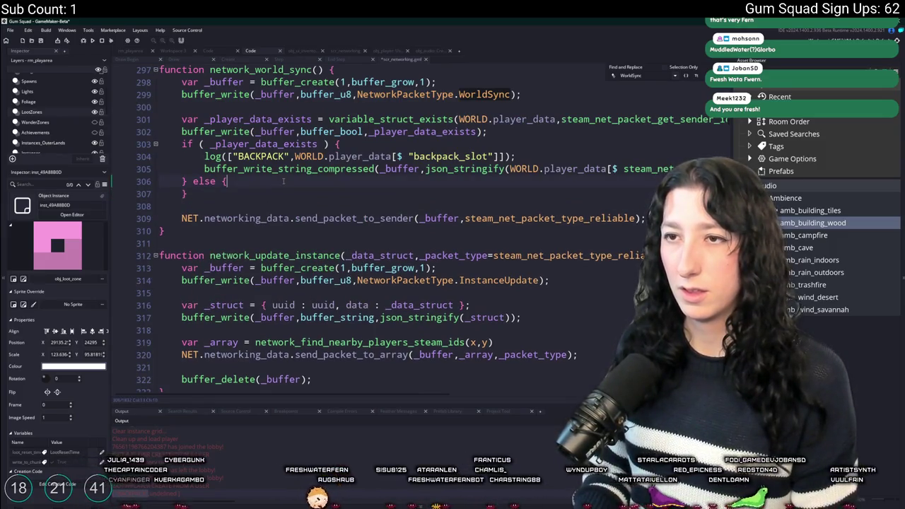
key(Return)
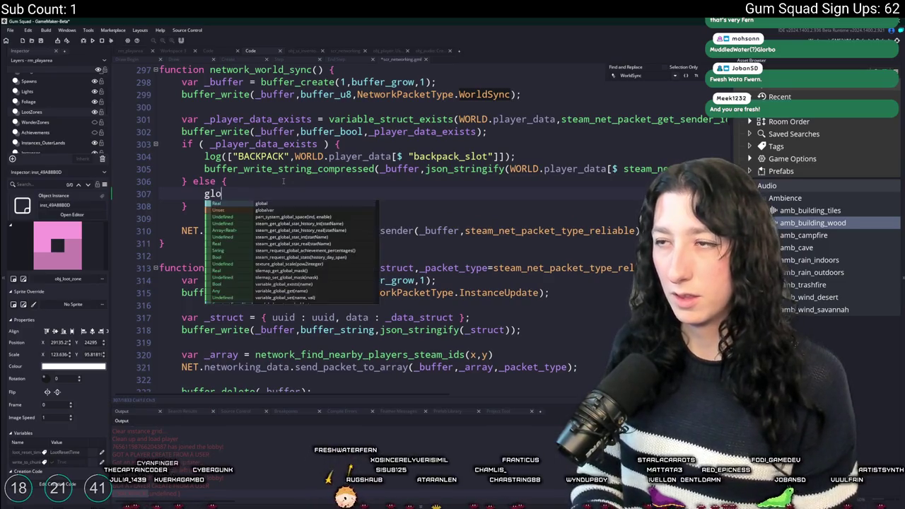
key(BackSpace)
key(BackSpace)
text(WORLD.player_data[$)
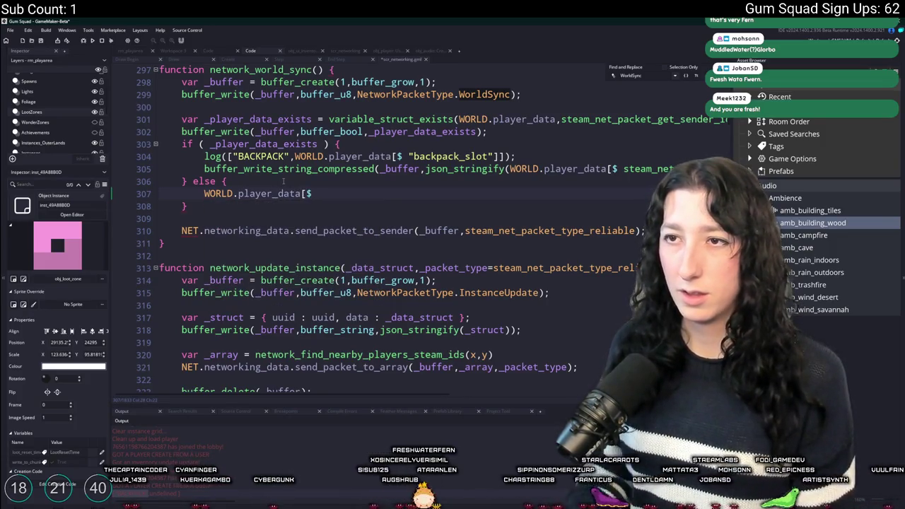
key(Return)
text(with ( ob)
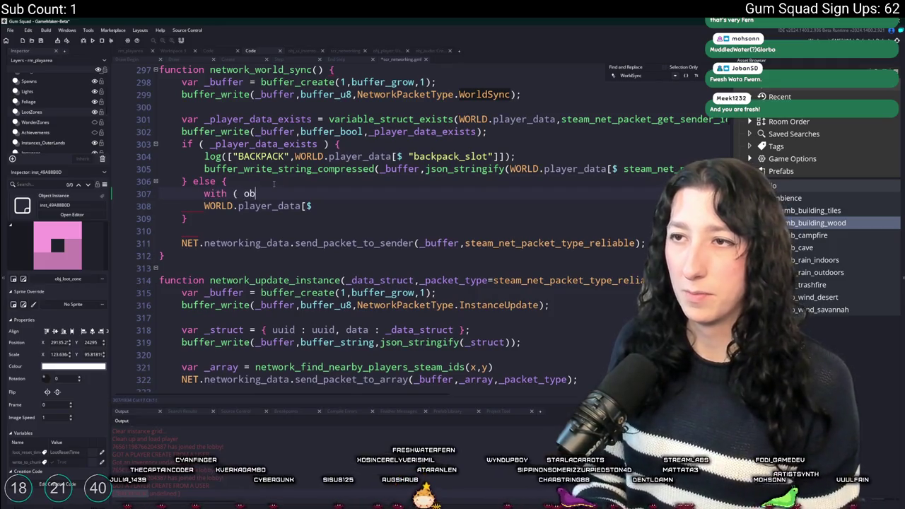
text(j_player)
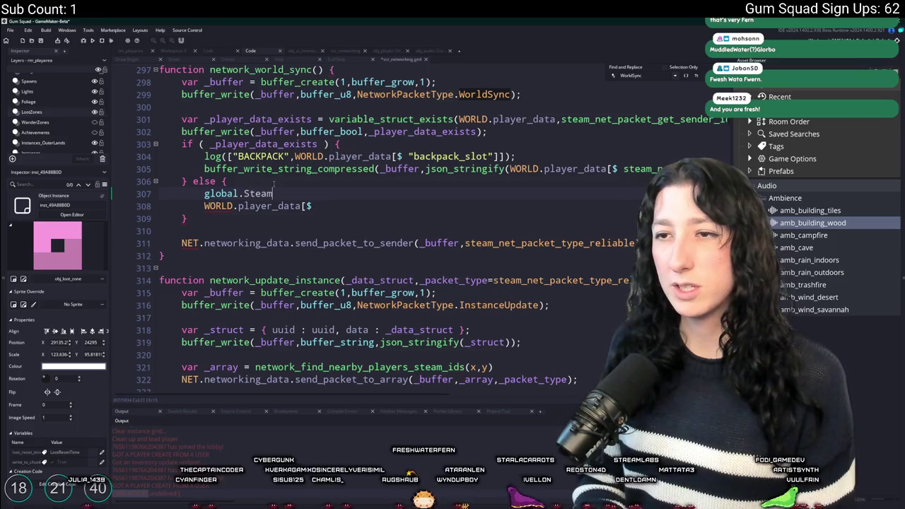
text(_)
key(Return)
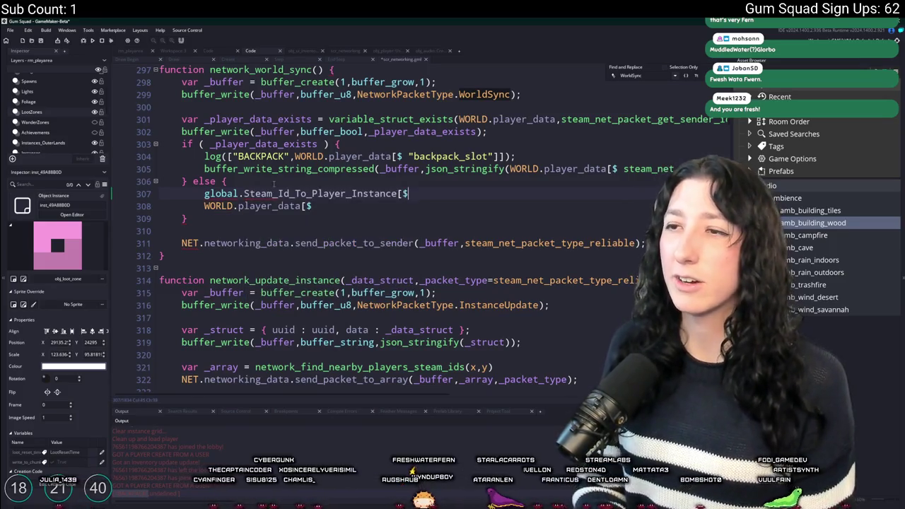
text( steam_net_packet)
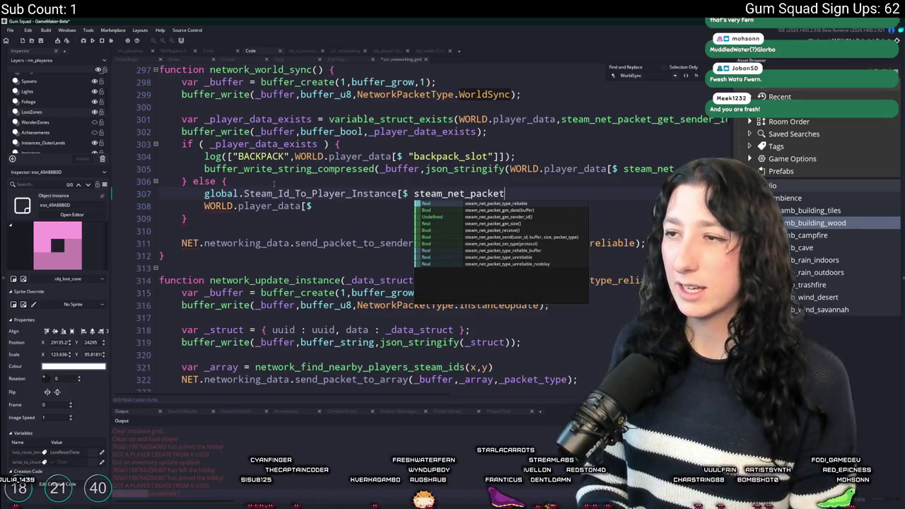
text(_get)
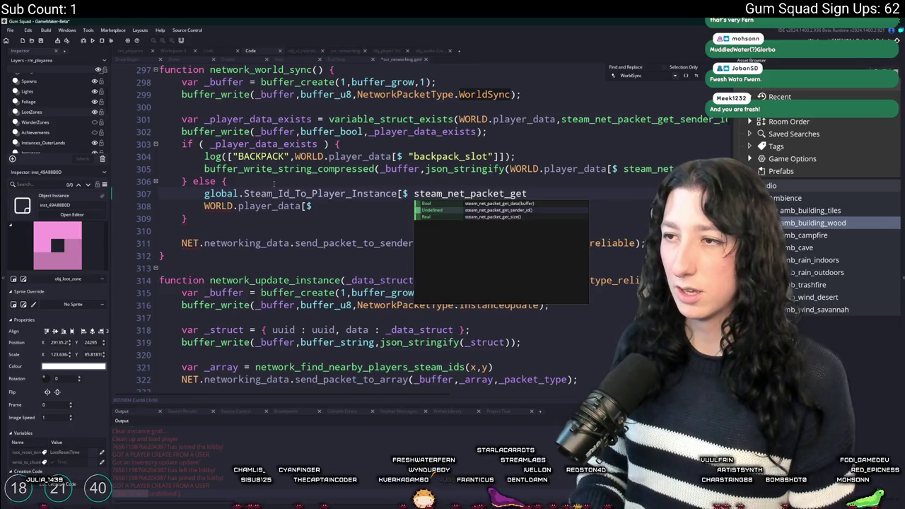
key(Return)
Turn it into with ( global.Steam_Id_To_Player_Instance[$ steam_net_packet_get_sender_id()] ) { } block.
key(Home)
text(with ()
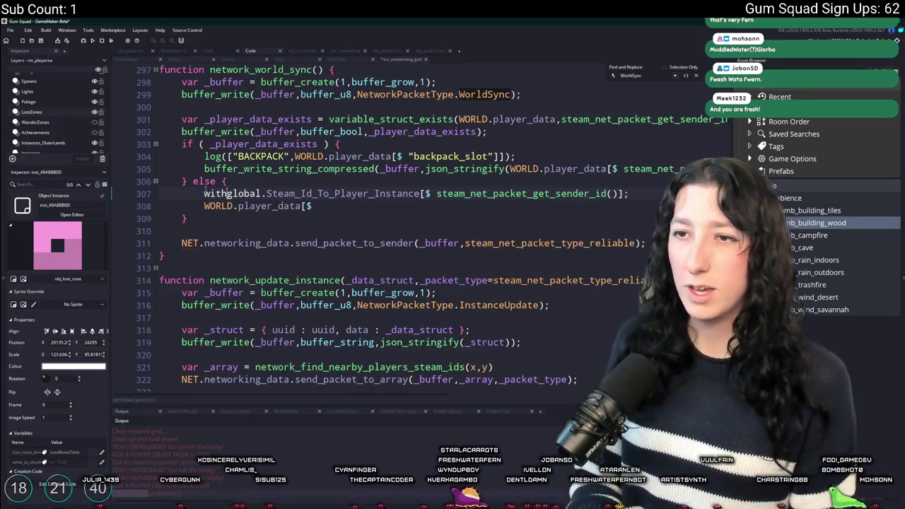
click(640, 193)
text() {)
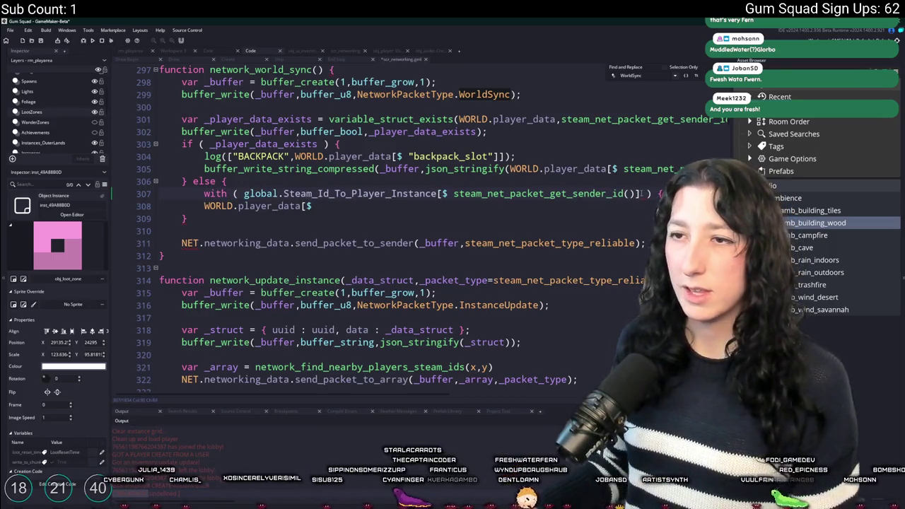
key(Down)
key(Return)
text(})
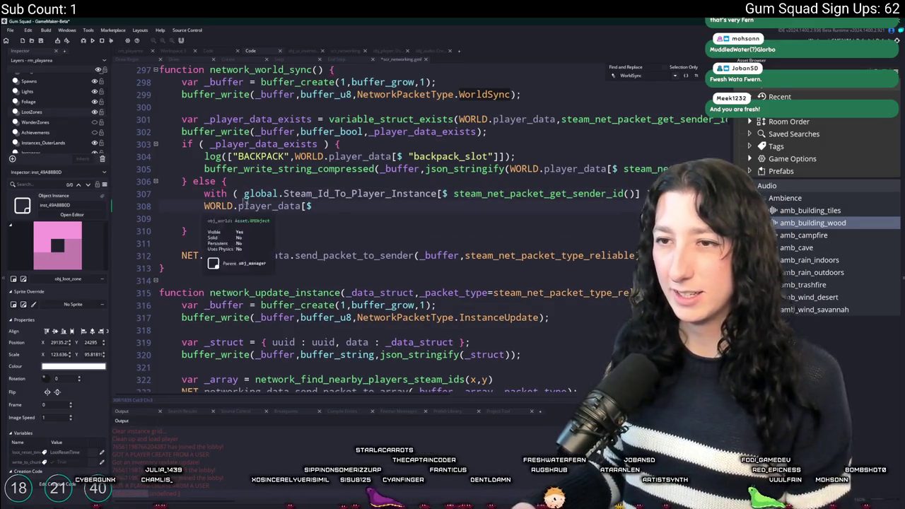
key(Up)
key(Up)
key(End)
key(Return)
Start typing generate, undo an accidental edit, and search the project for 'generate'.
text(generate)
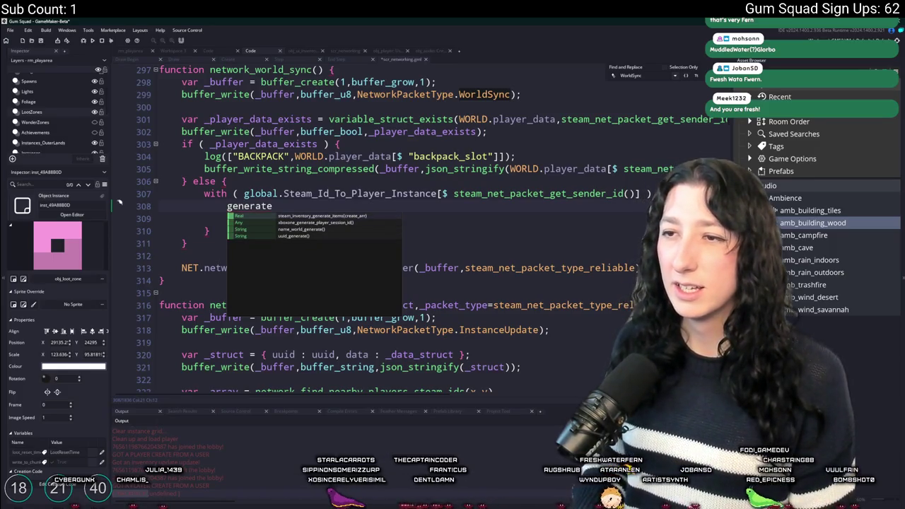
key(BackSpace)
key(BackSpace)
key(BackSpace)
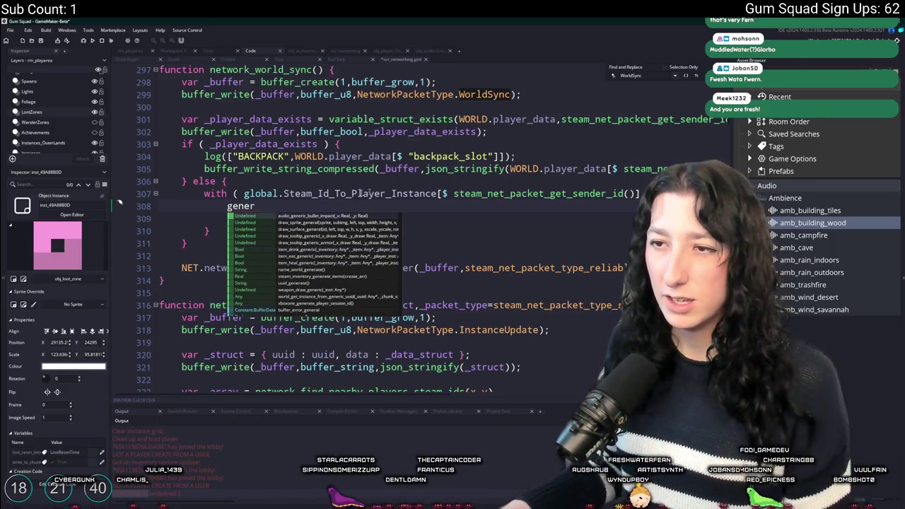
key(Home)
key(ctrl+z)
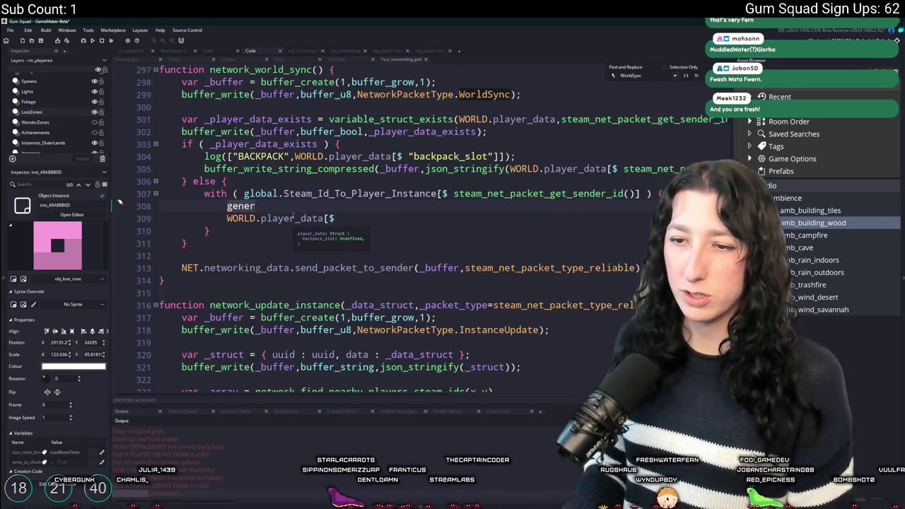
key(ctrl+f)
key(Return)
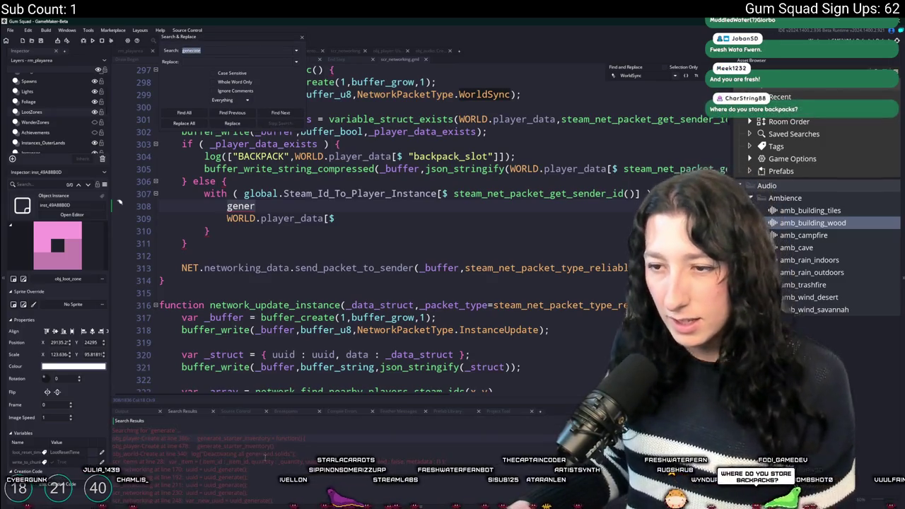
Insert generate_starter_inventory(); into the with block.
click(283, 446)
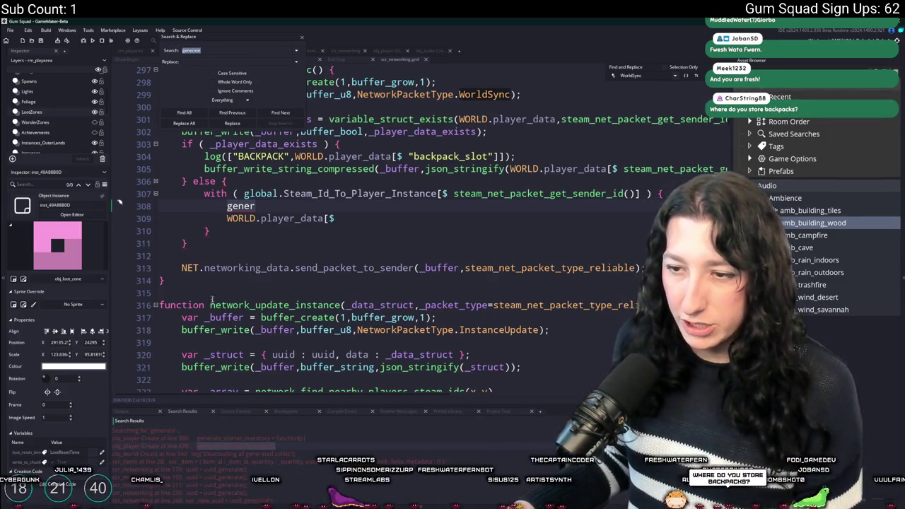
key(Return)
text(();)
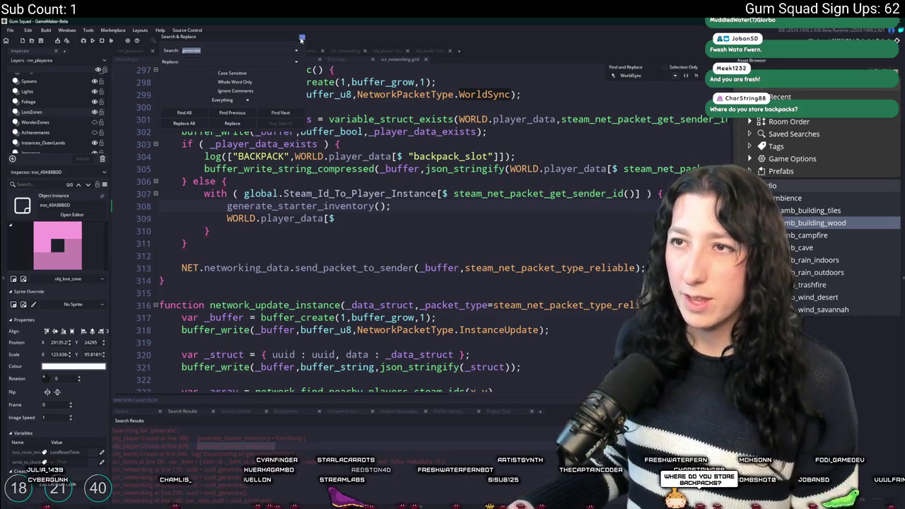
key(Escape)
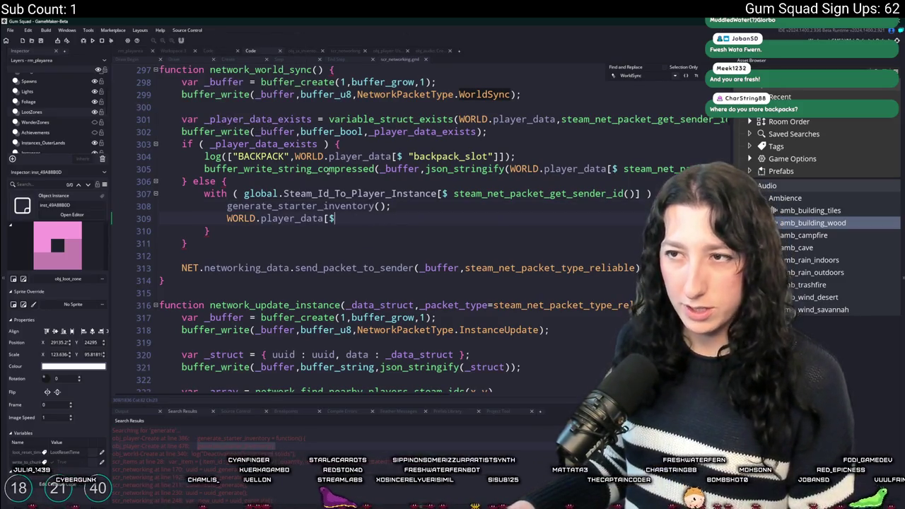
Add WORLD.player_save_data(id); on the next line.
key(BackSpace)
key(BackSpace)
key(BackSpace)
text(WORLD.)
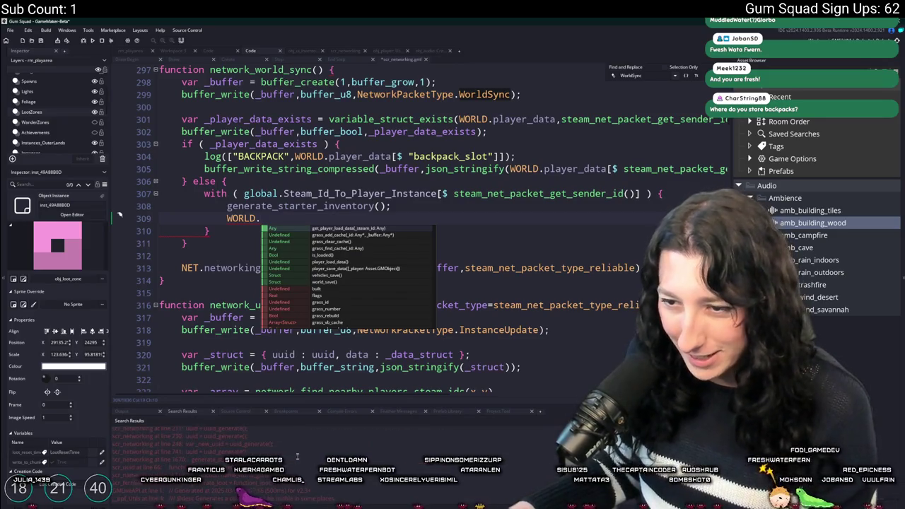
key(Escape)
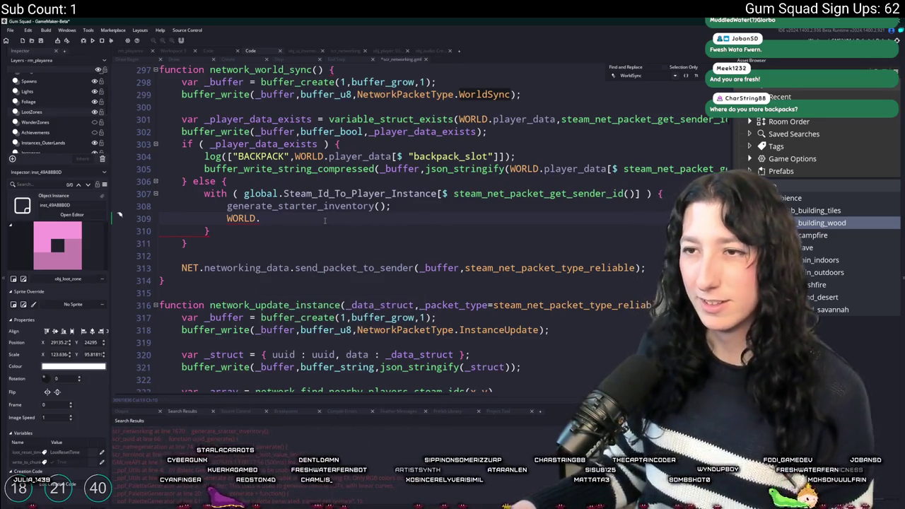
text(player_da)
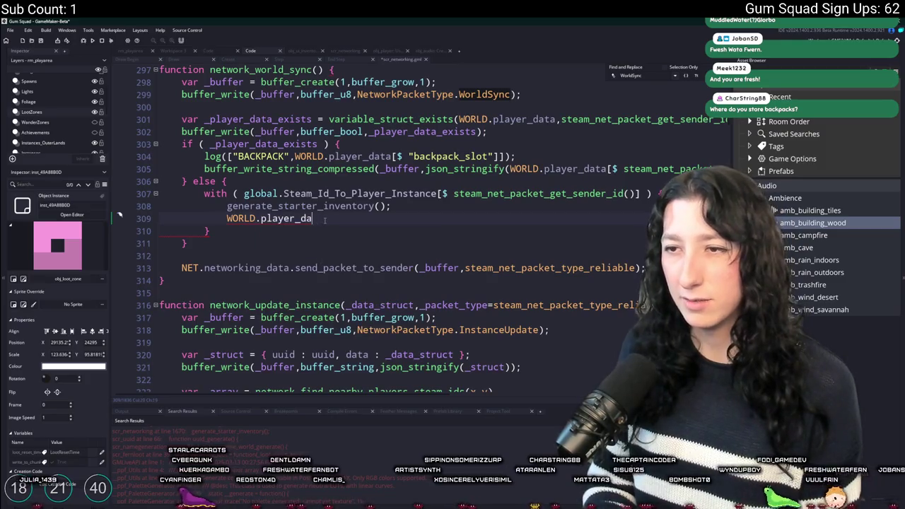
key(Down)
key(Return)
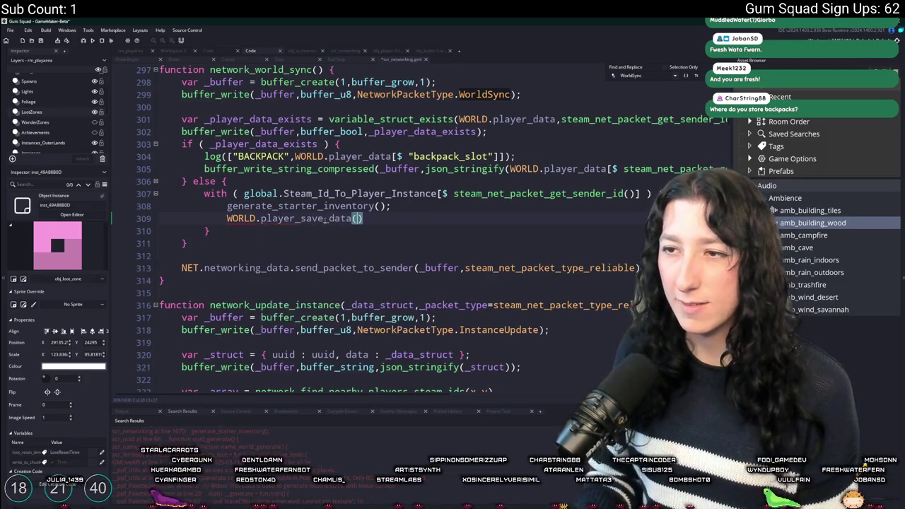
text(;)
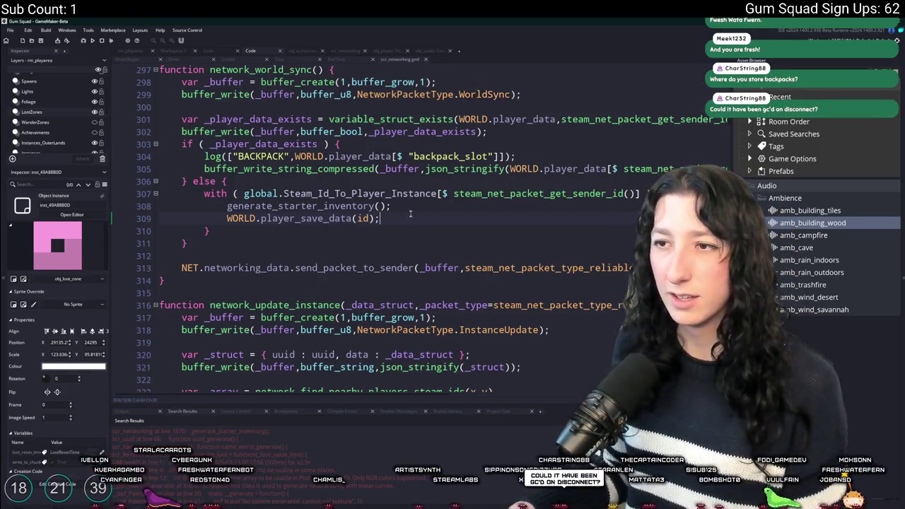
Start the log("New user! Generated info for them!"); message line.
key(Return)
text(l;)
text(og("New user!)
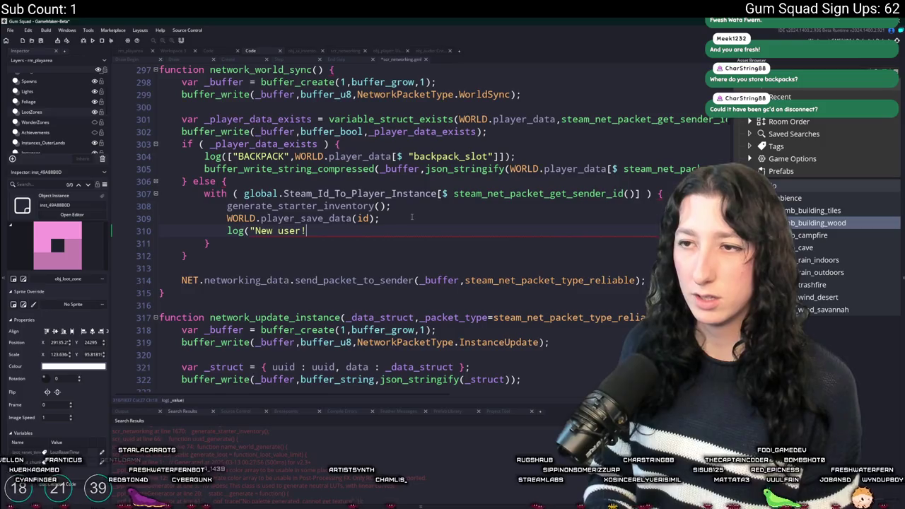
key(BackSpace)
key(BackSpace)
text(GE)
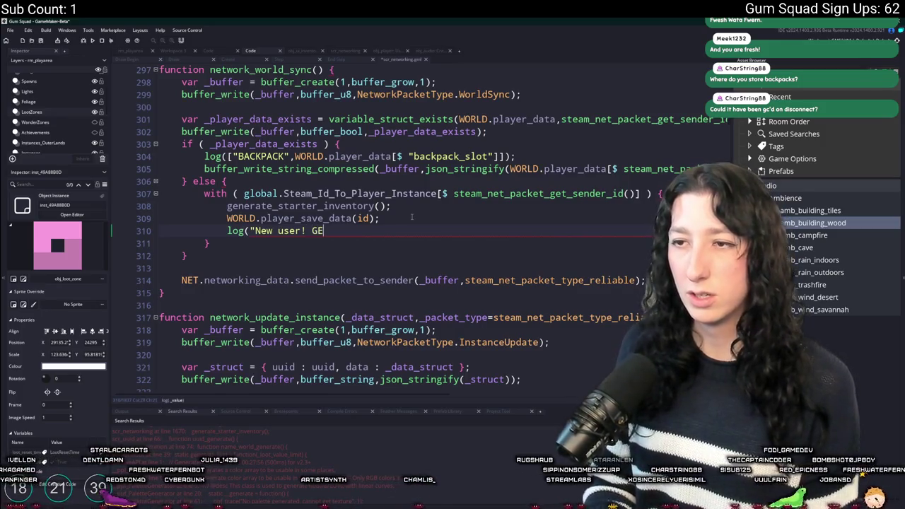
text(nerated info for them!");)
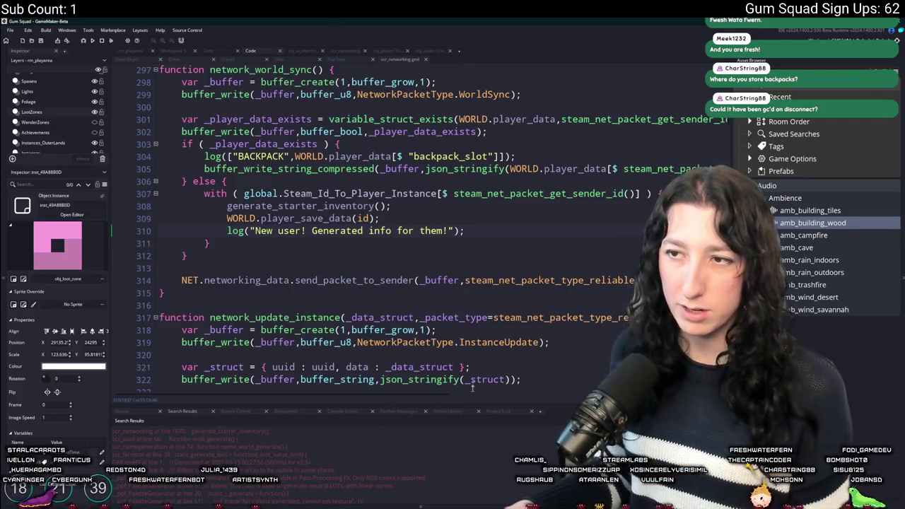
key(alt+Tab)
Commit scr_networking.gml and Step_0.gml to main as 'TEST', push to origin, and return to GameMaker.
click(216, 163)
click(205, 147)
click(198, 294)
text(TEST)
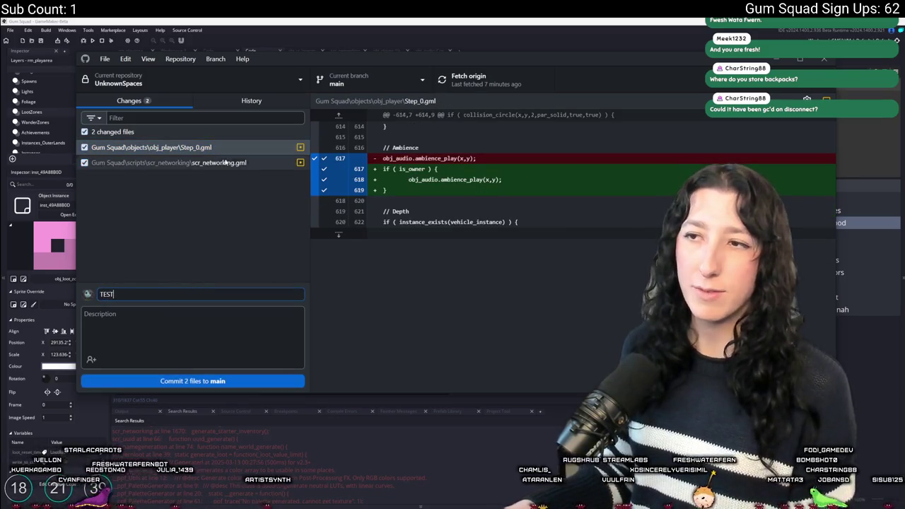
click(218, 160)
click(223, 381)
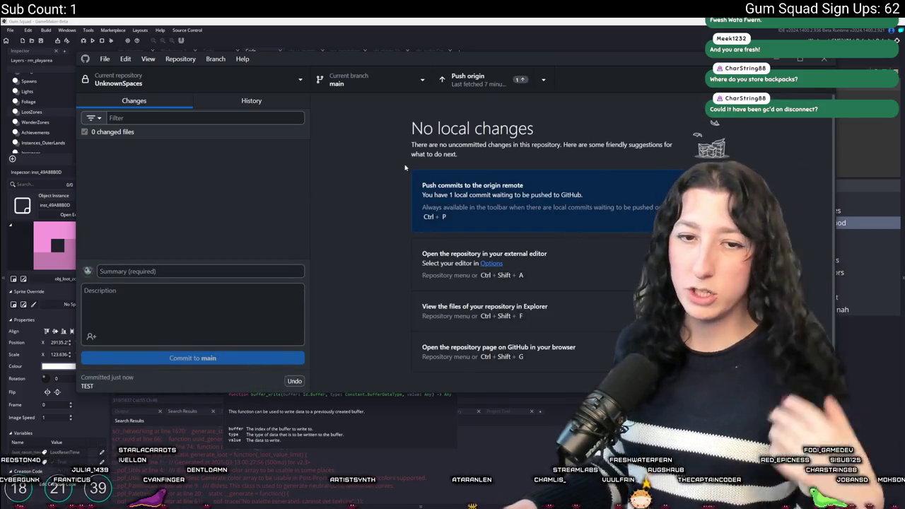
click(481, 79)
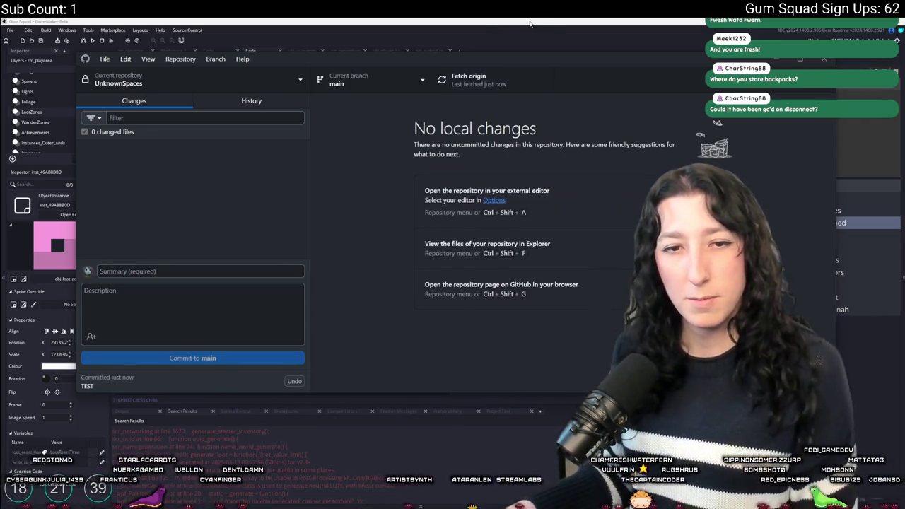
click(435, 29)
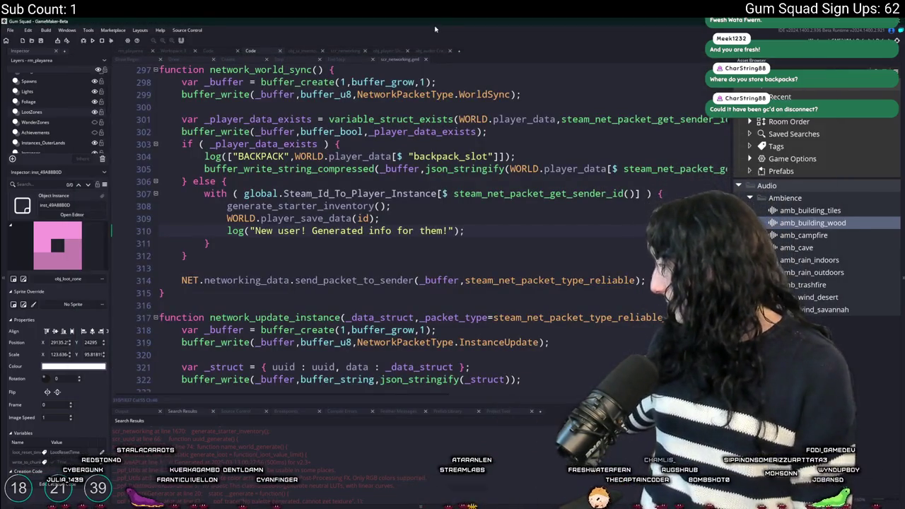